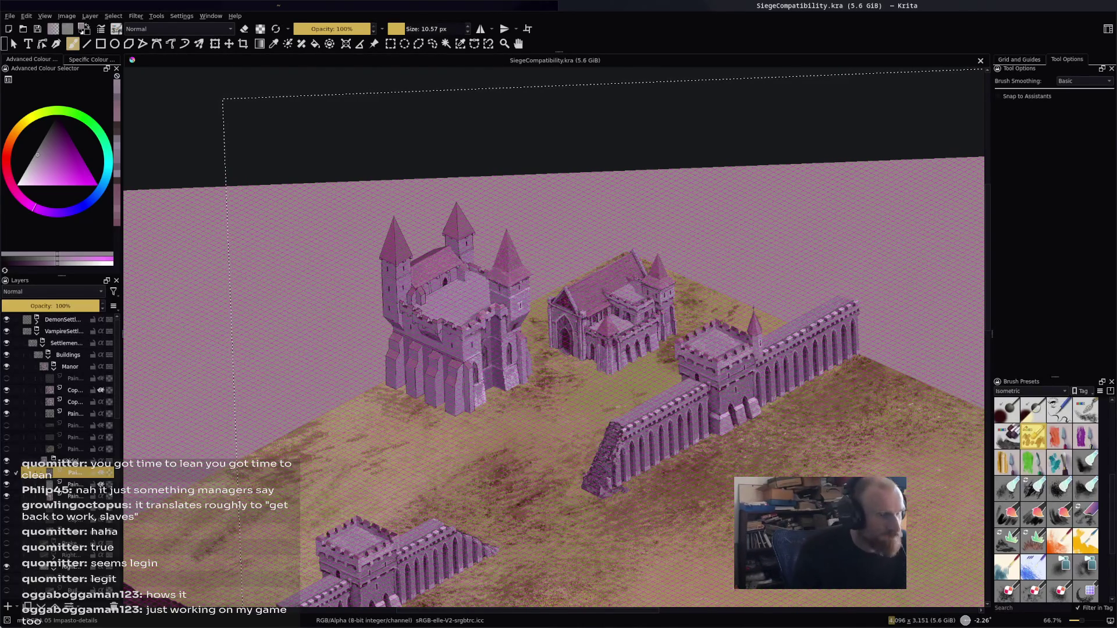
Zoom in on the keep, pick a purple shade, and select the Soft Light and normal paint layers
scroll(446, 311, up, 3)
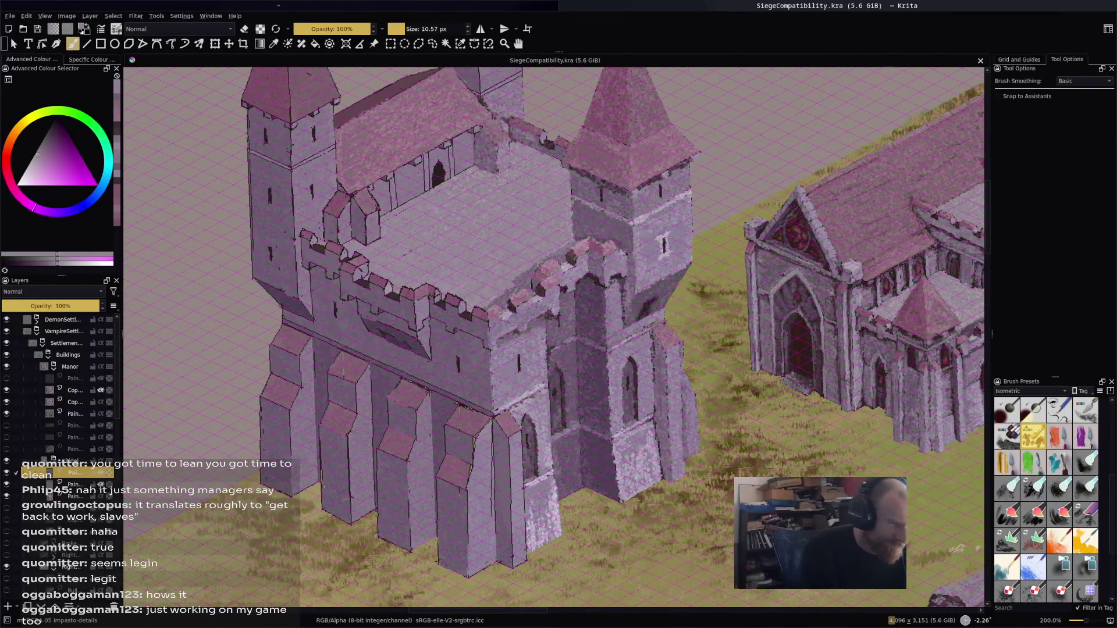
ctrl+click(510, 470)
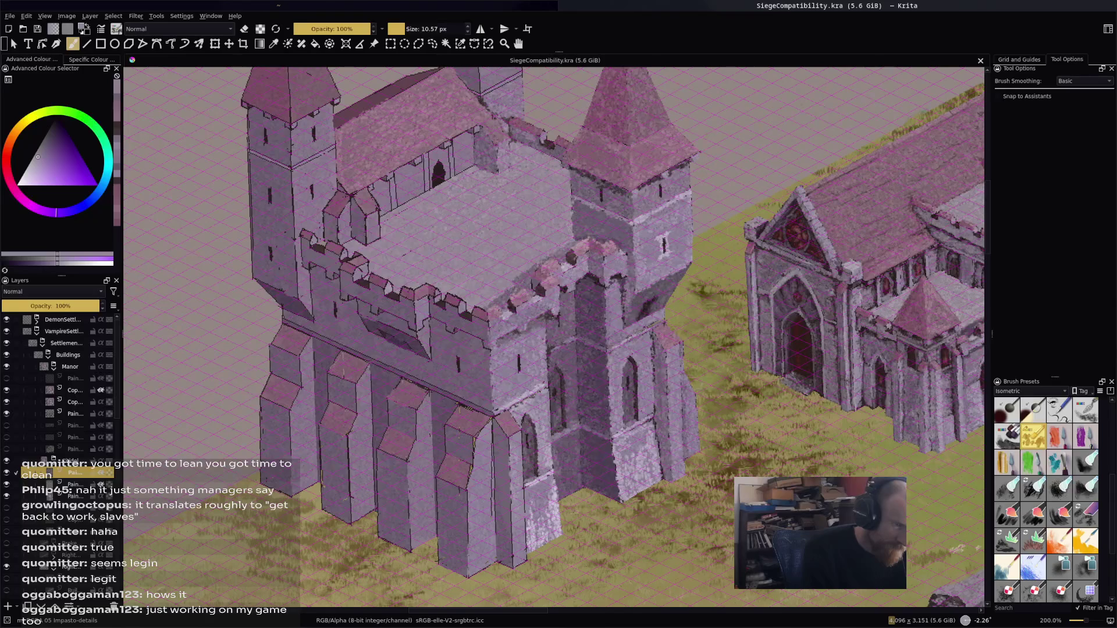
click(511, 466)
click(74, 485)
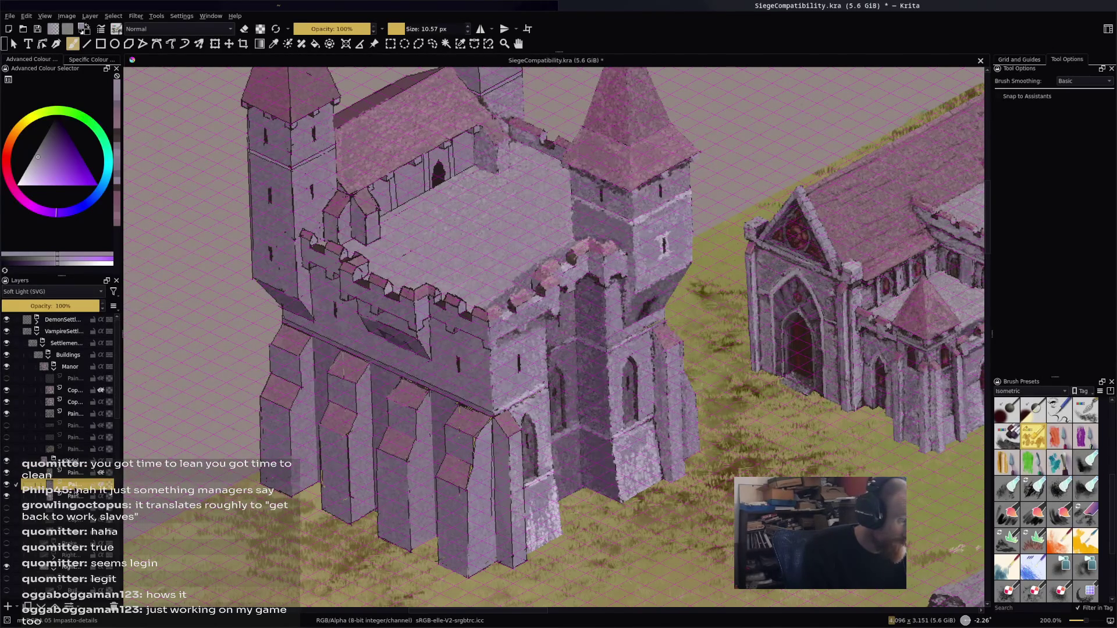
click(79, 498)
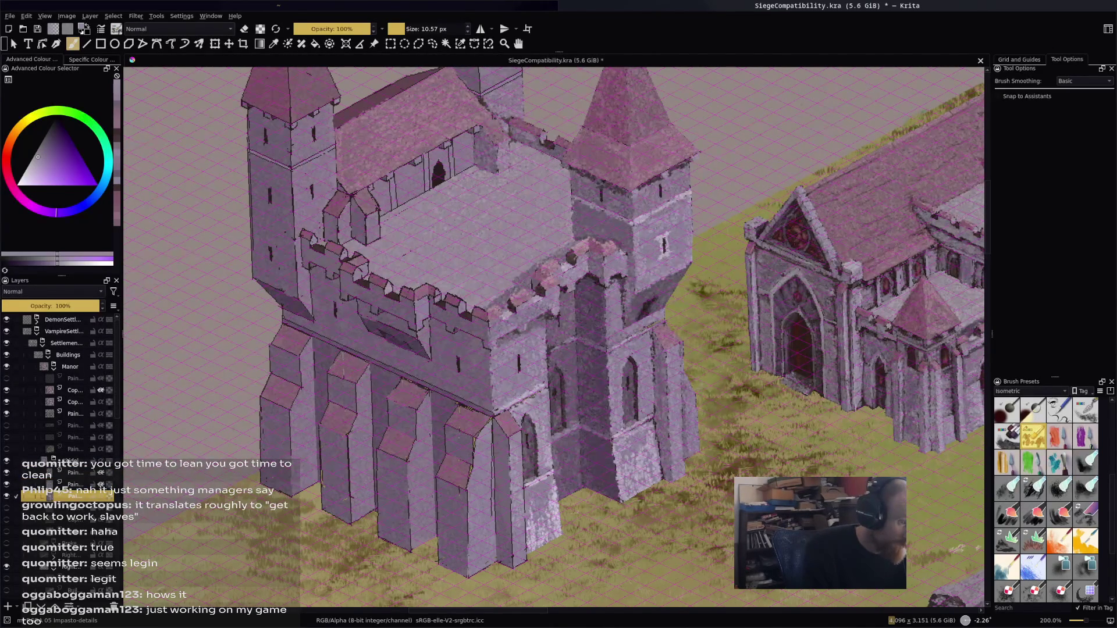
Sample pinkish-red and purple tones from the castle wall and buttress
ctrl+click(472, 434)
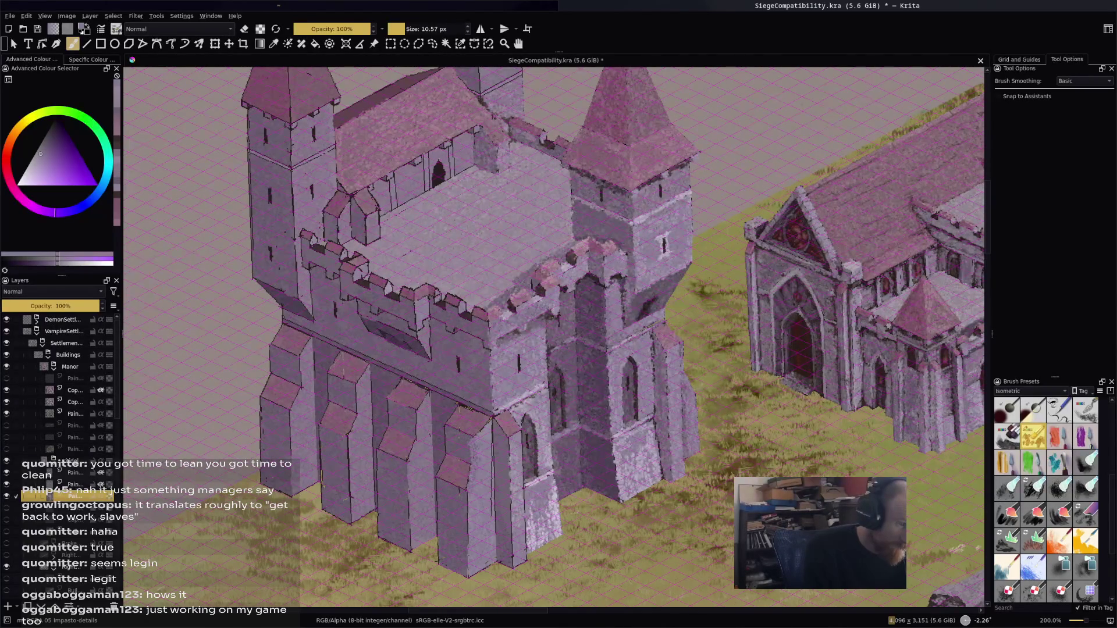
ctrl+click(467, 410)
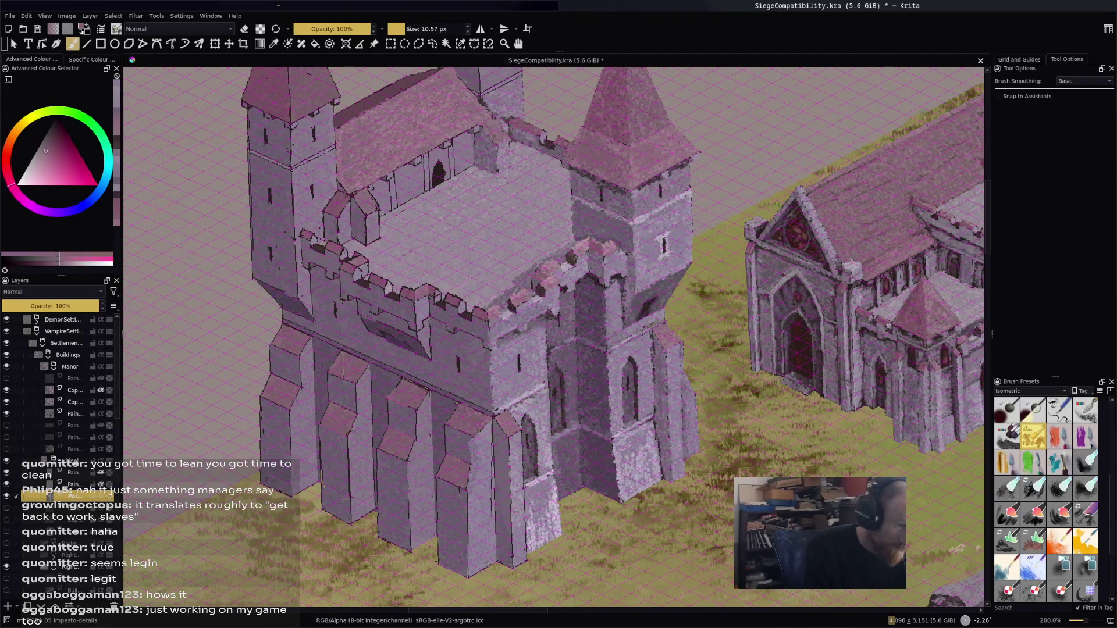
ctrl+click(453, 403)
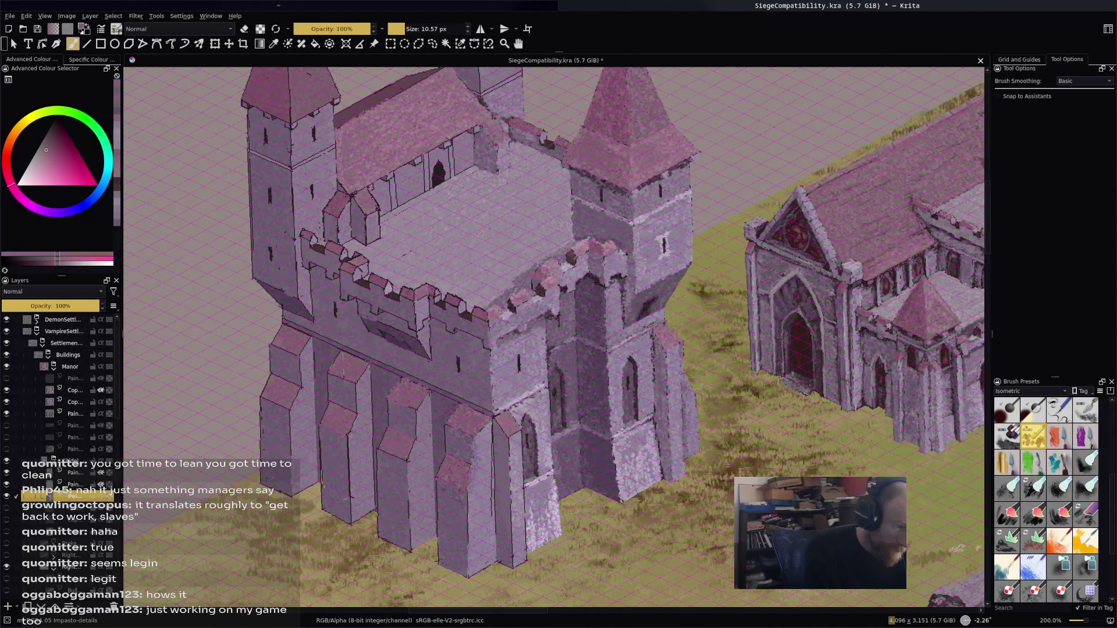
ctrl+click(346, 493)
Sample lavender-purple from the buttress and toggle between it and the pink-magenta alternate colour
ctrl+click(346, 493)
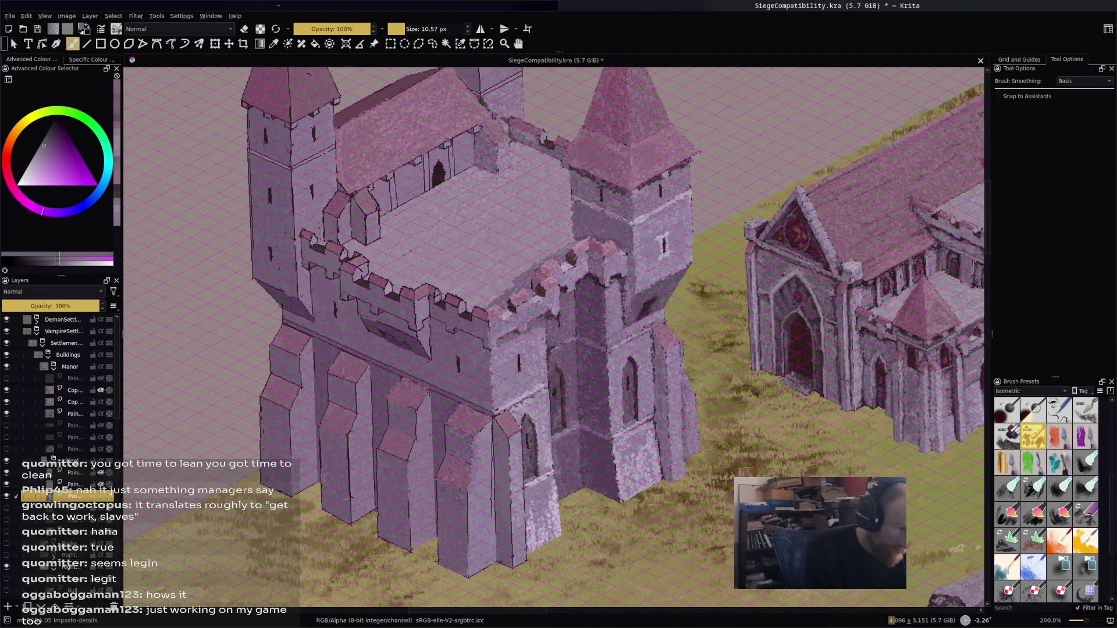
key(x)
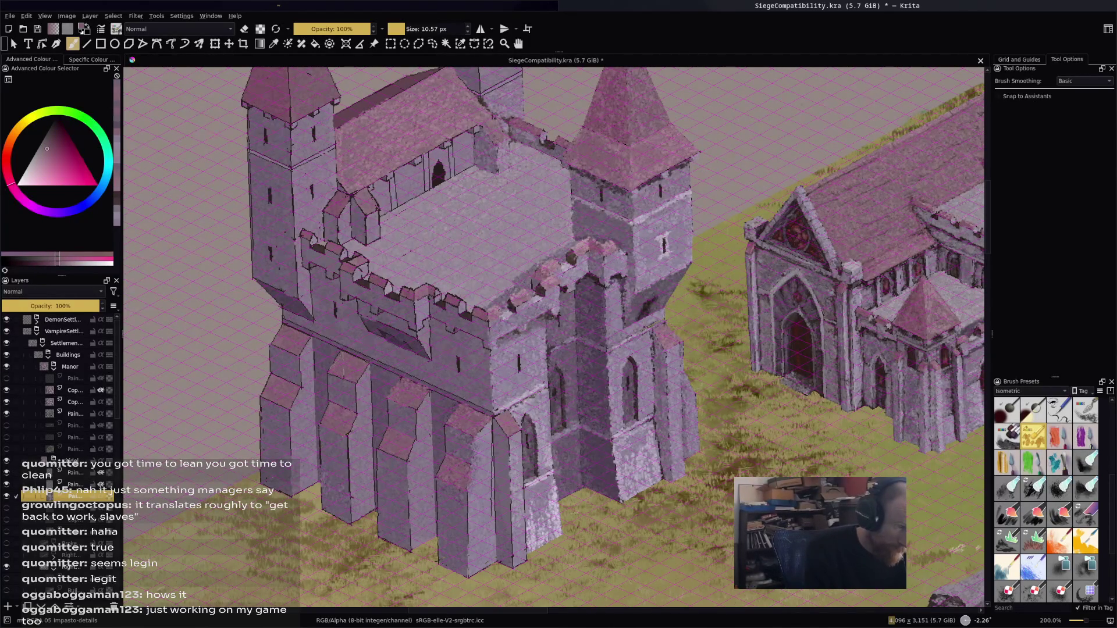
key(x)
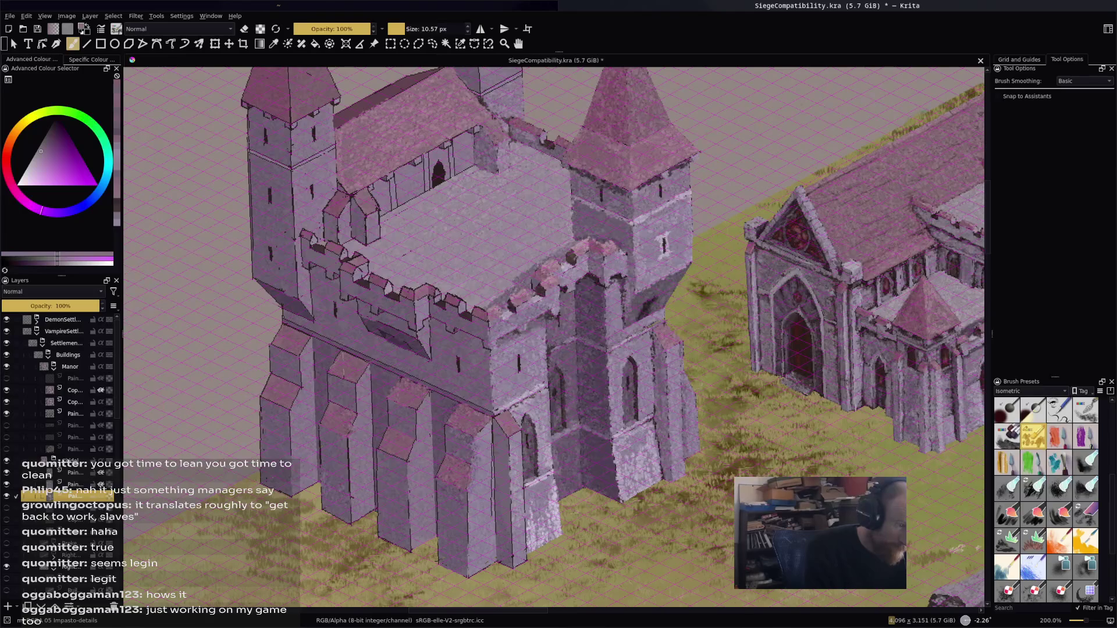
key(x)
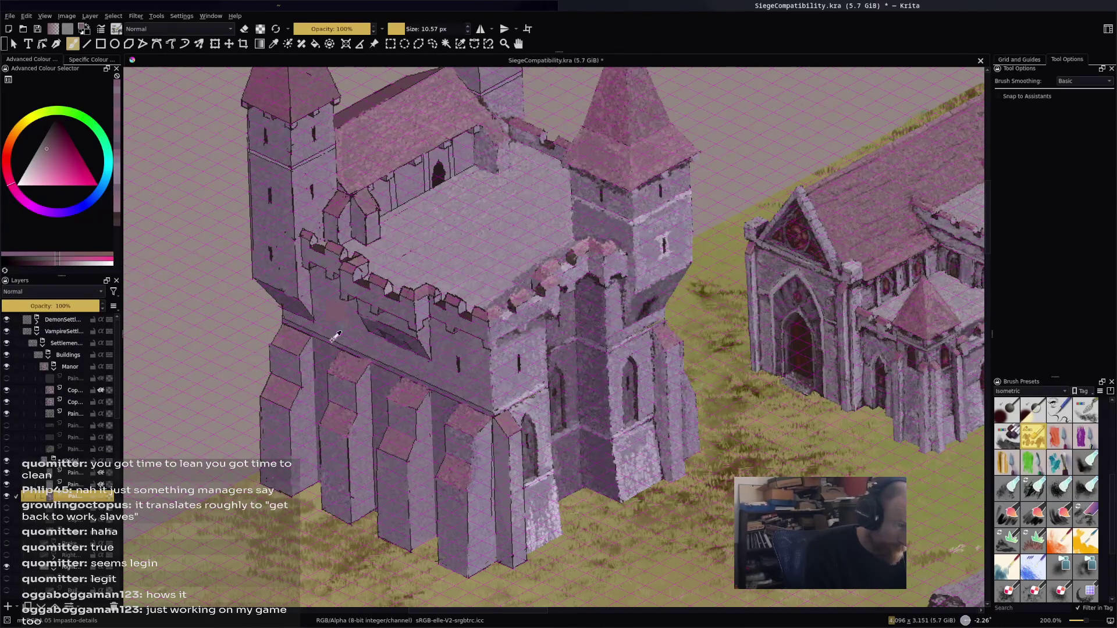
key(x)
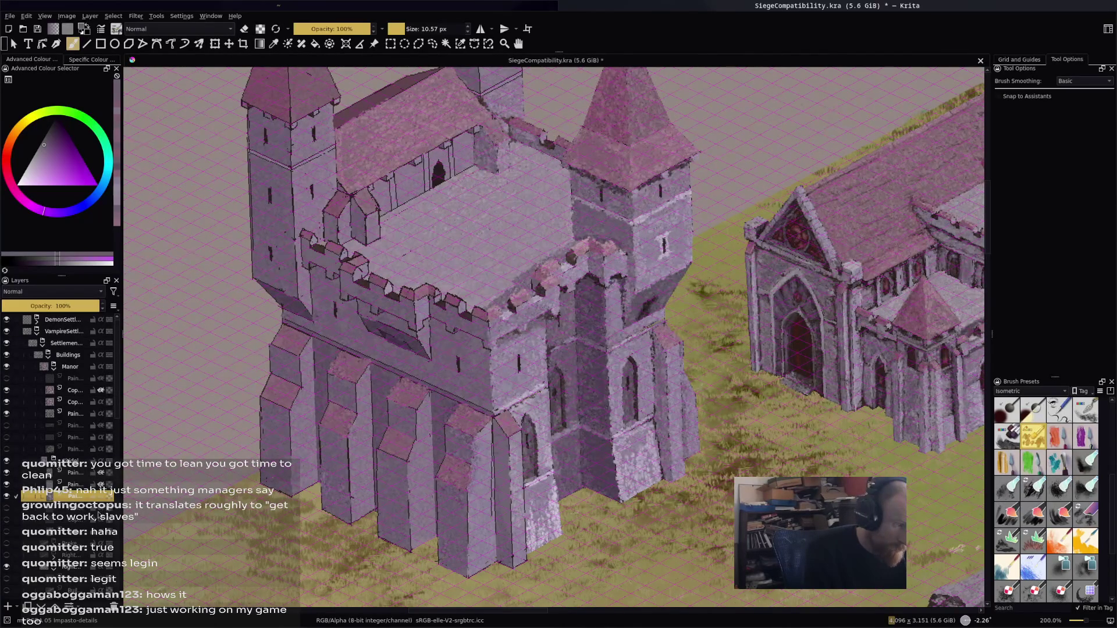
On the paint layer one row up, sample wall tones and repaint the tower's front wall
click(75, 472)
ctrl+click(499, 487)
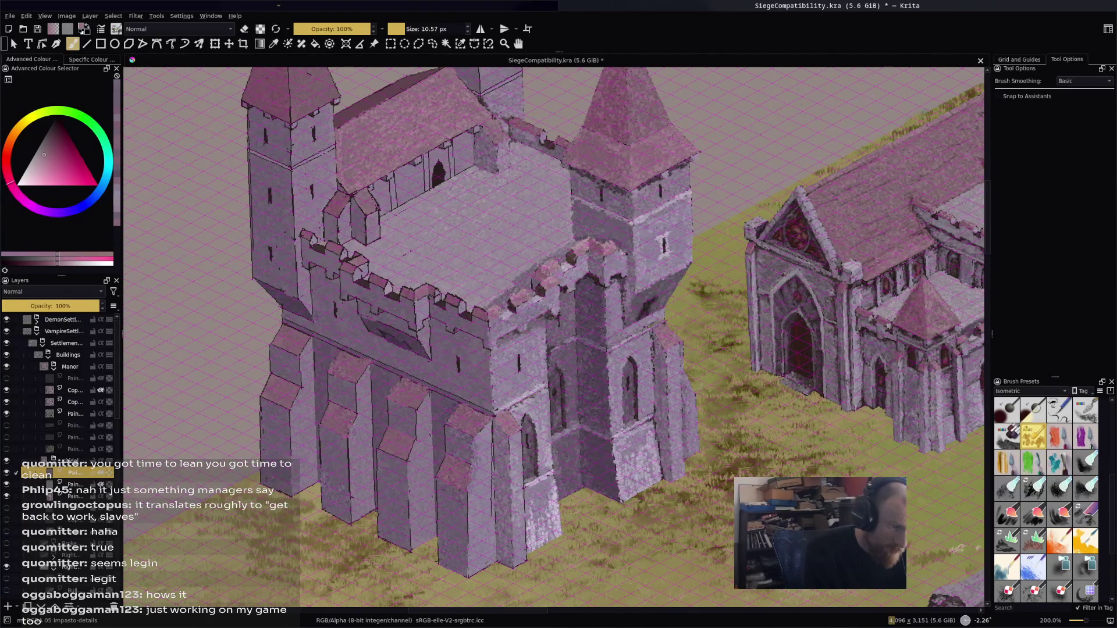
ctrl+click(476, 419)
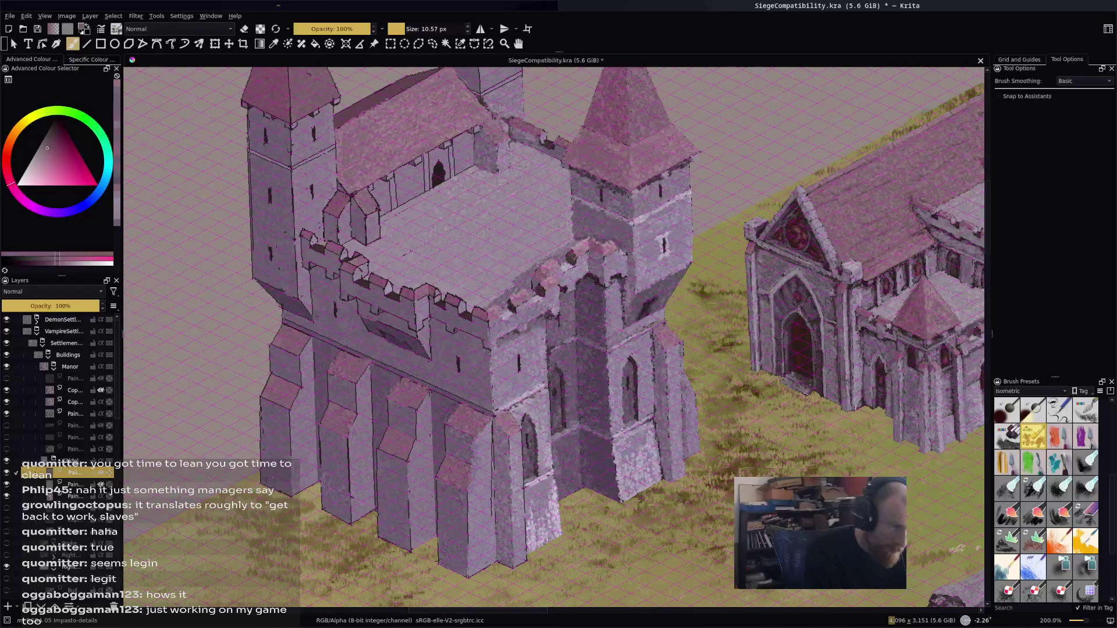
ctrl+click(449, 402)
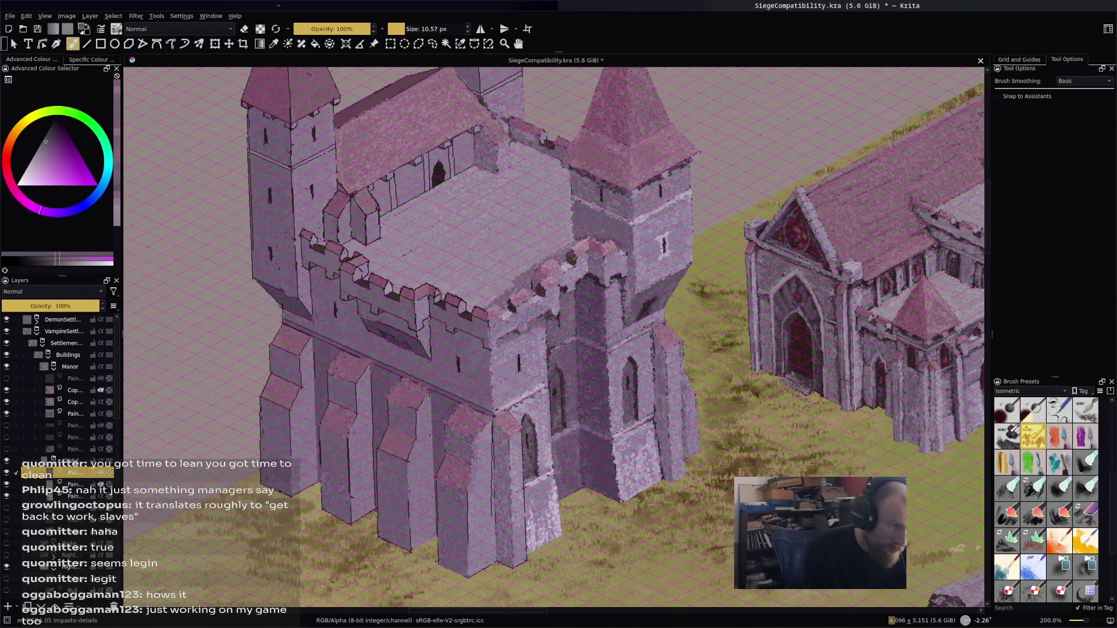
ctrl+click(445, 414)
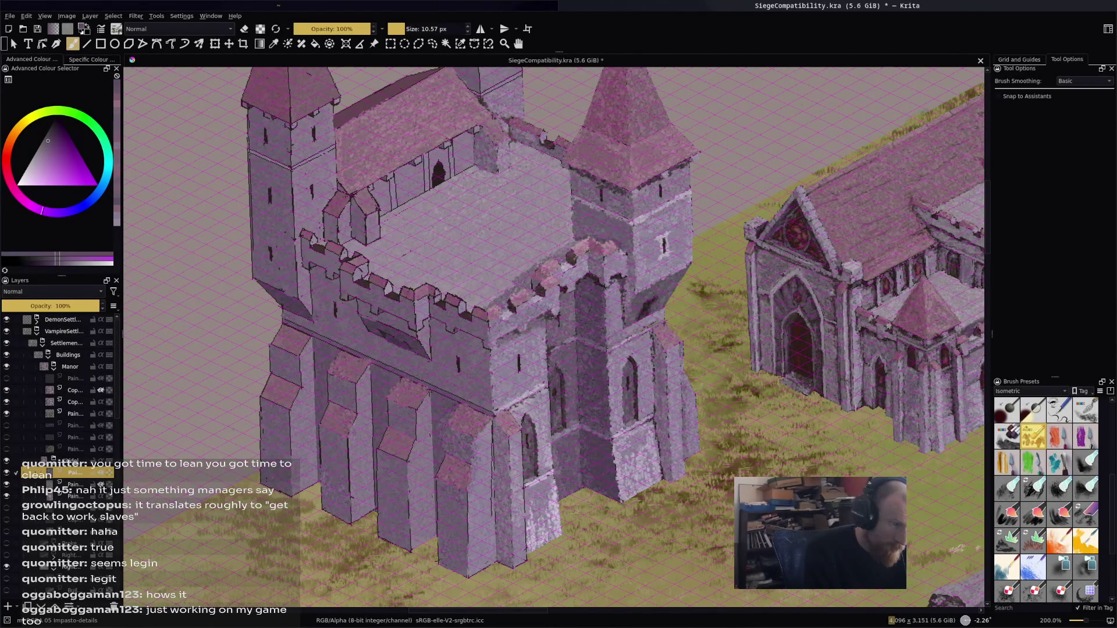
ctrl+click(555, 378)
mouse_move(543, 328)
mouse_down()
mouse_move(561, 348)
mouse_move(521, 413)
mouse_up()
Sample darker stone tones, then lighten the colour and pick a light pink
ctrl+click(463, 465)
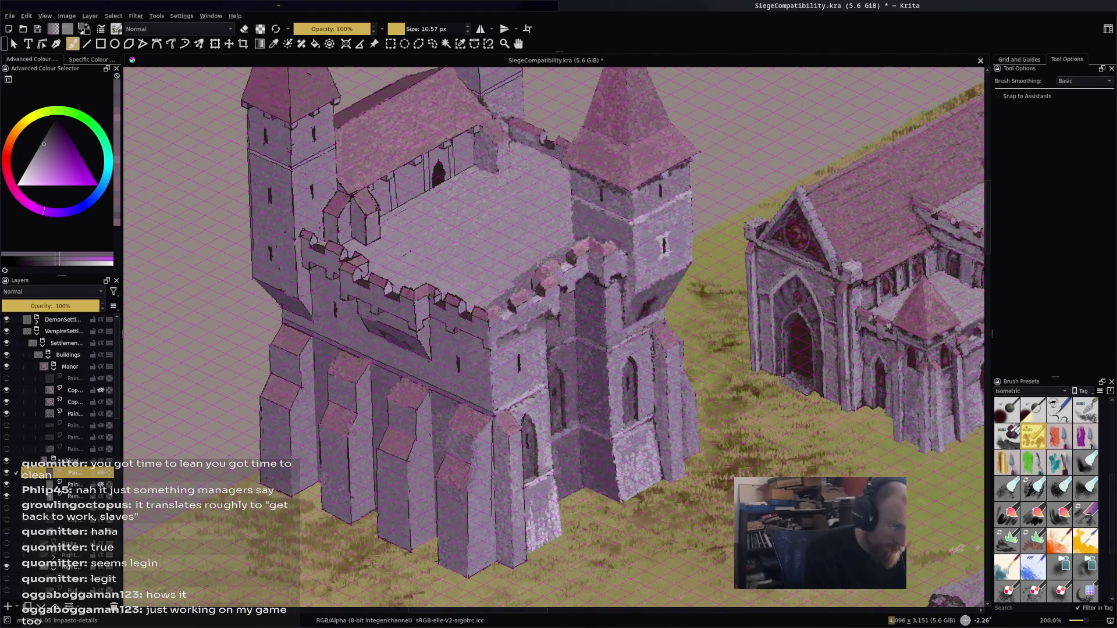
ctrl+click(433, 414)
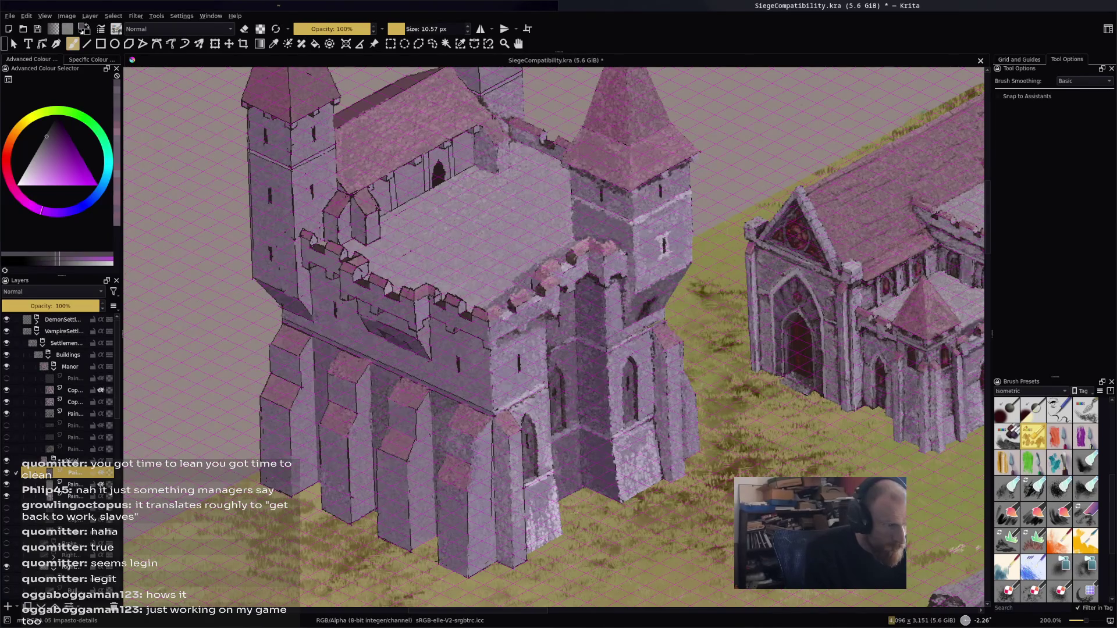
key(l)
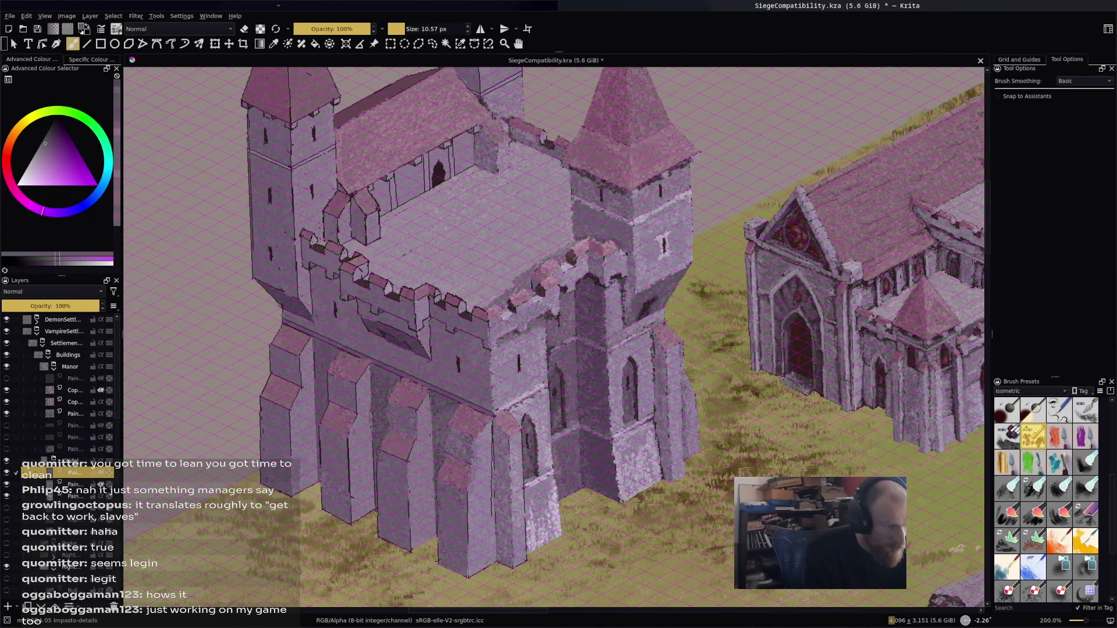
ctrl+click(411, 391)
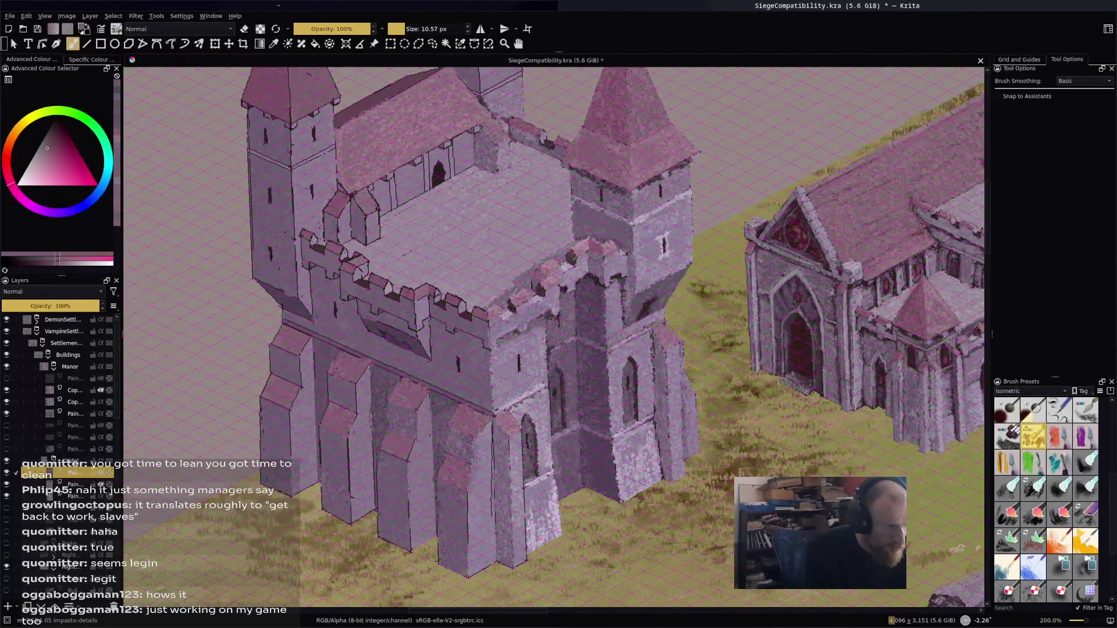
scroll(553, 337, up, 1)
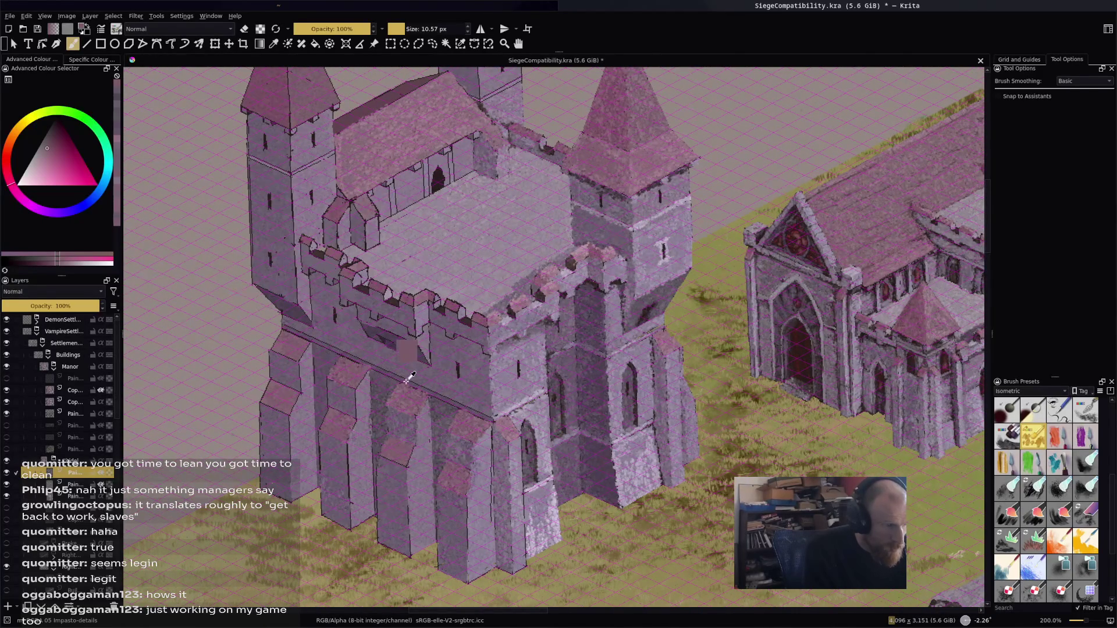
Dab light and dark sampled stone tones on a pillar foot and stroke light paint up the wall
ctrl+click(407, 350)
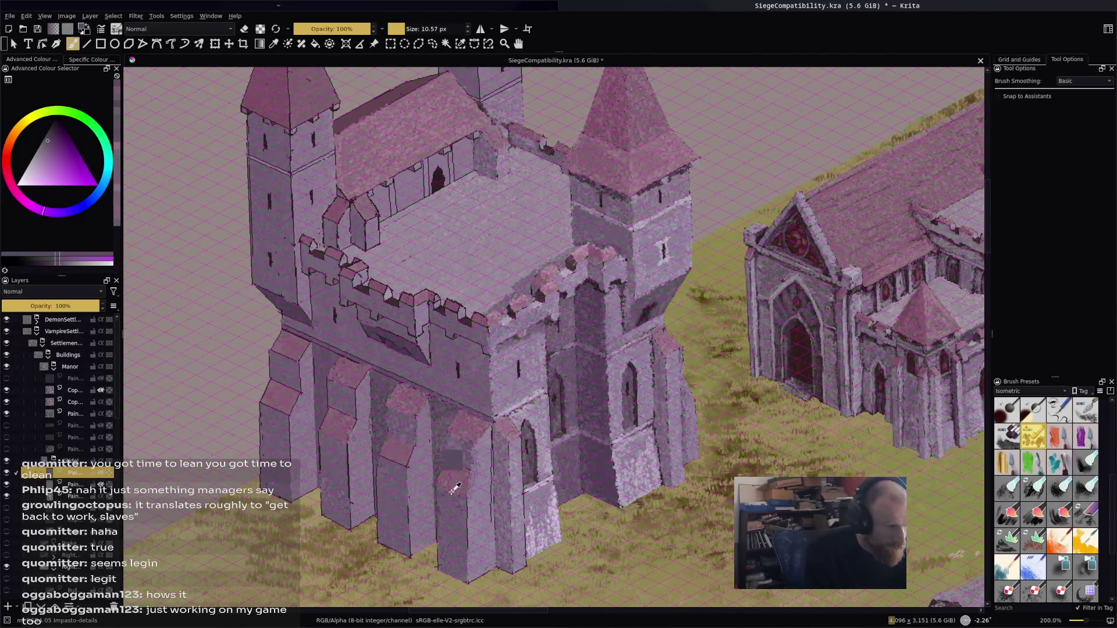
ctrl+click(452, 466)
click(463, 545)
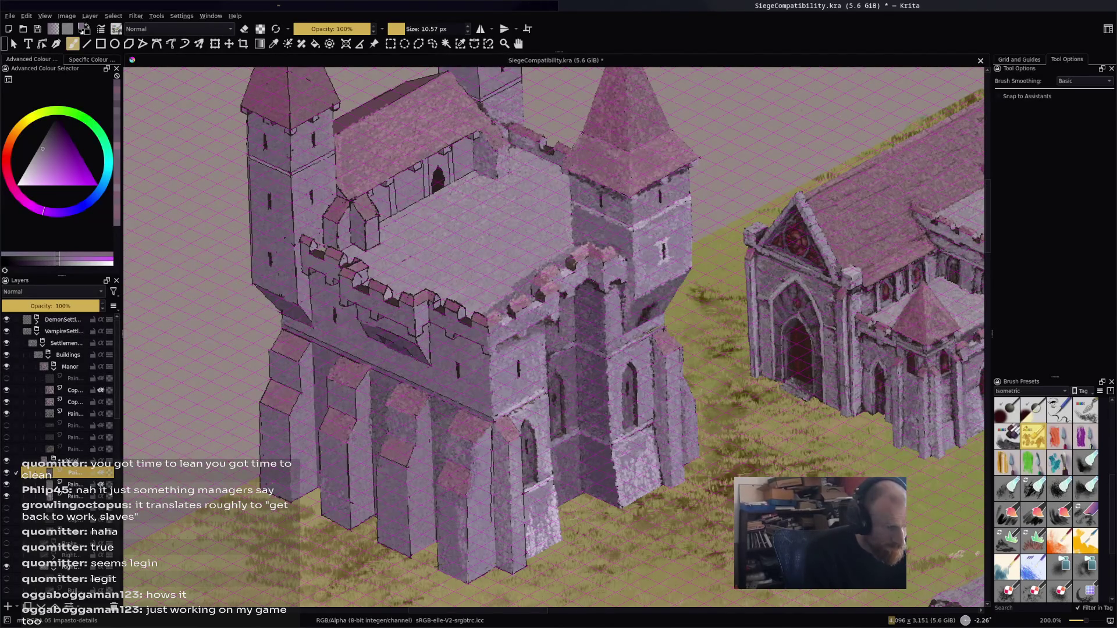
ctrl+click(463, 544)
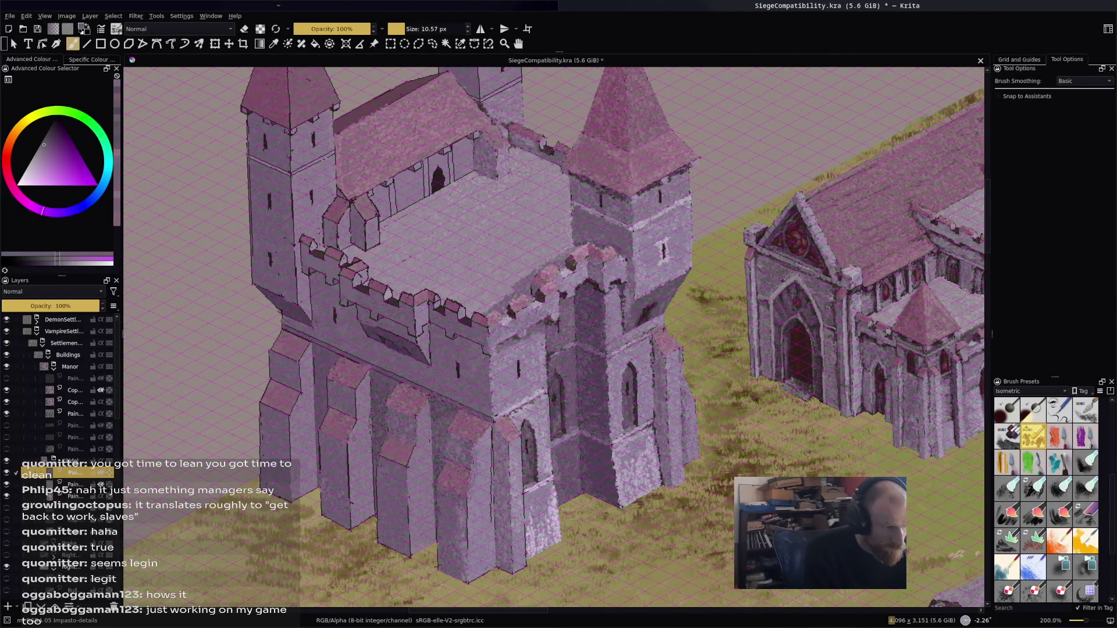
drag(460, 510, 461, 528)
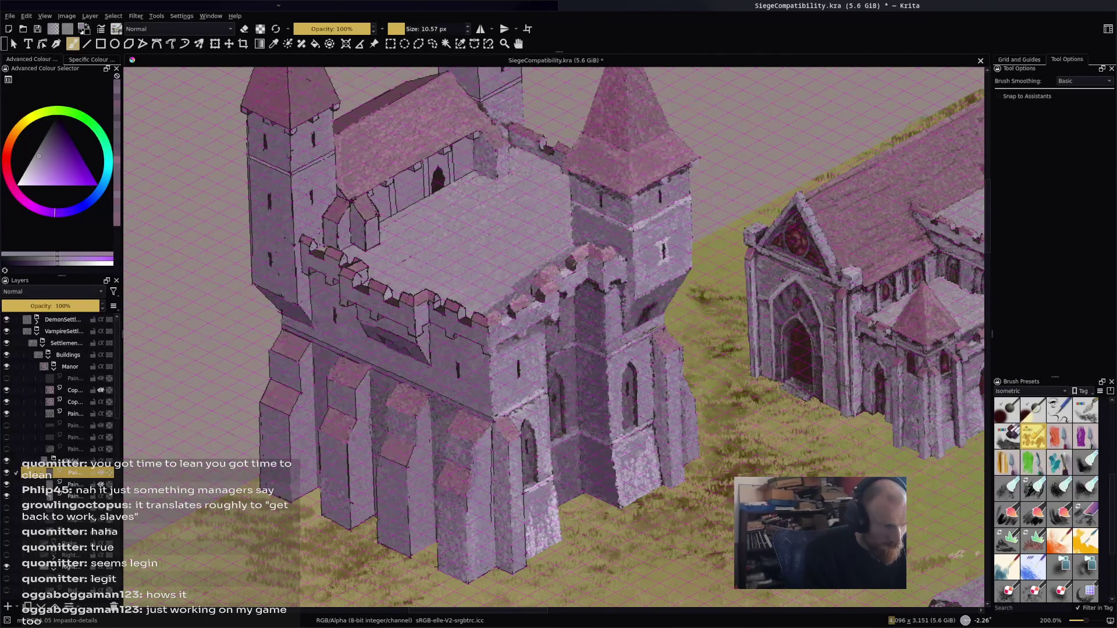
drag(490, 506, 490, 453)
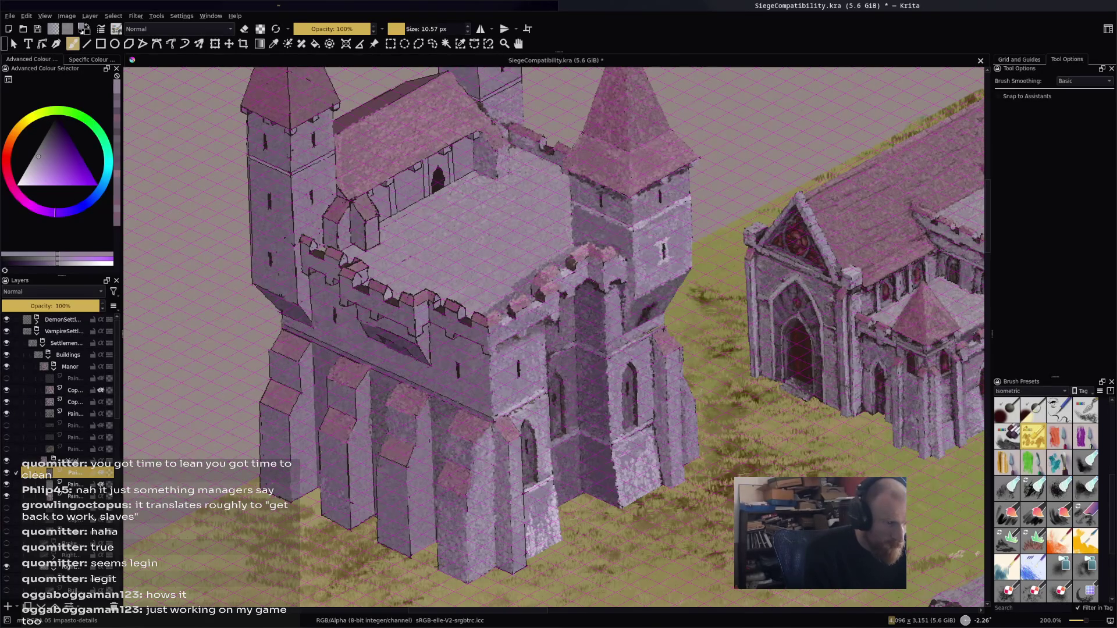
Sample lower-wall colours, brighten another pillar base, and pick pink from the castle wall
ctrl+click(503, 453)
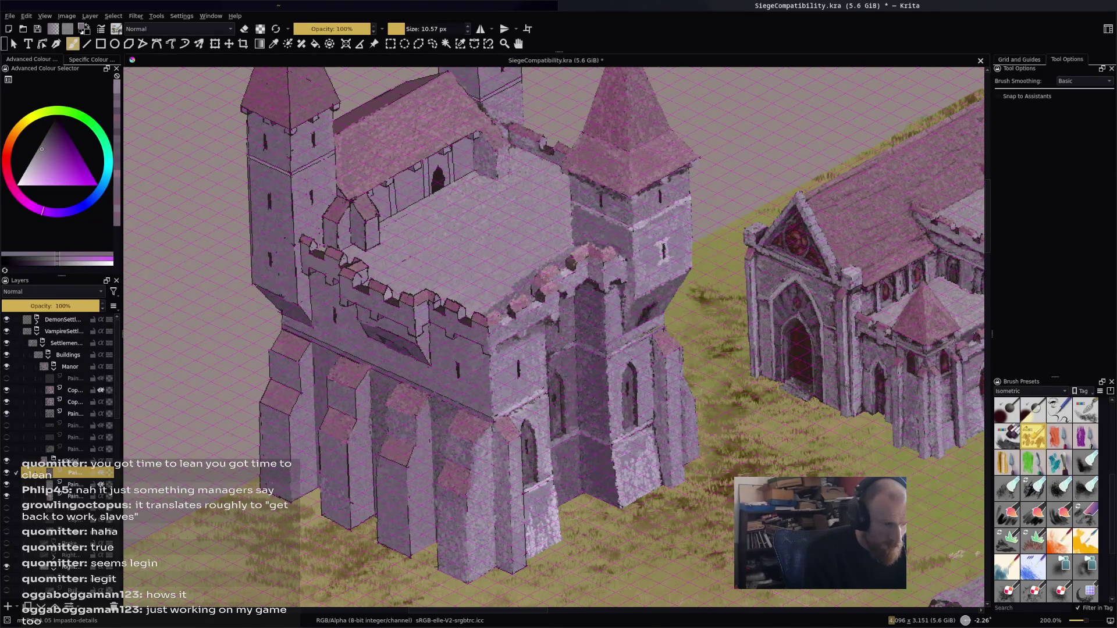
ctrl+click(519, 471)
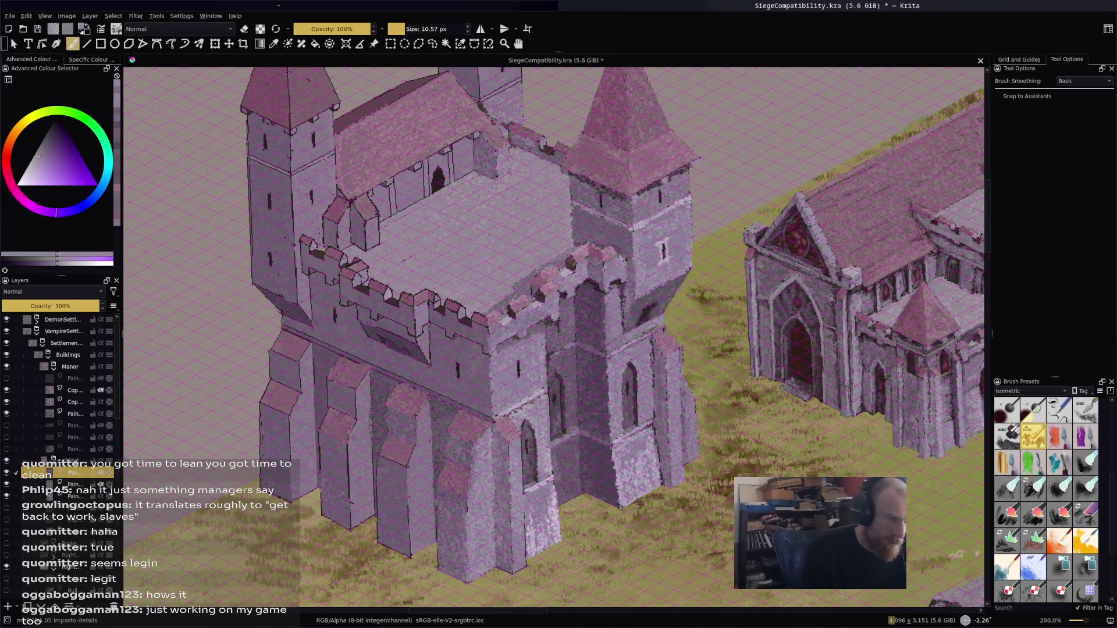
drag(526, 536, 526, 550)
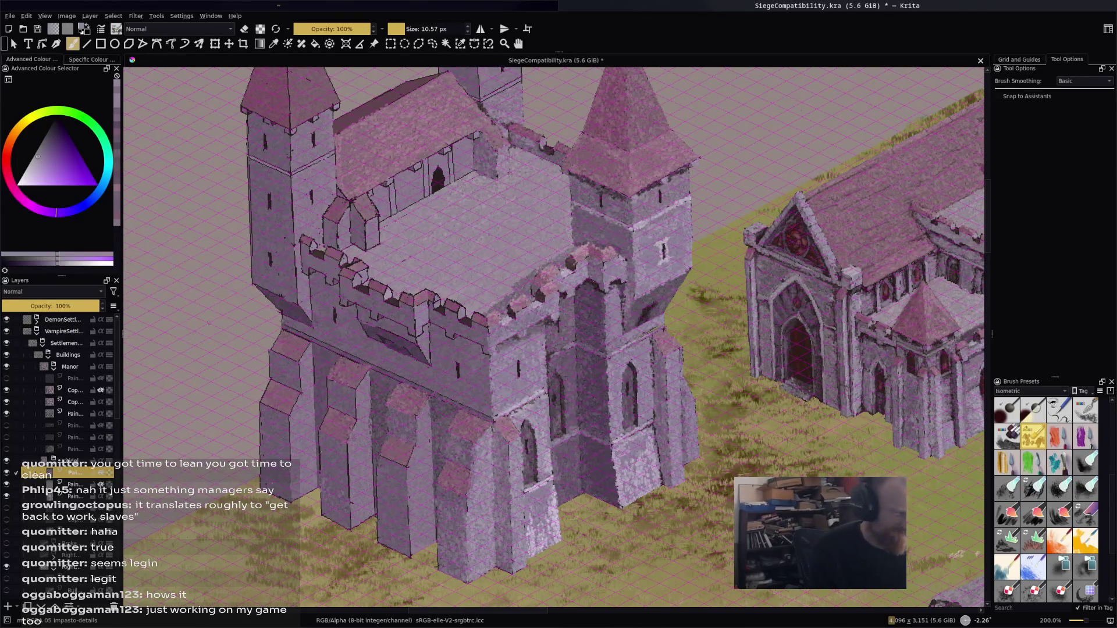
key(ctrl)
ctrl+click(431, 447)
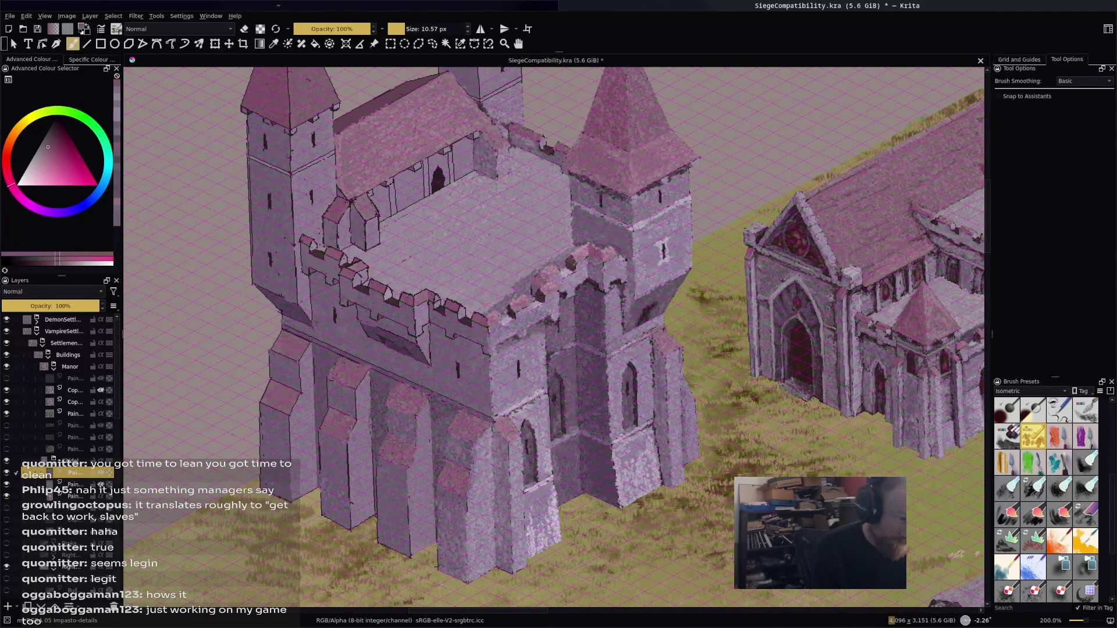
Brighten a pillar base with a light lavender stroke and save the drawing
ctrl+click(376, 387)
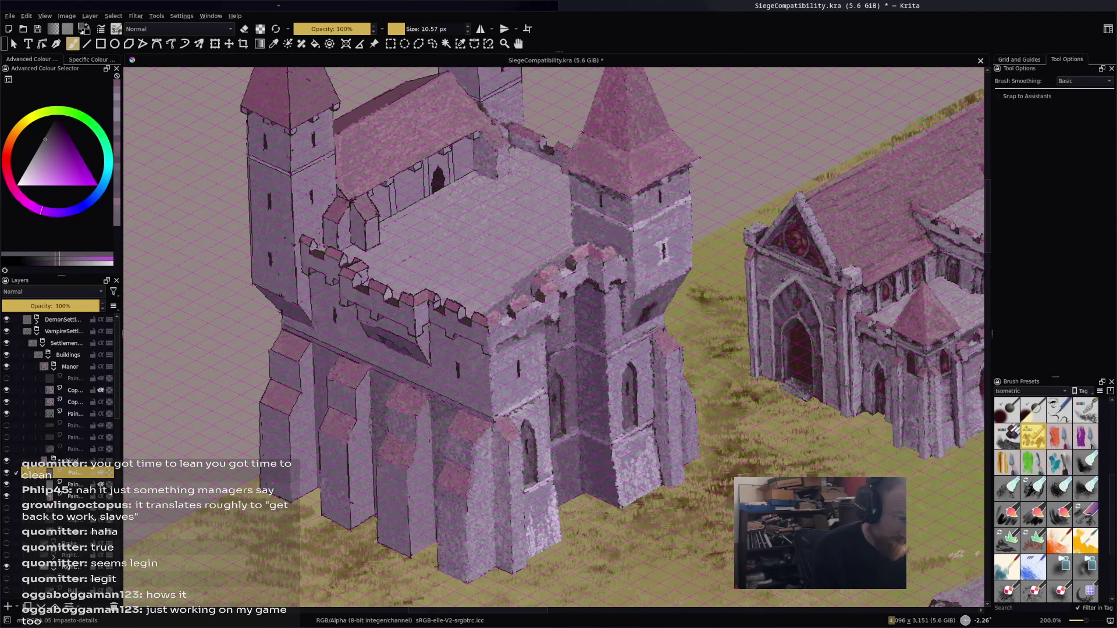
ctrl+click(385, 481)
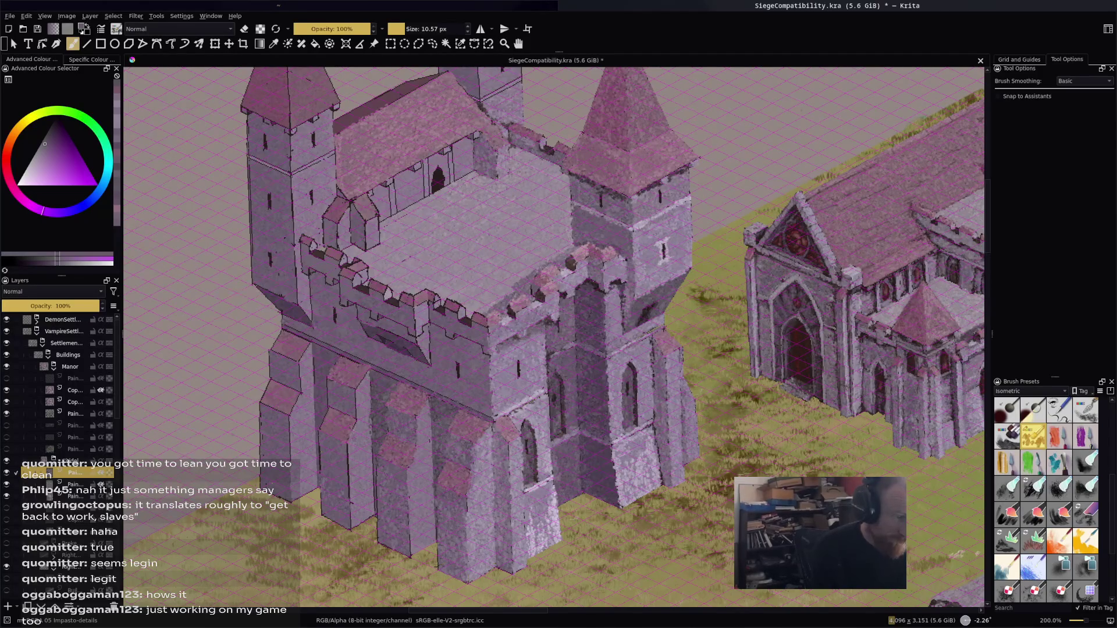
drag(378, 522, 378, 538)
ctrl+click(379, 451)
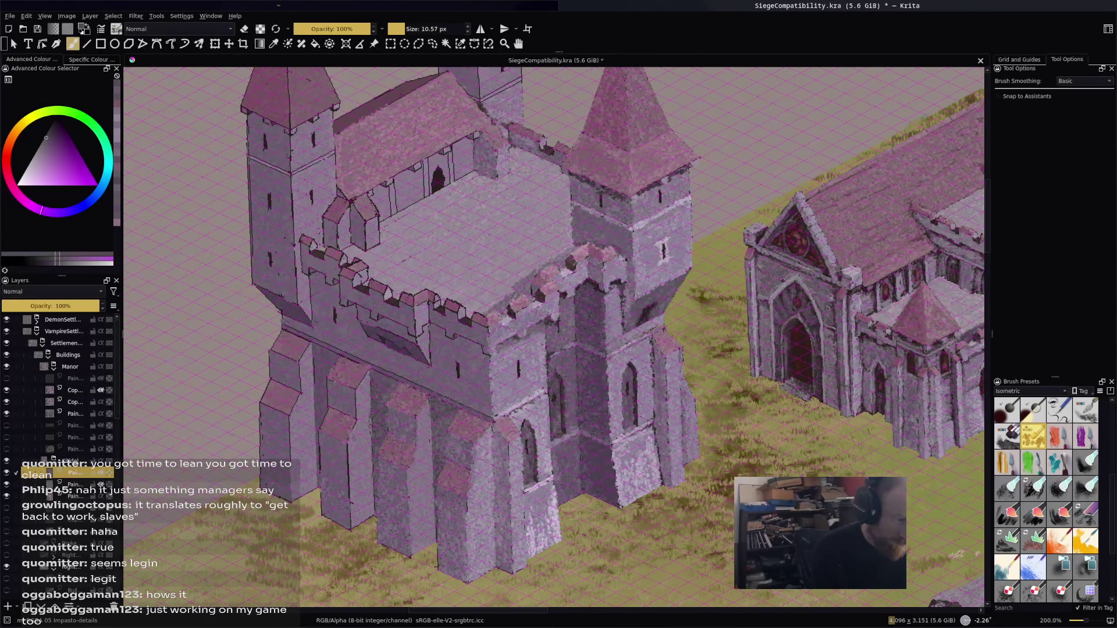
ctrl+click(400, 451)
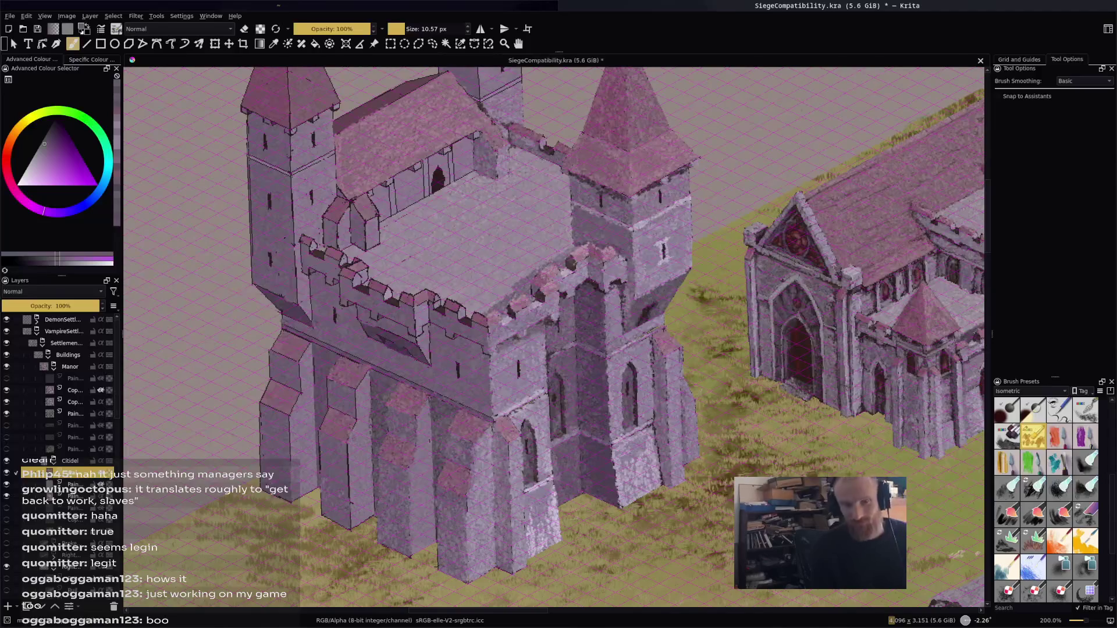
key(ctrl+s)
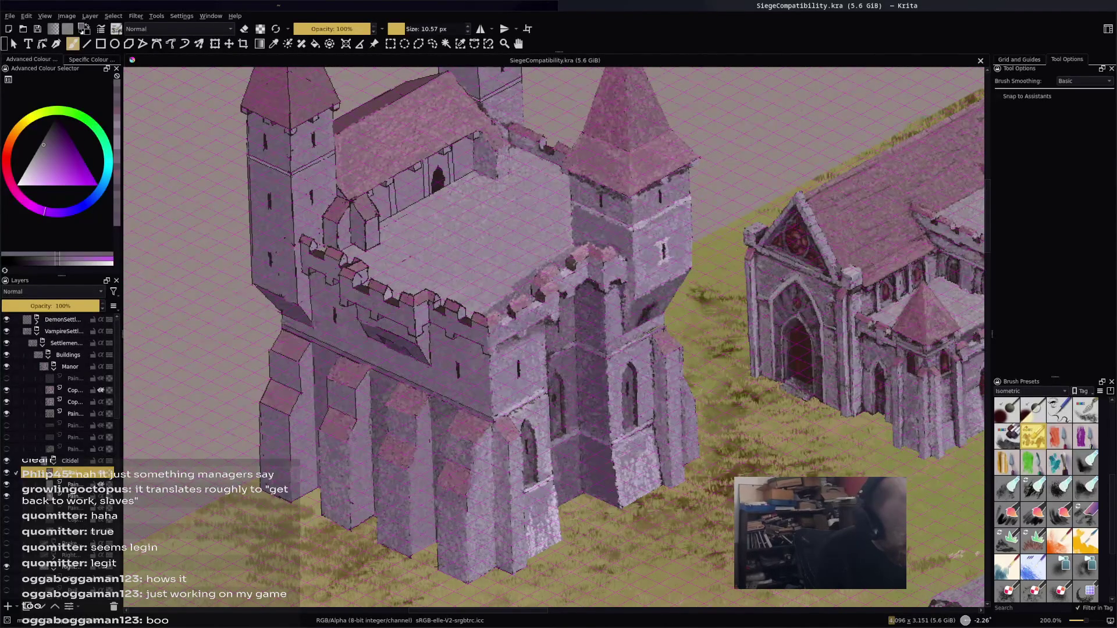
Dab pink onto the lower wall and sample light purple tones from the stonework
ctrl+click(328, 384)
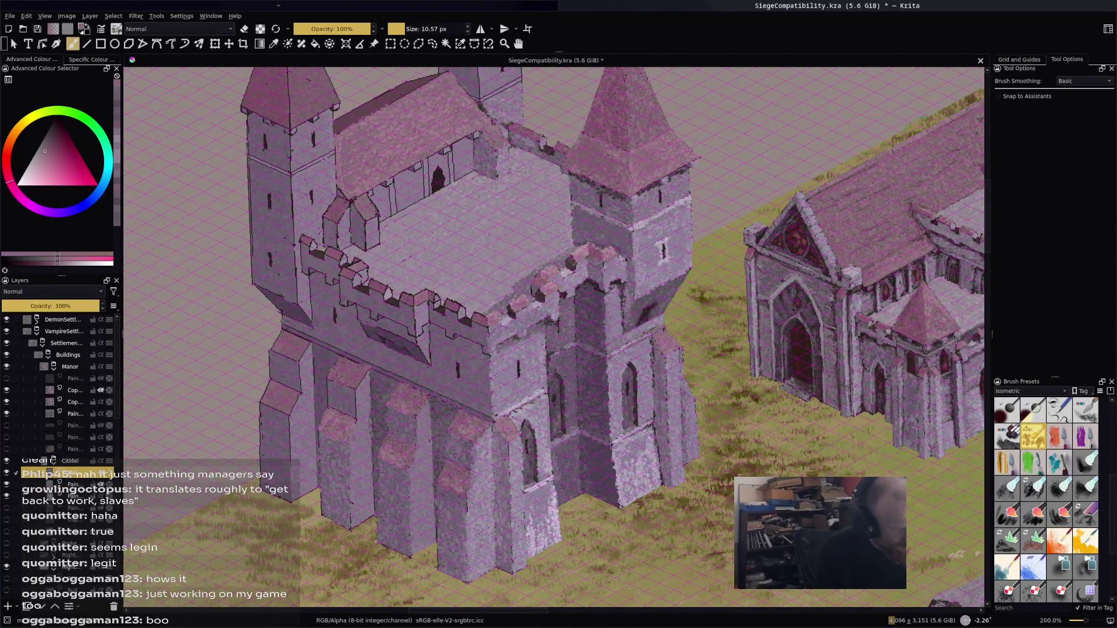
ctrl+click(334, 384)
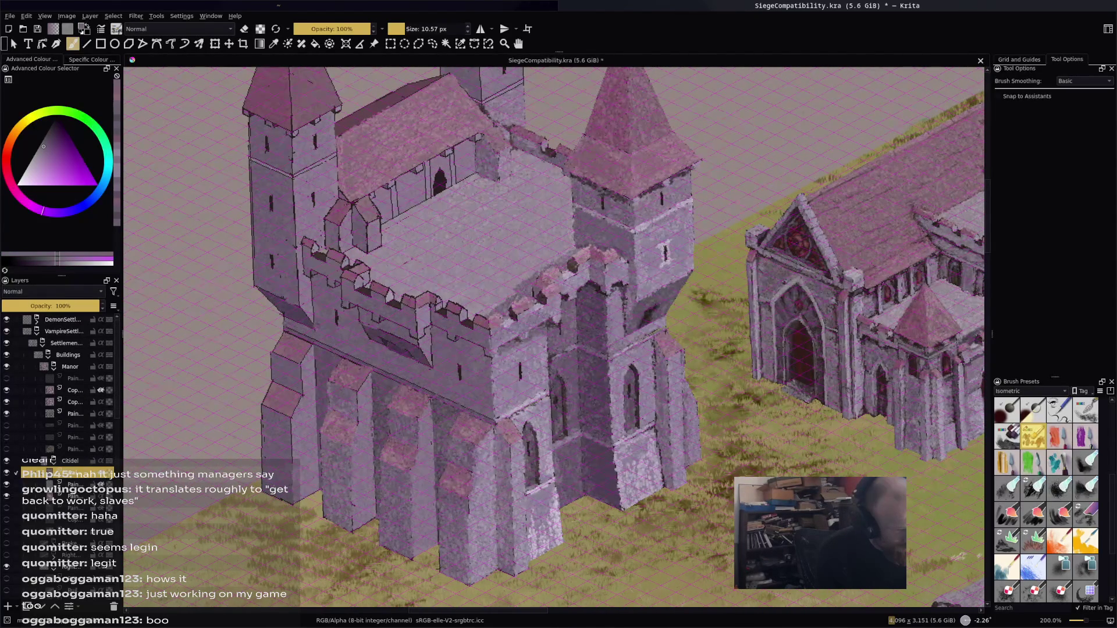
ctrl+click(360, 362)
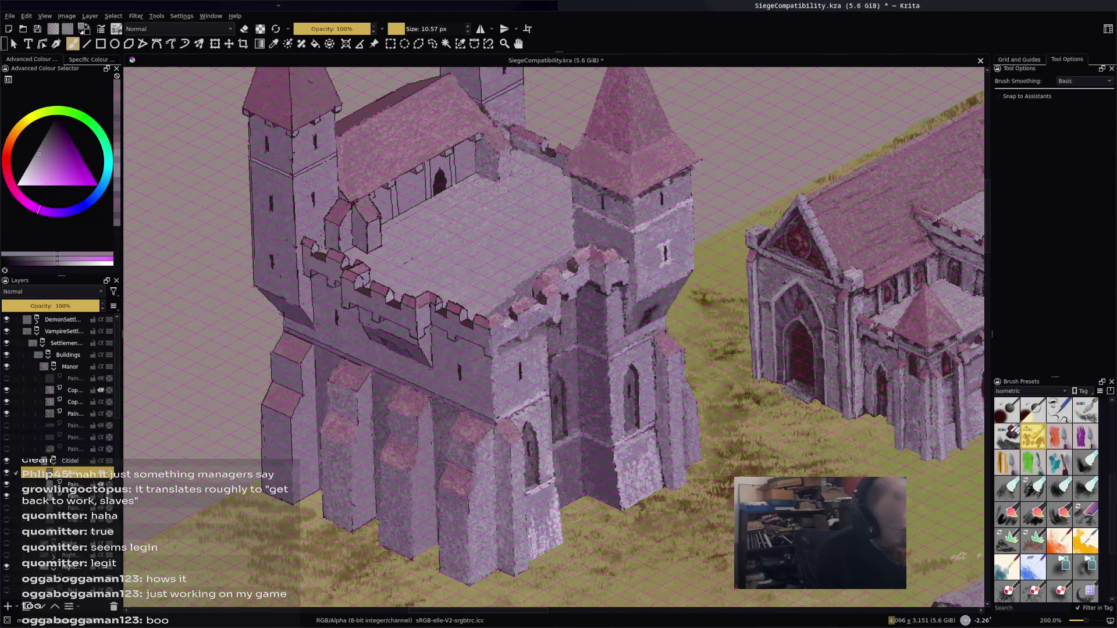
Switch to the first favourite brush from the pop-up palette and sample pink and purple wall tones
right_click(356, 418)
click(357, 359)
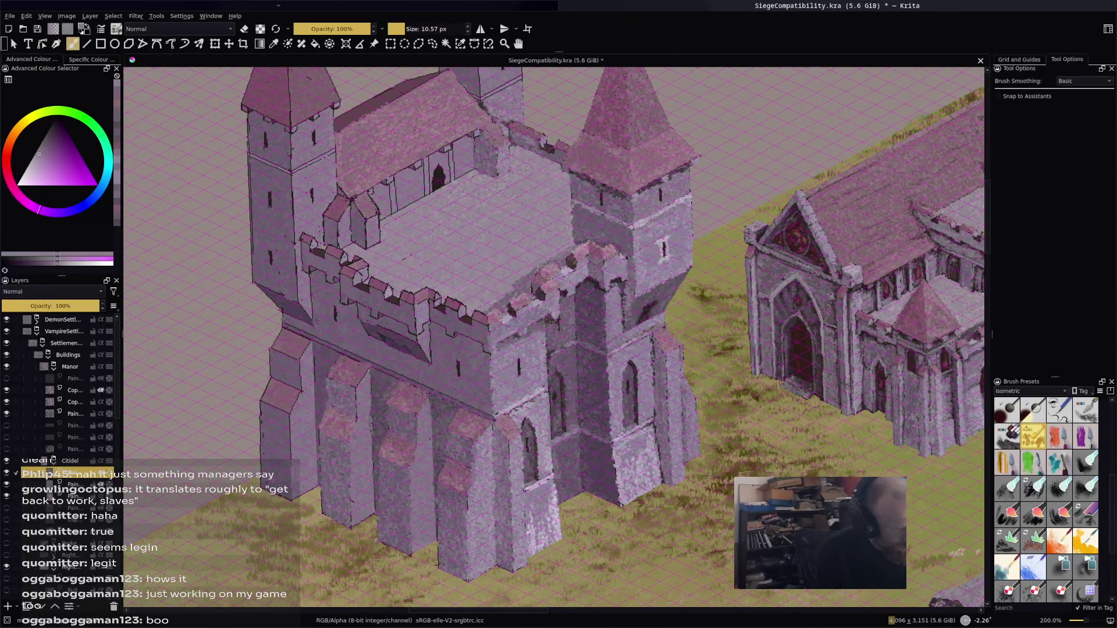
ctrl+click(355, 413)
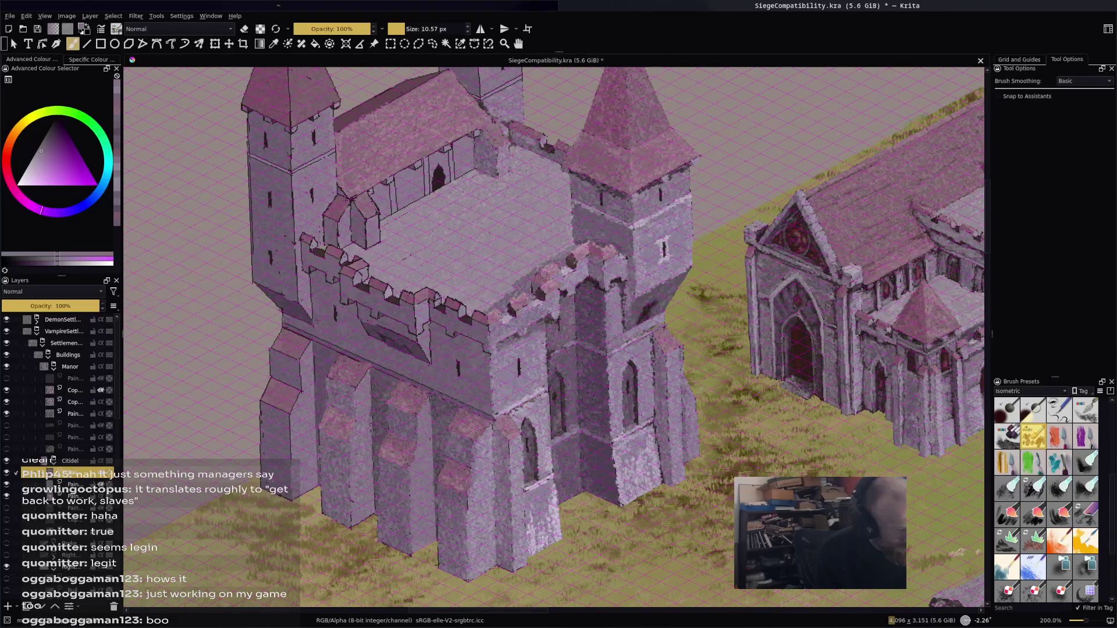
ctrl+click(379, 409)
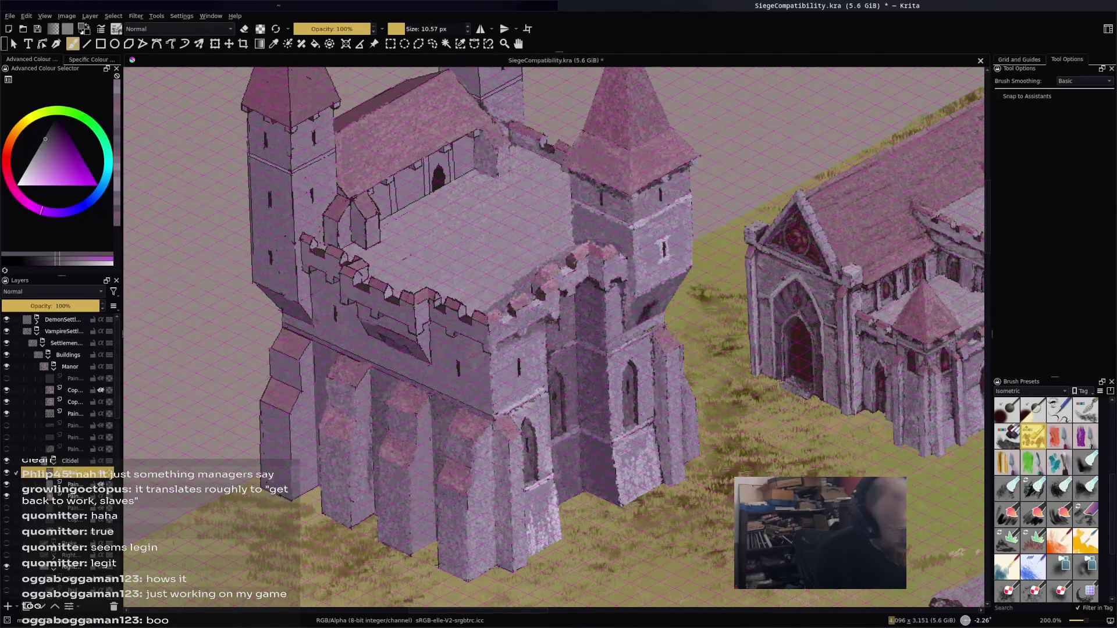
ctrl+click(371, 500)
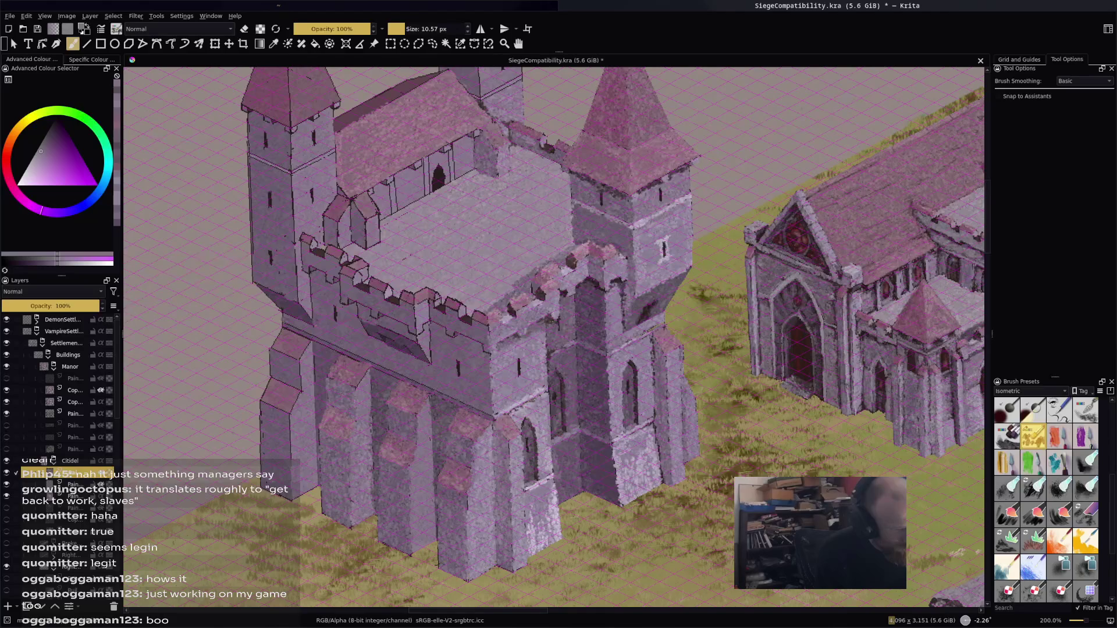
ctrl+click(349, 506)
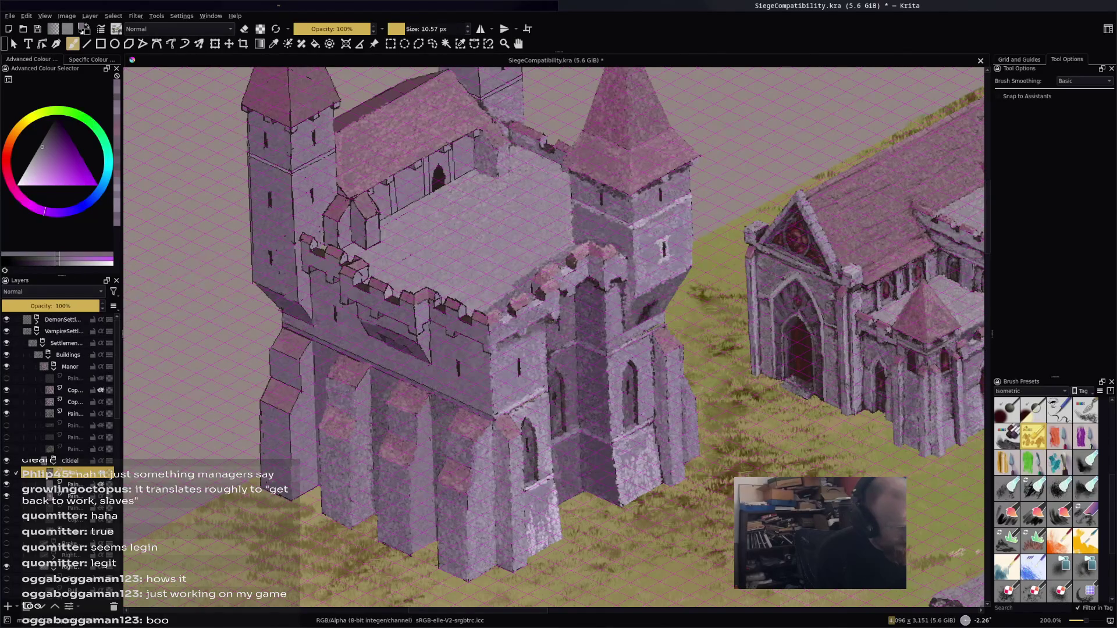
ctrl+click(367, 372)
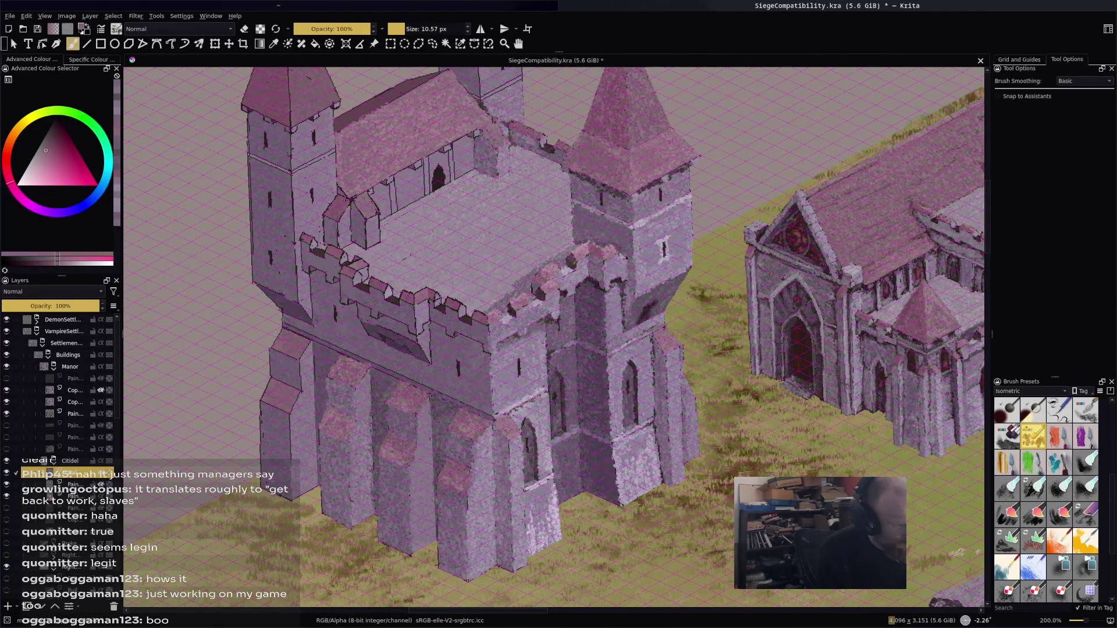
ctrl+click(358, 349)
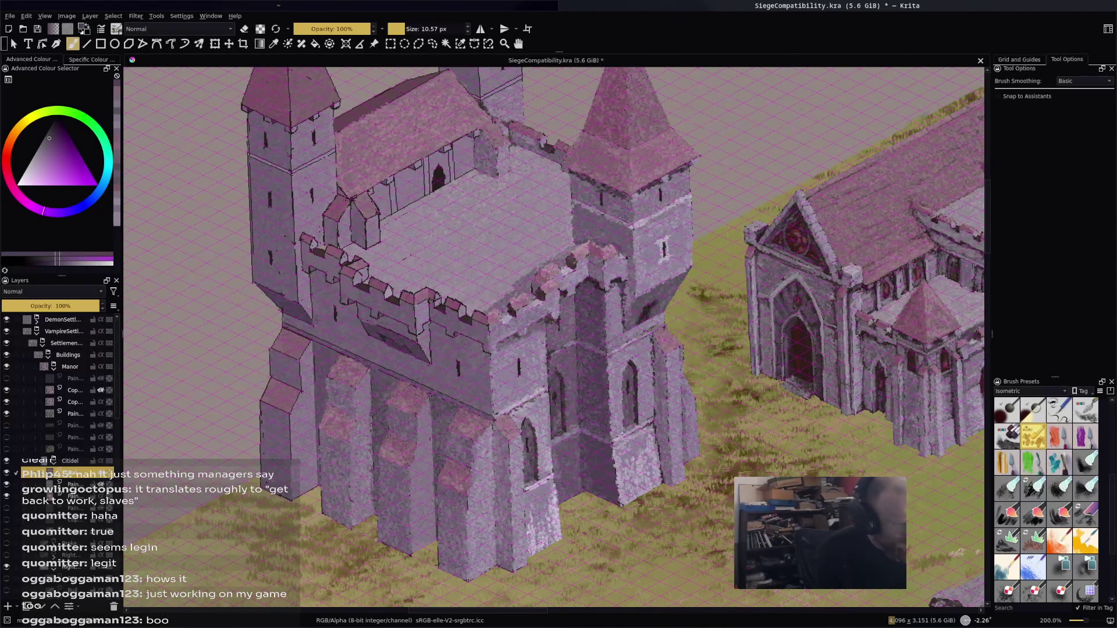
Sample pinkish-red and purple shades from the upper front wall
ctrl+click(296, 326)
ctrl+click(297, 324)
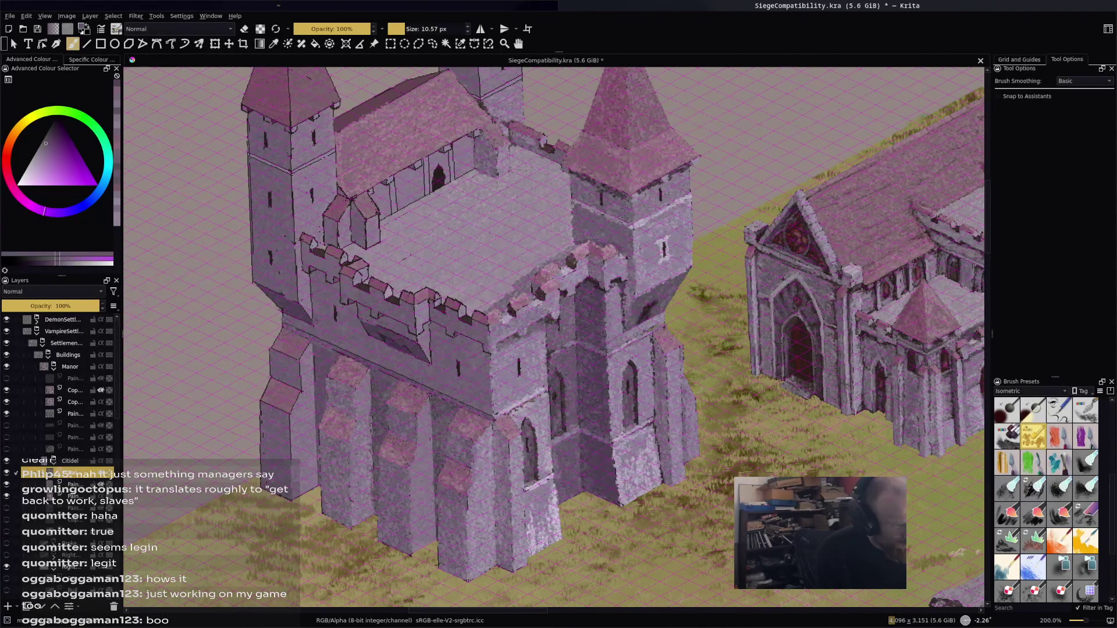
ctrl+click(307, 302)
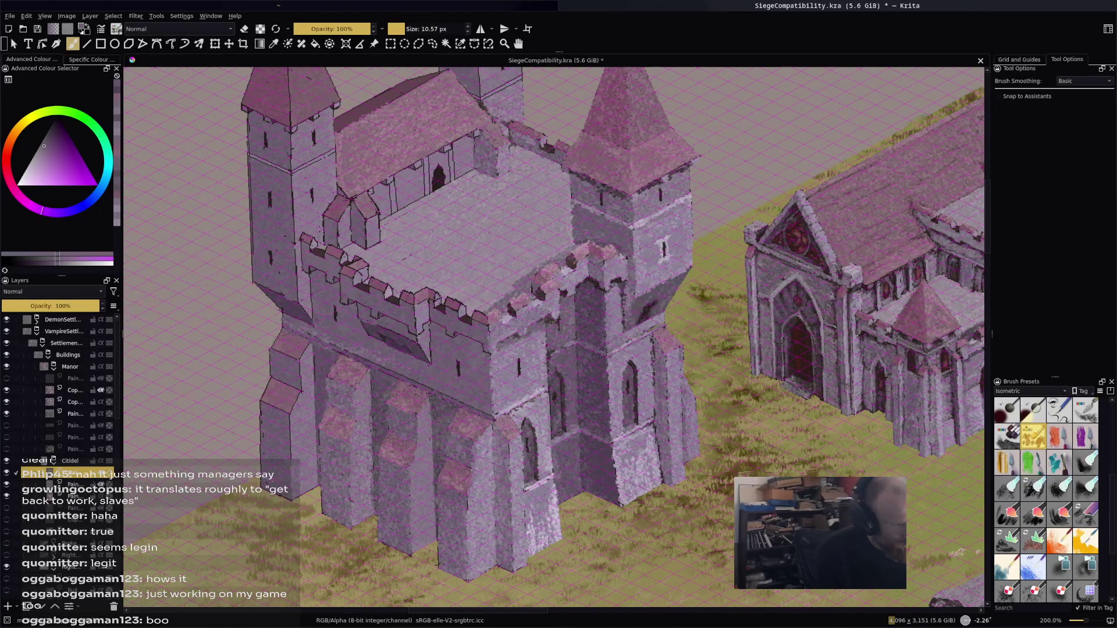
ctrl+click(284, 307)
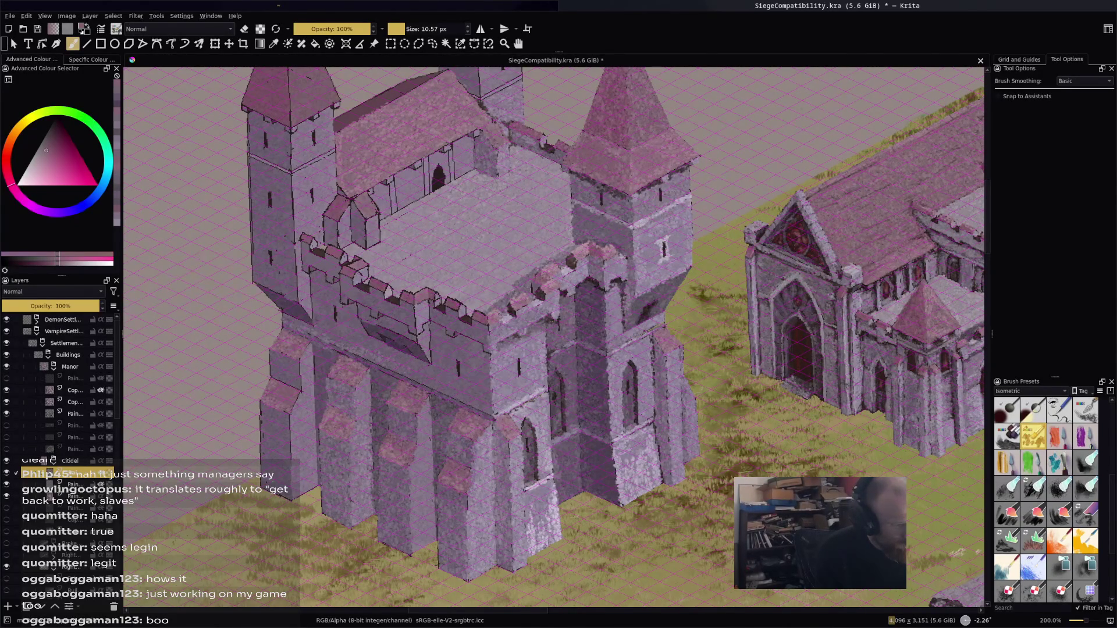
ctrl+click(295, 373)
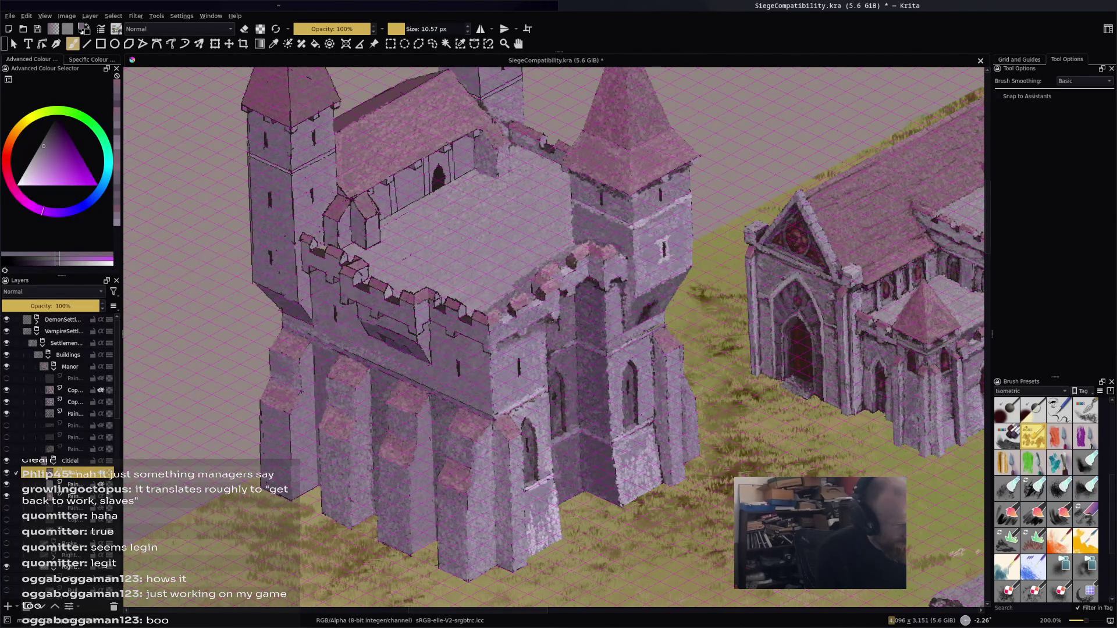
Pick nearby and brighter stone shades across the lower wall and buttresses
ctrl+click(273, 420)
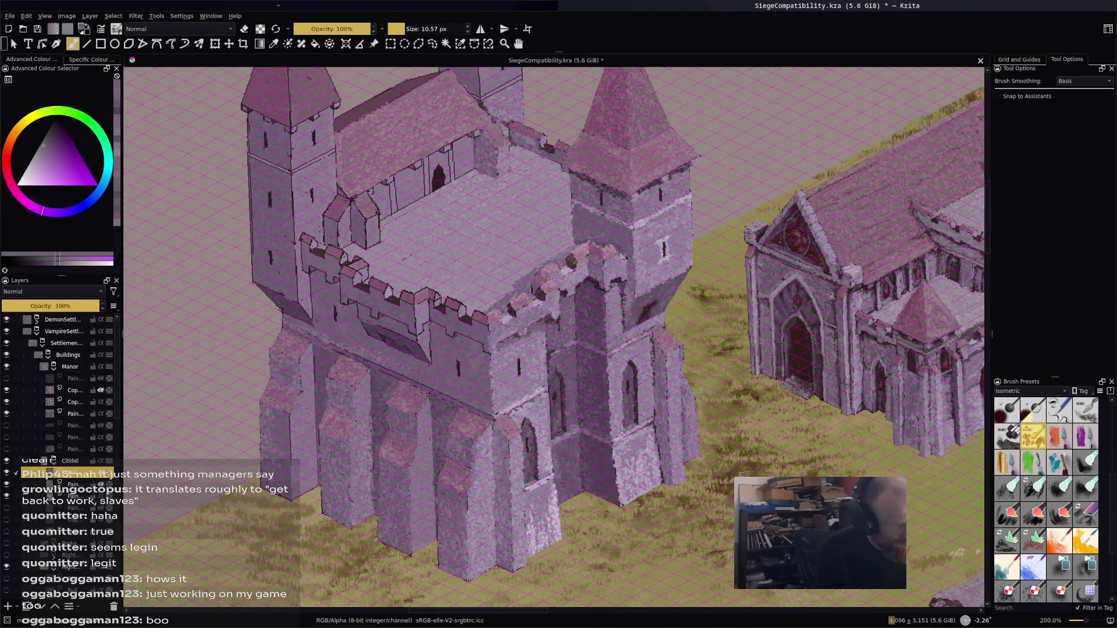
ctrl+click(290, 413)
ctrl+click(317, 409)
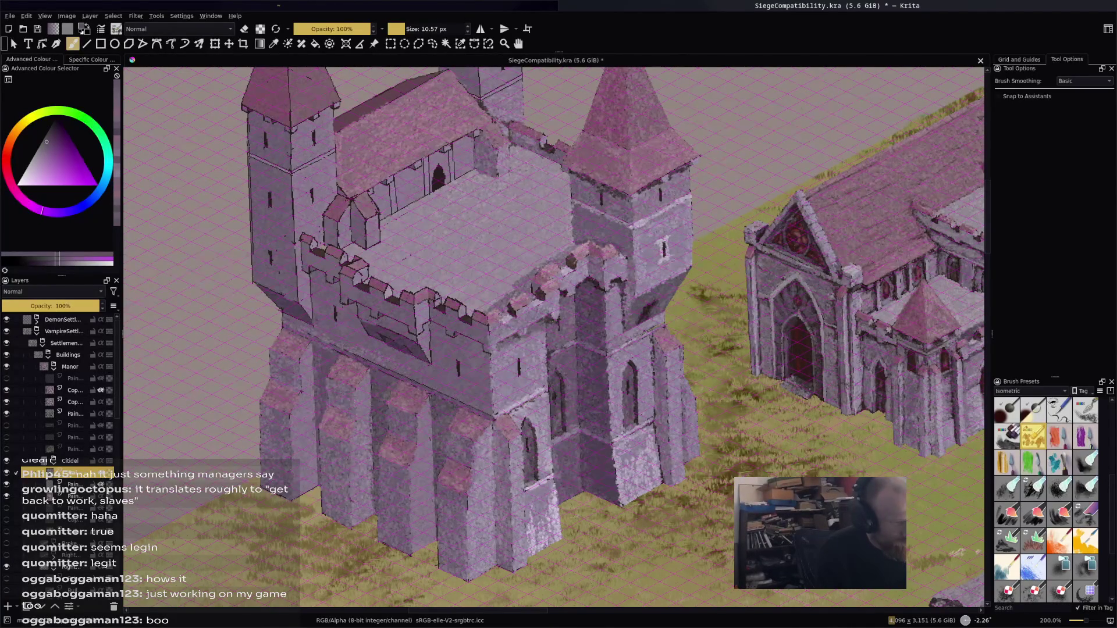
ctrl+click(304, 444)
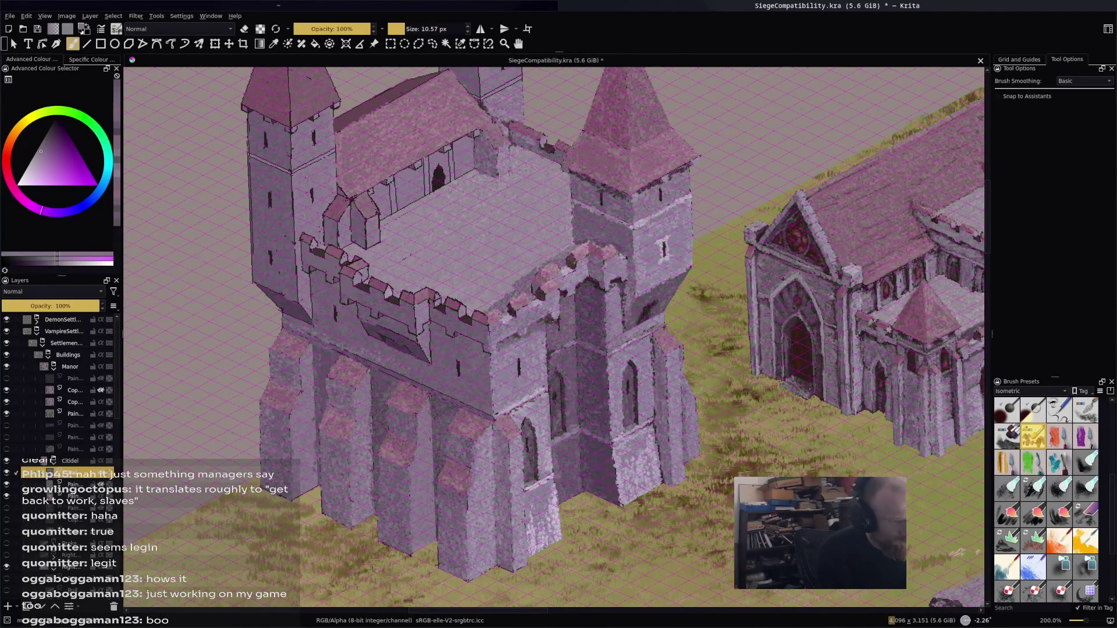
ctrl+click(278, 482)
ctrl+click(320, 488)
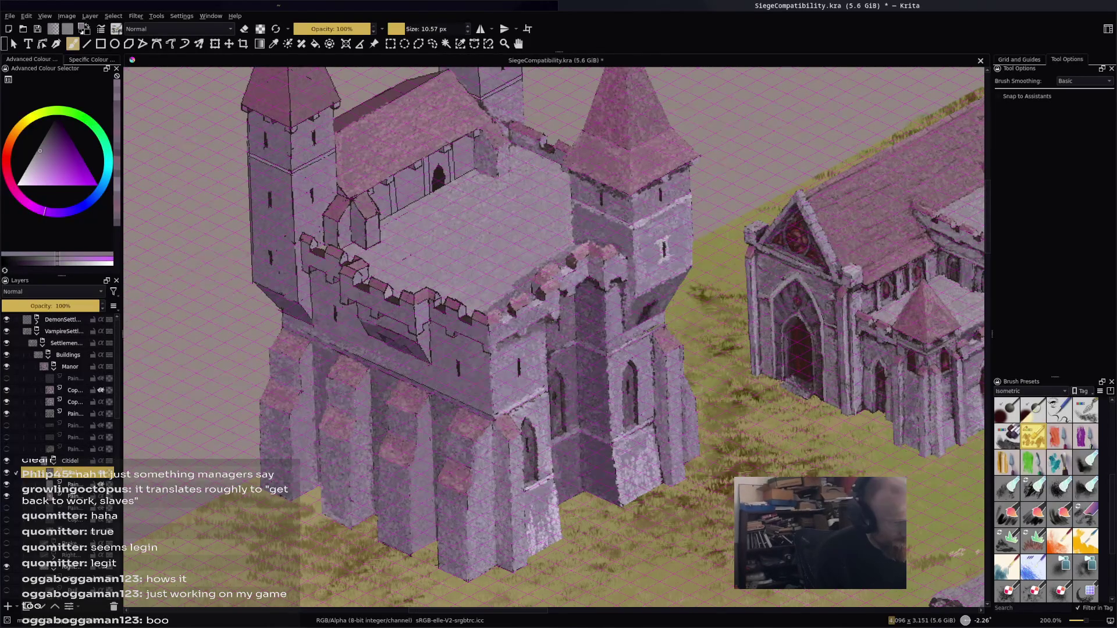
ctrl+click(330, 487)
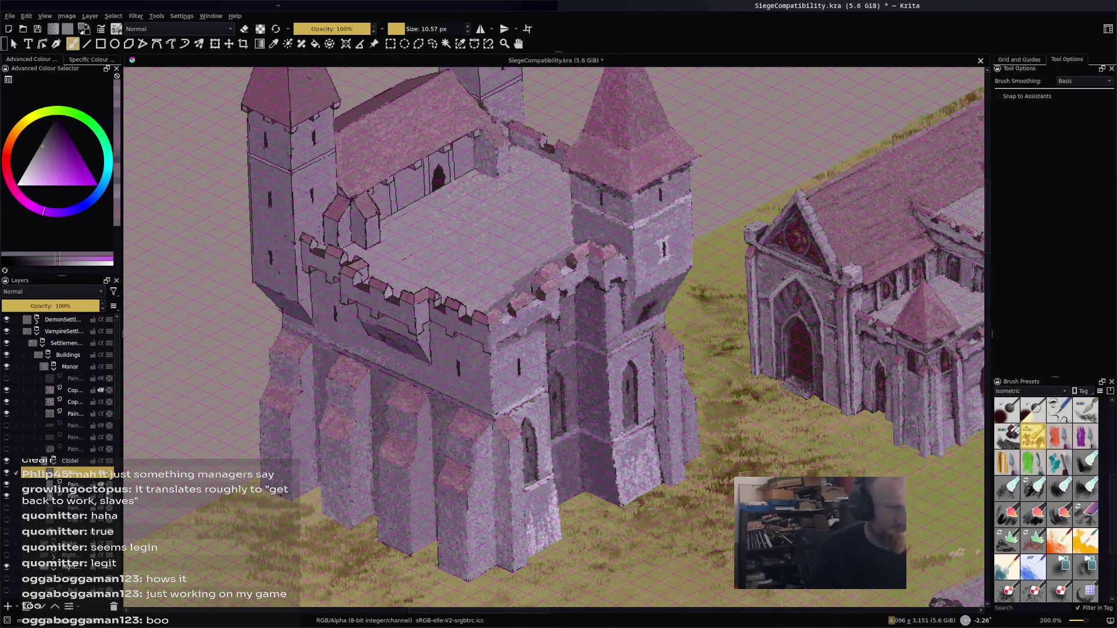
key(1)
key(2)
key(1)
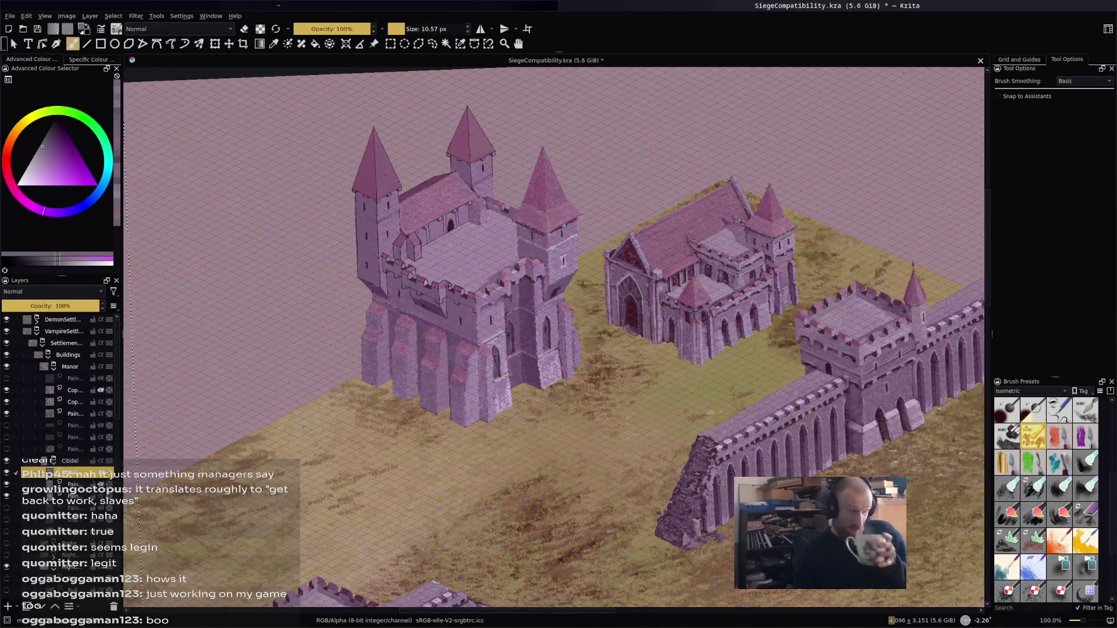
key(2)
key(minus)
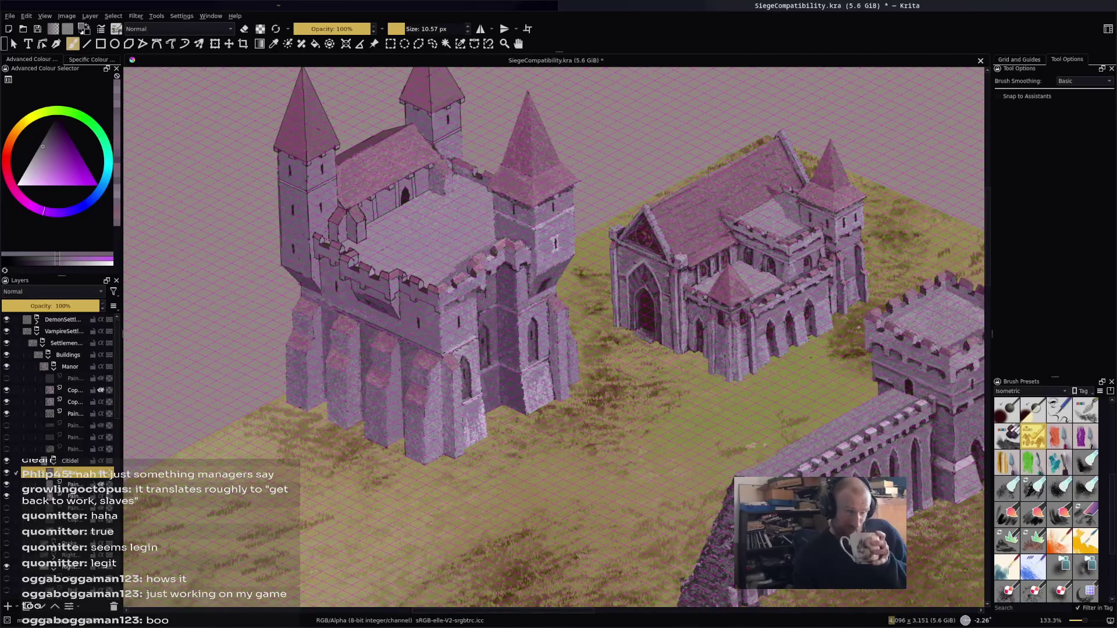
key(plus)
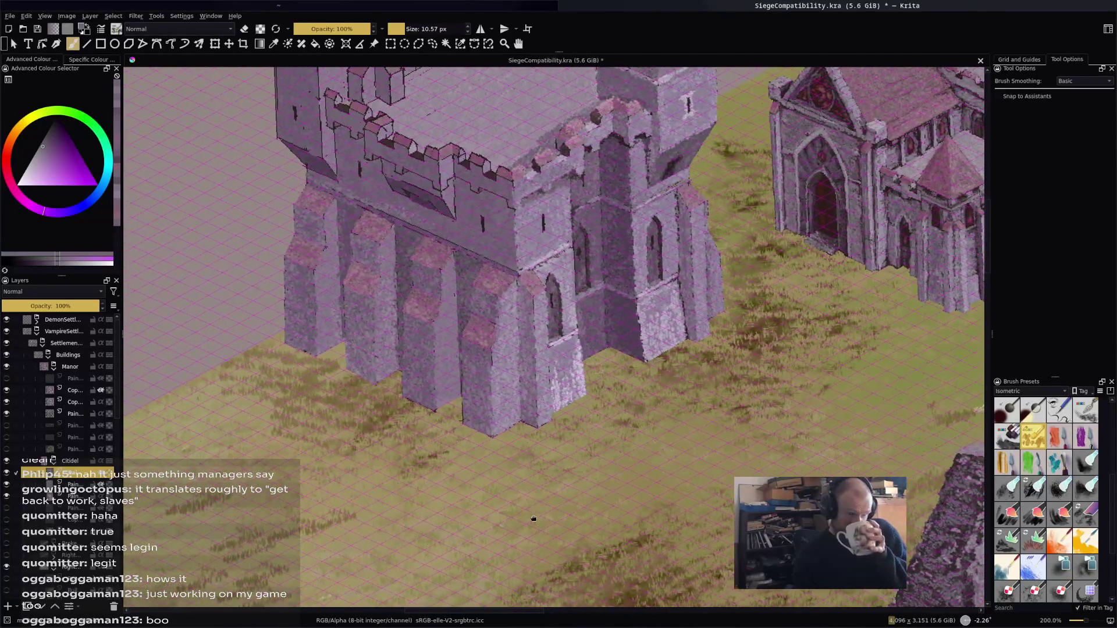
drag(553, 337, 532, 355)
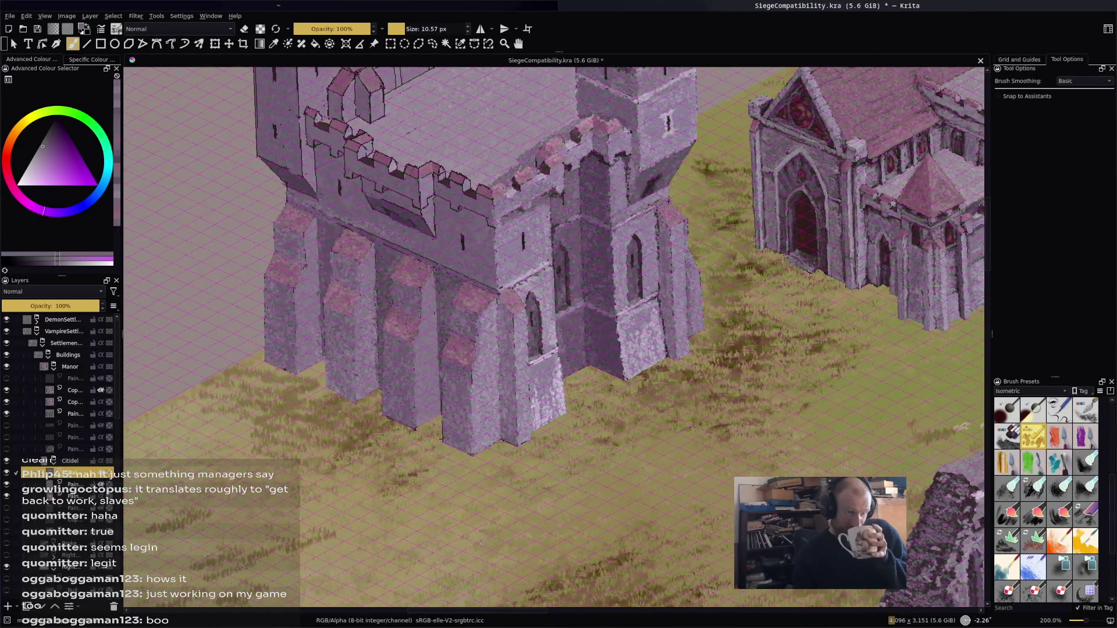
drag(520, 494, 548, 542)
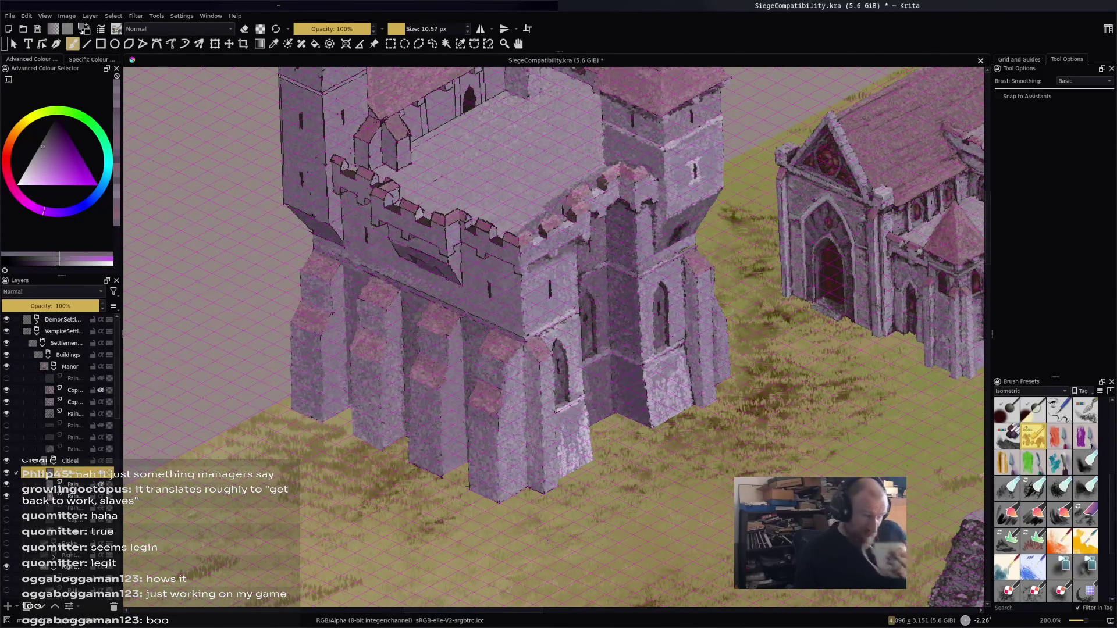
Sample battlement colours and nudge the paint colour darker, then lighter
ctrl+click(542, 314)
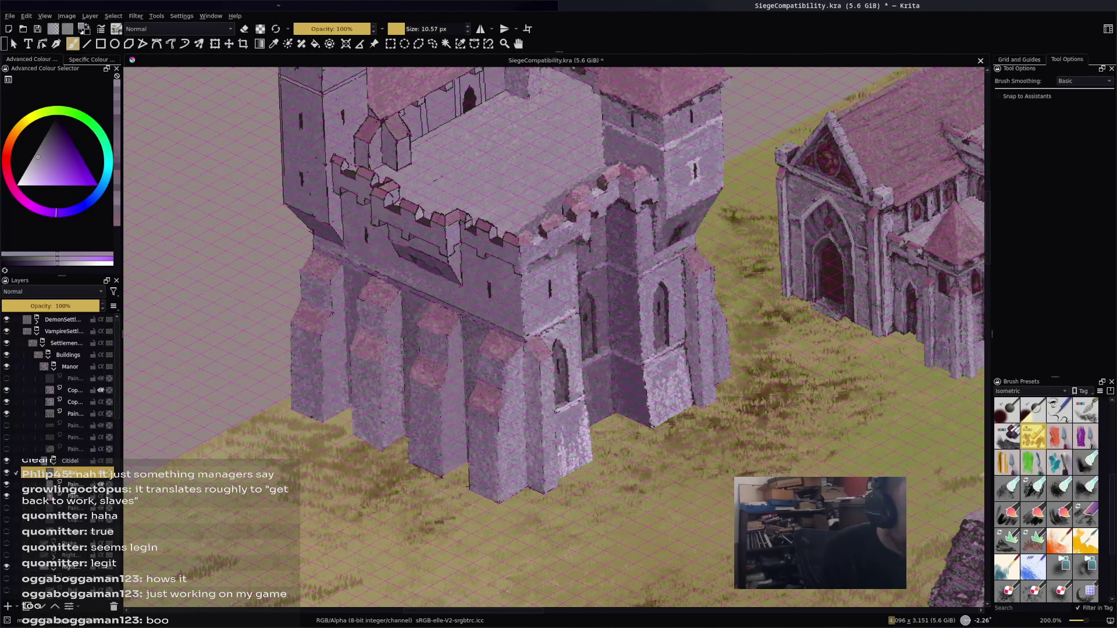
ctrl+click(449, 234)
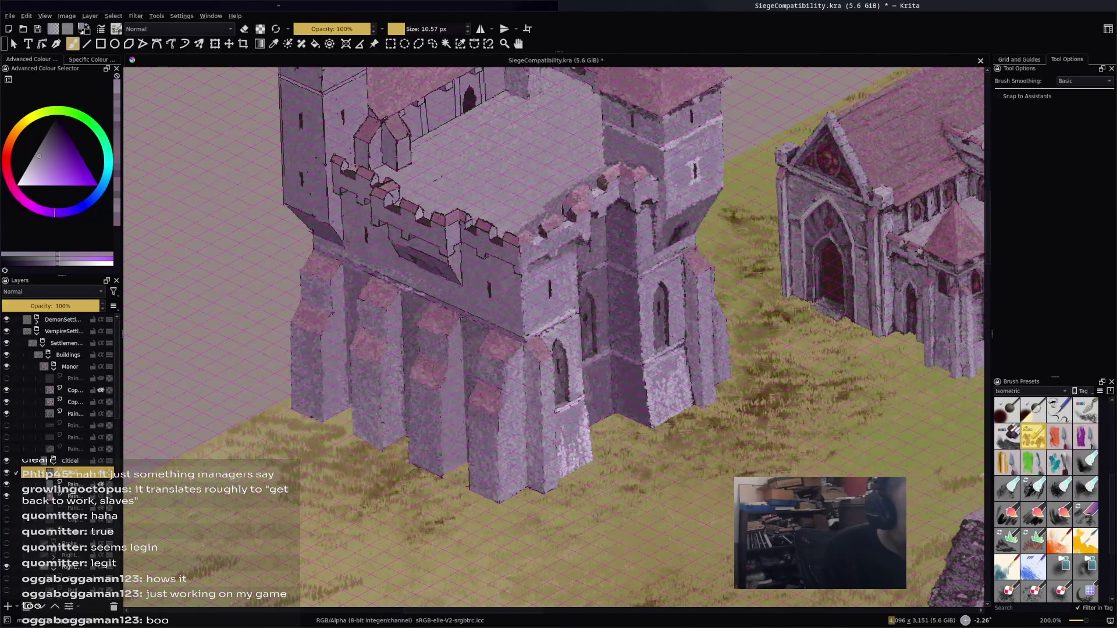
ctrl+click(505, 249)
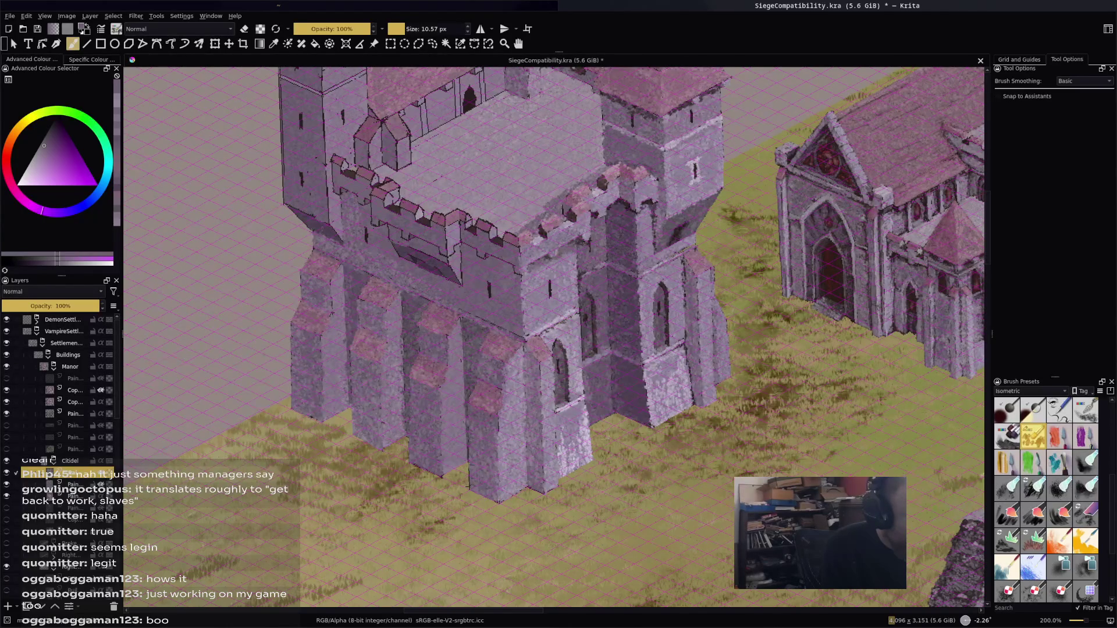
key(k)
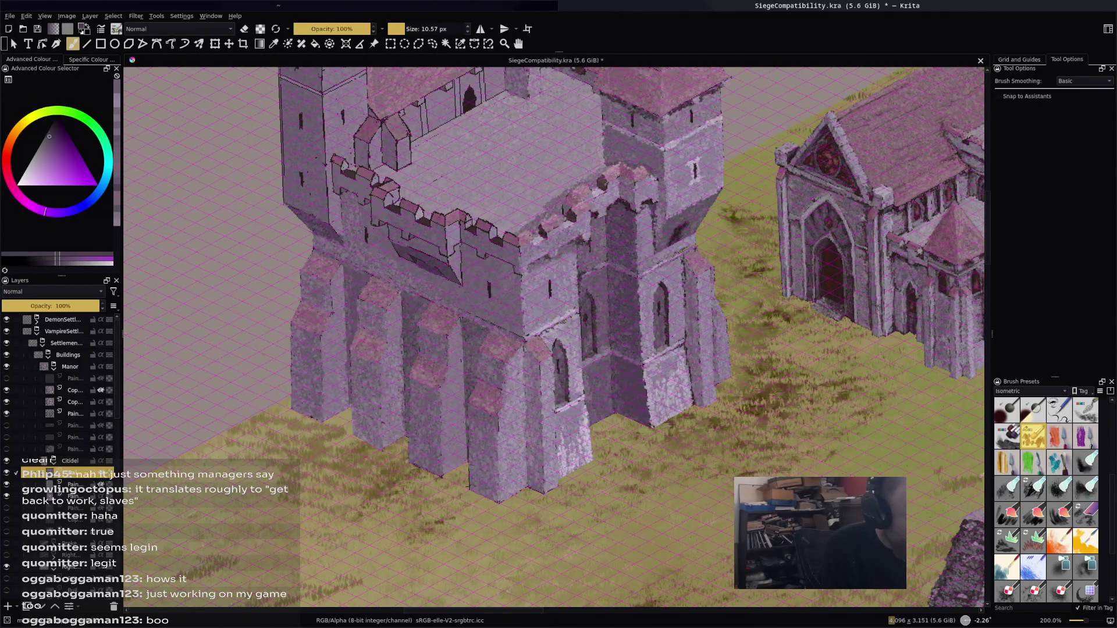
key(l)
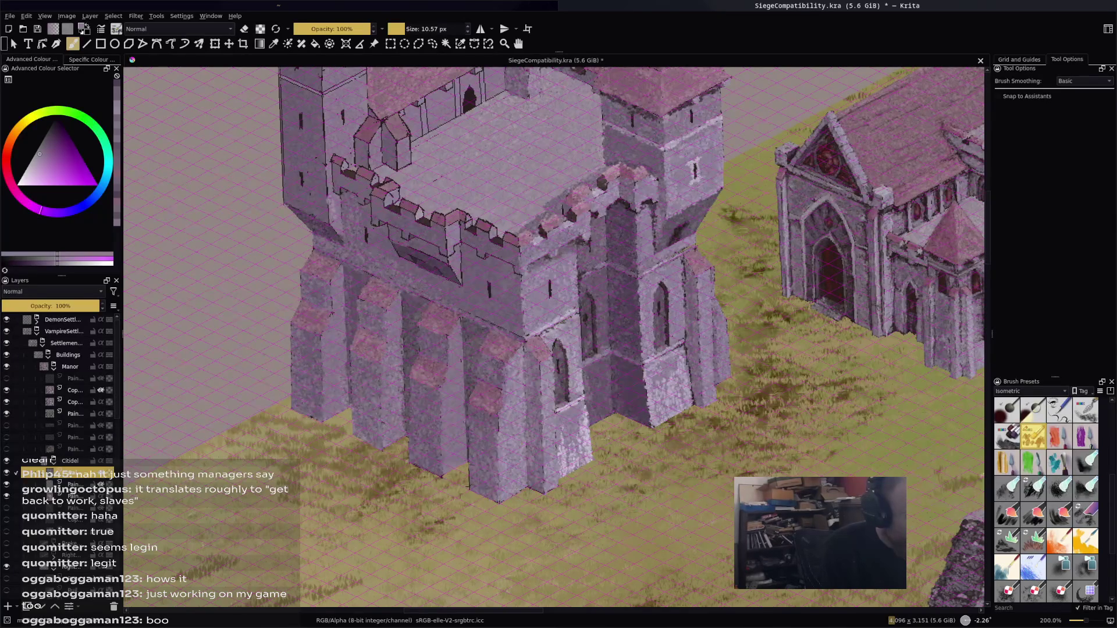
Lighten the wall between the battlements with sampled tones and light dabs
ctrl+click(344, 196)
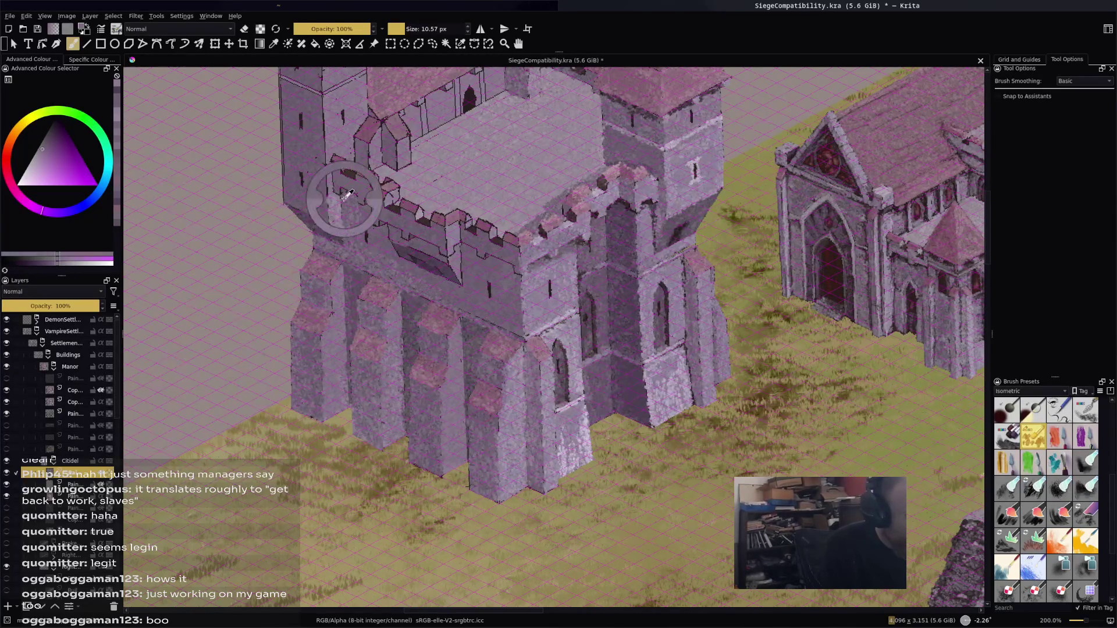
drag(401, 238, 387, 200)
ctrl+click(384, 231)
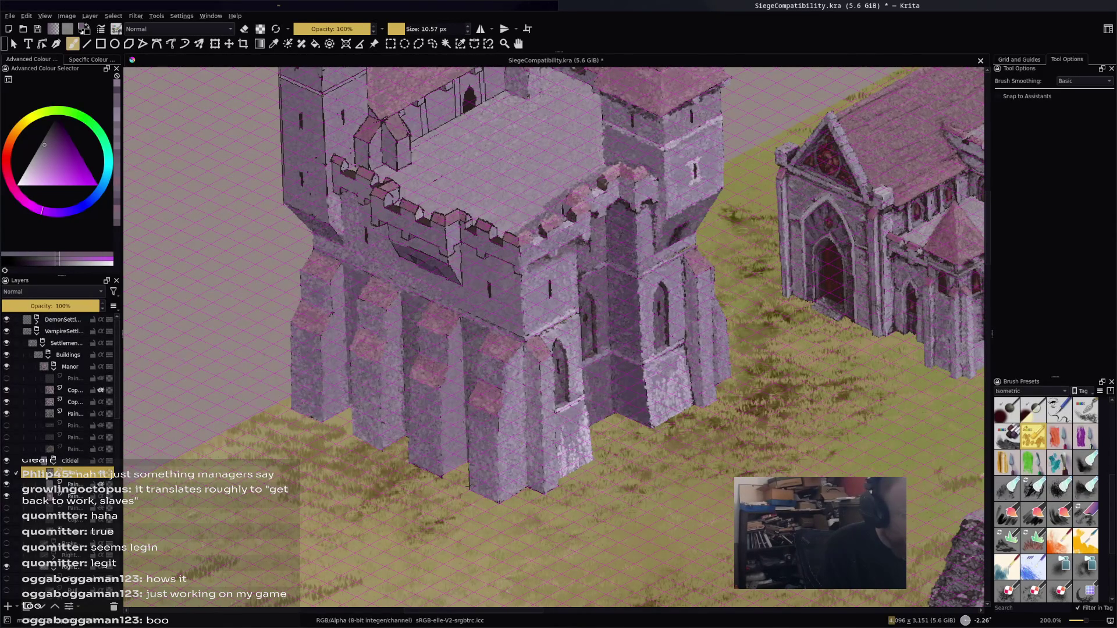
ctrl+click(399, 227)
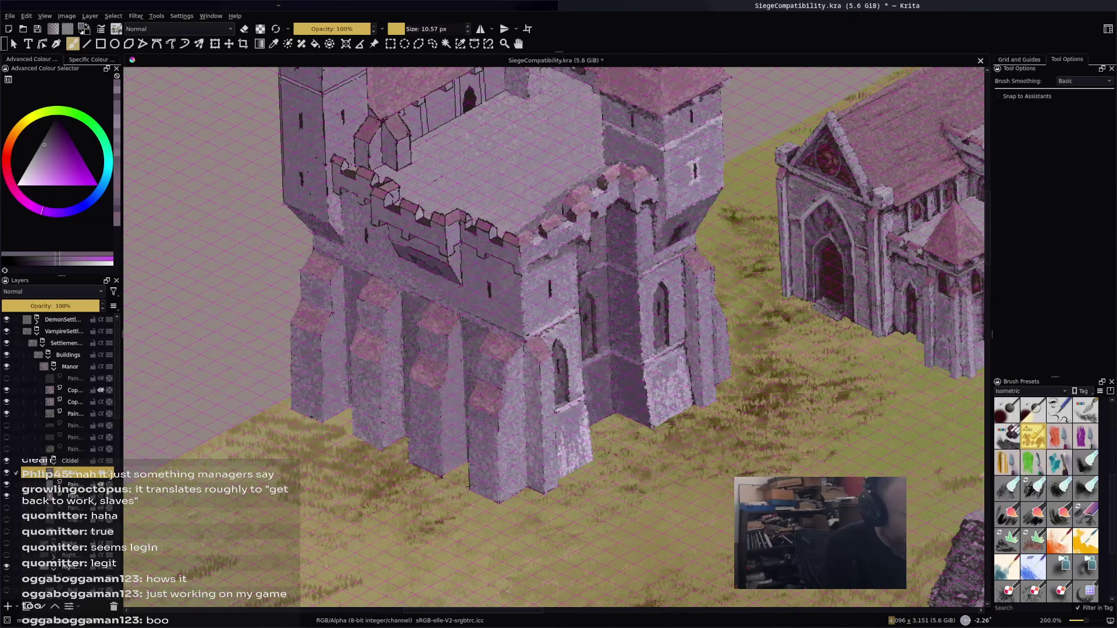
drag(398, 206, 389, 195)
click(413, 252)
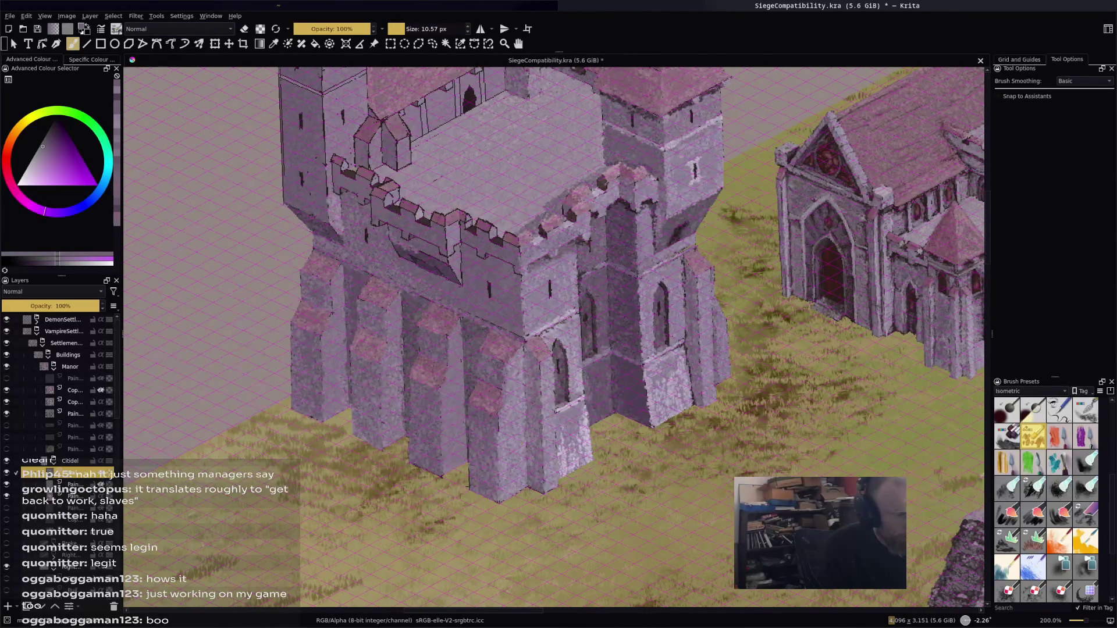
click(424, 250)
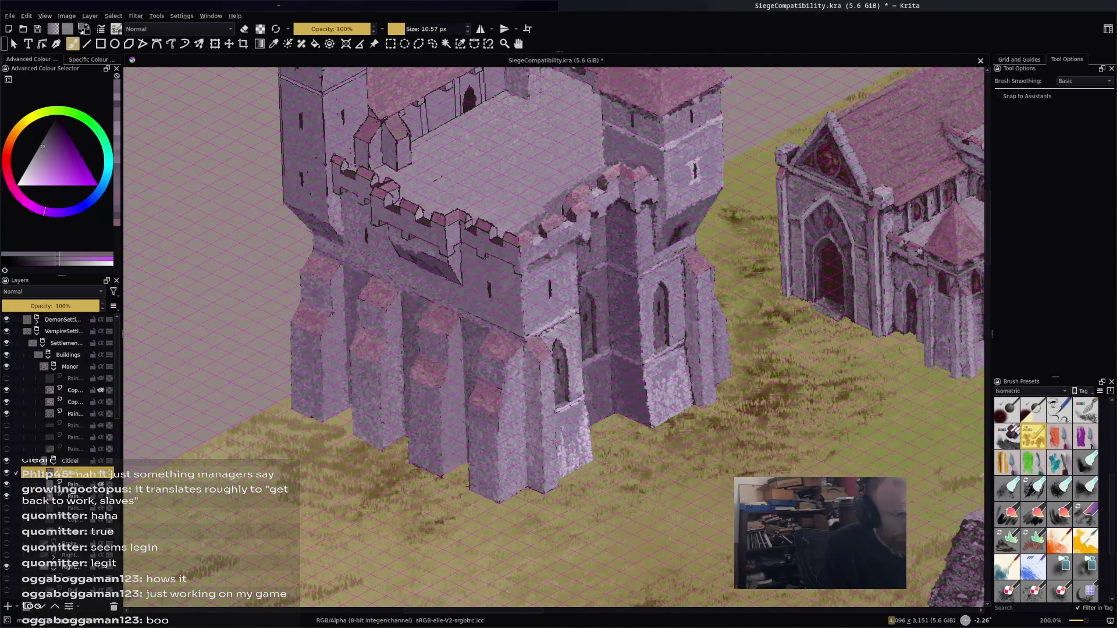
Paint a darker shadow along the wall edge and a thin highlight down the tower edge
key(k)
drag(393, 240, 428, 255)
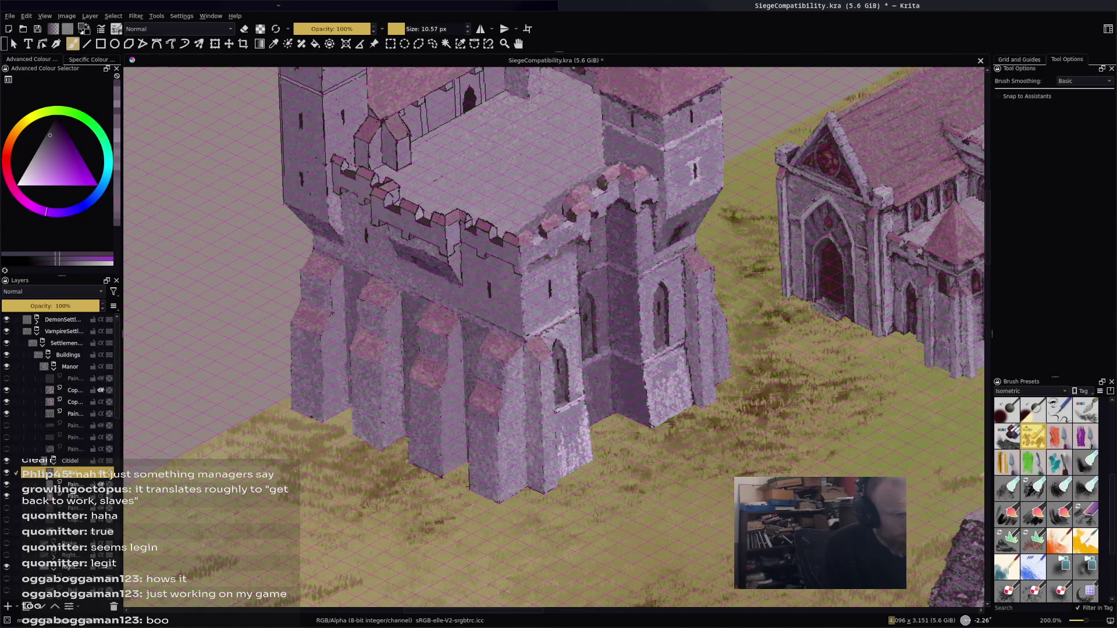
key(l)
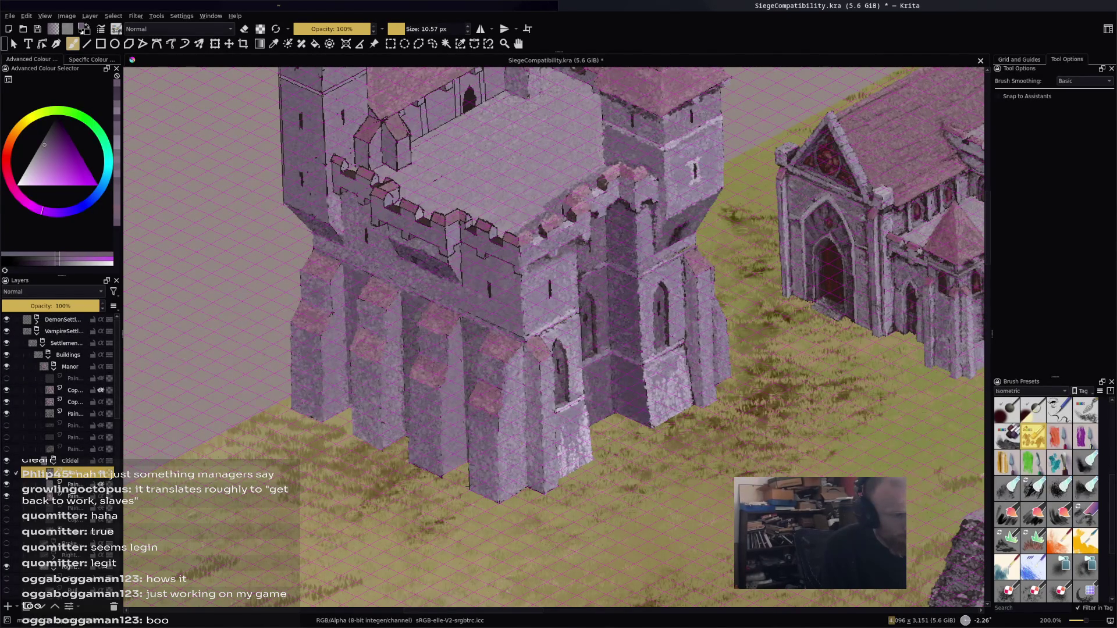
key(k)
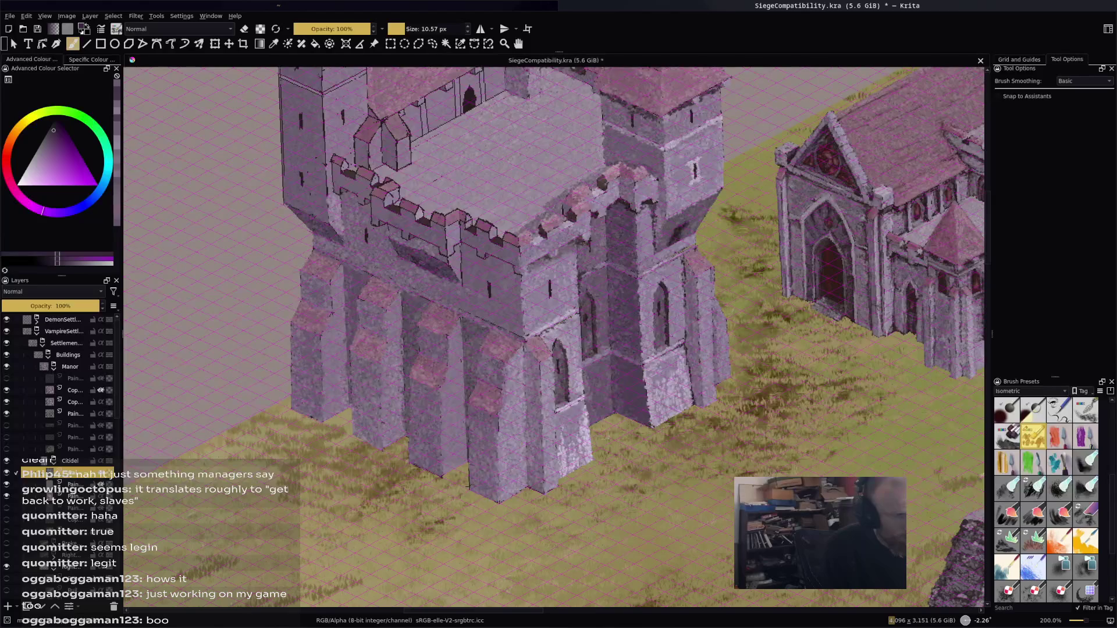
key(l)
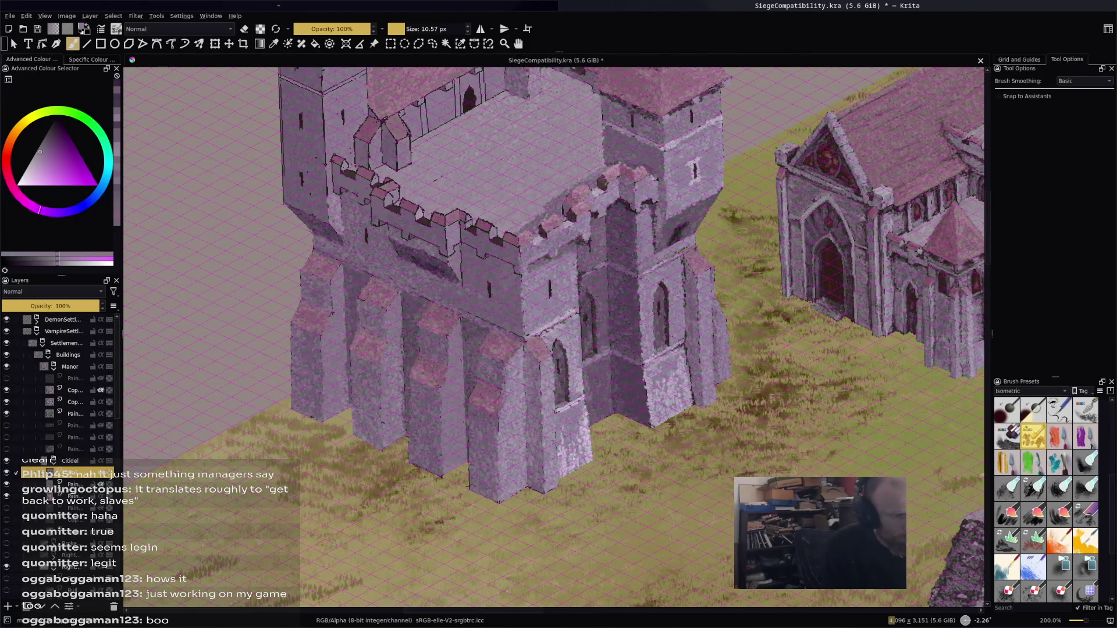
drag(462, 256, 464, 283)
key(k)
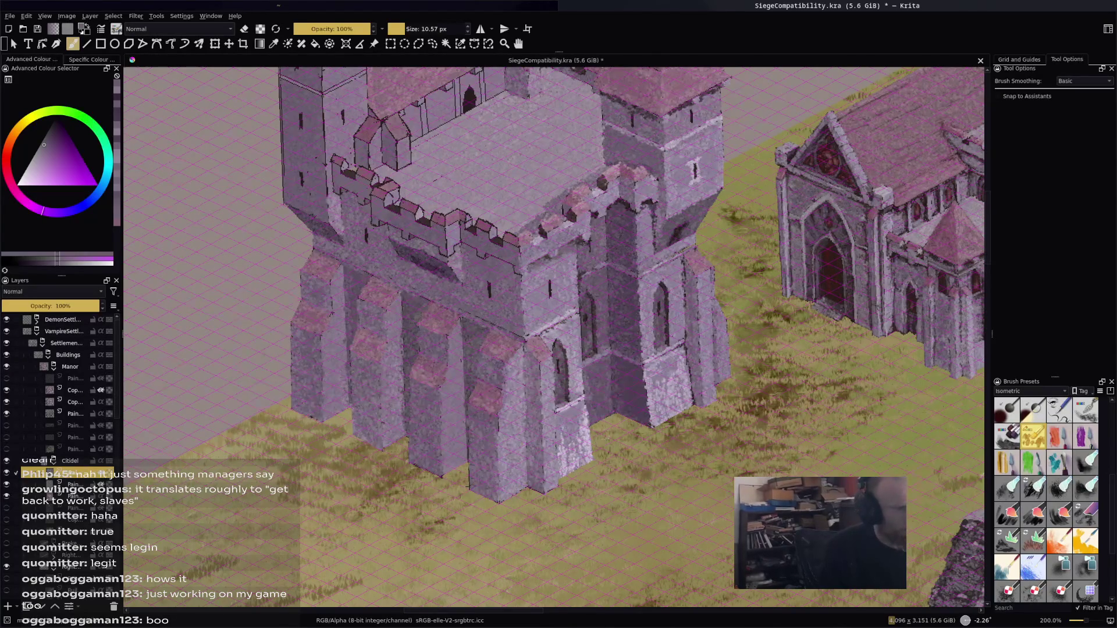
Zoom out to view the whole scene, then zoom back in to 400% on the battlements
key(minus)
key(minus)
key(minus)
key(plus)
key(plus)
key(plus)
scroll(524, 367, up, 2)
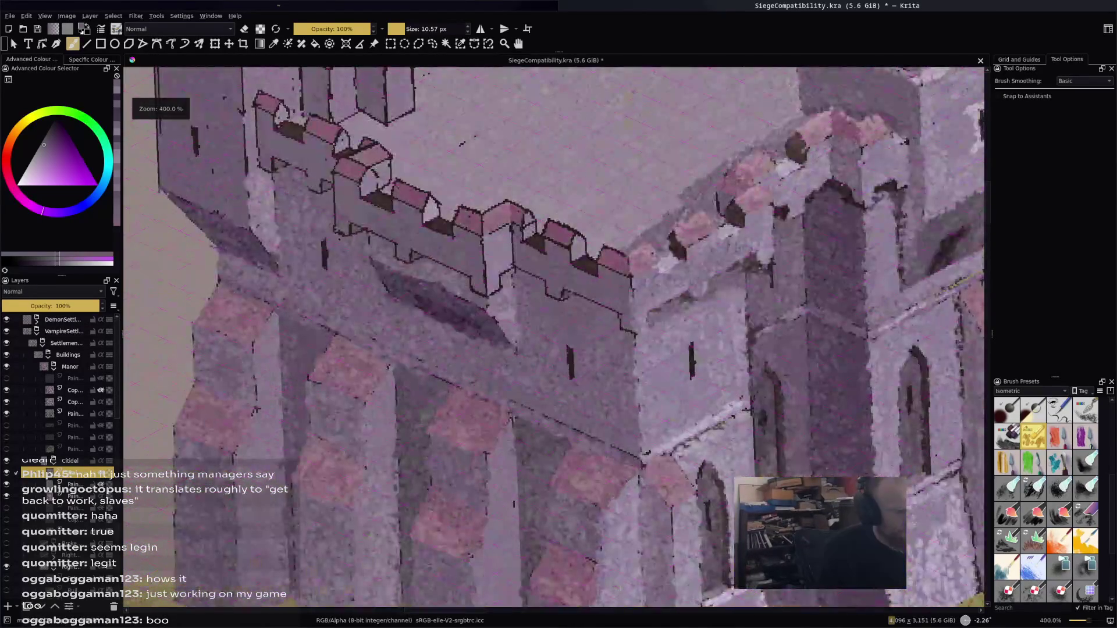
Lighten the tower edge and top with light pink-grey strokes
ctrl+click(489, 242)
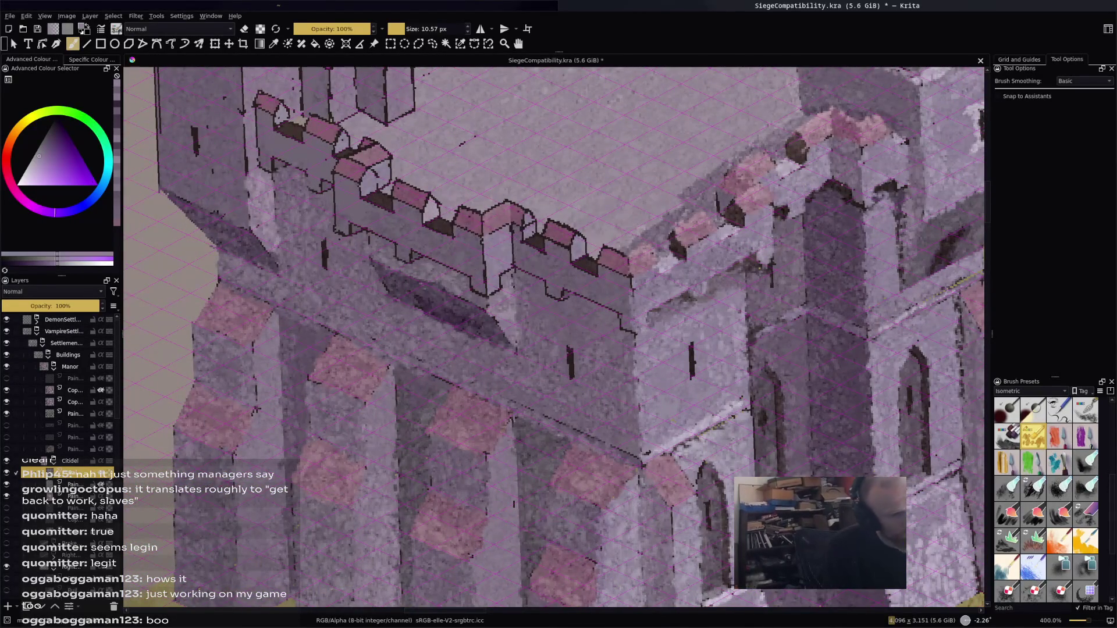
mouse_move(485, 243)
mouse_down()
mouse_move(486, 291)
mouse_move(498, 294)
mouse_up()
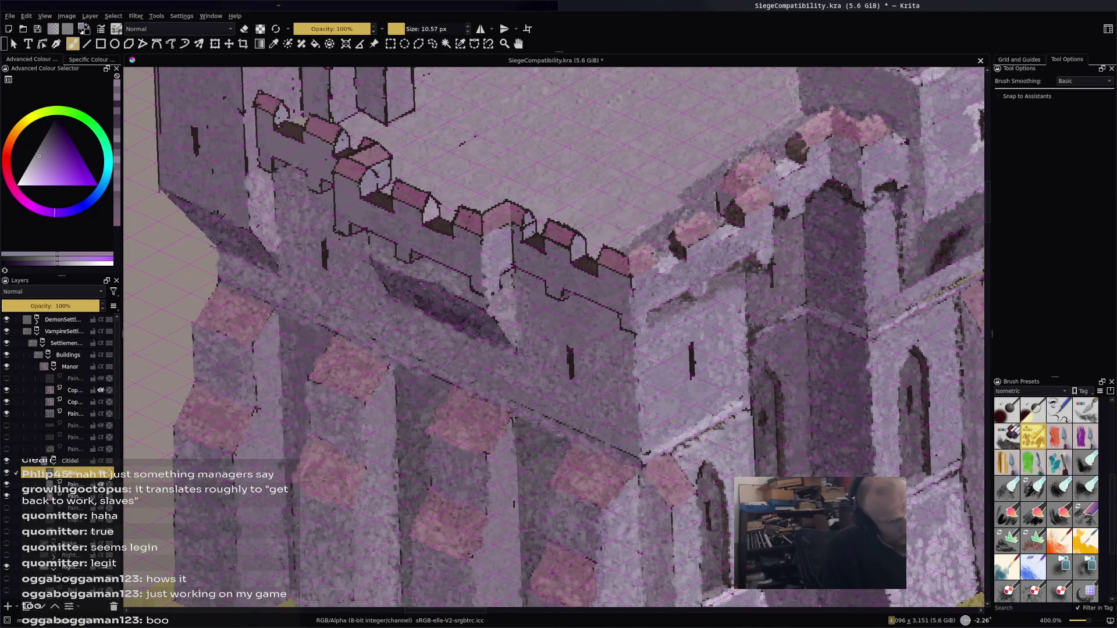
mouse_move(513, 233)
mouse_down()
mouse_move(512, 256)
mouse_move(492, 275)
mouse_move(521, 262)
mouse_up()
ctrl+click(521, 247)
click(520, 247)
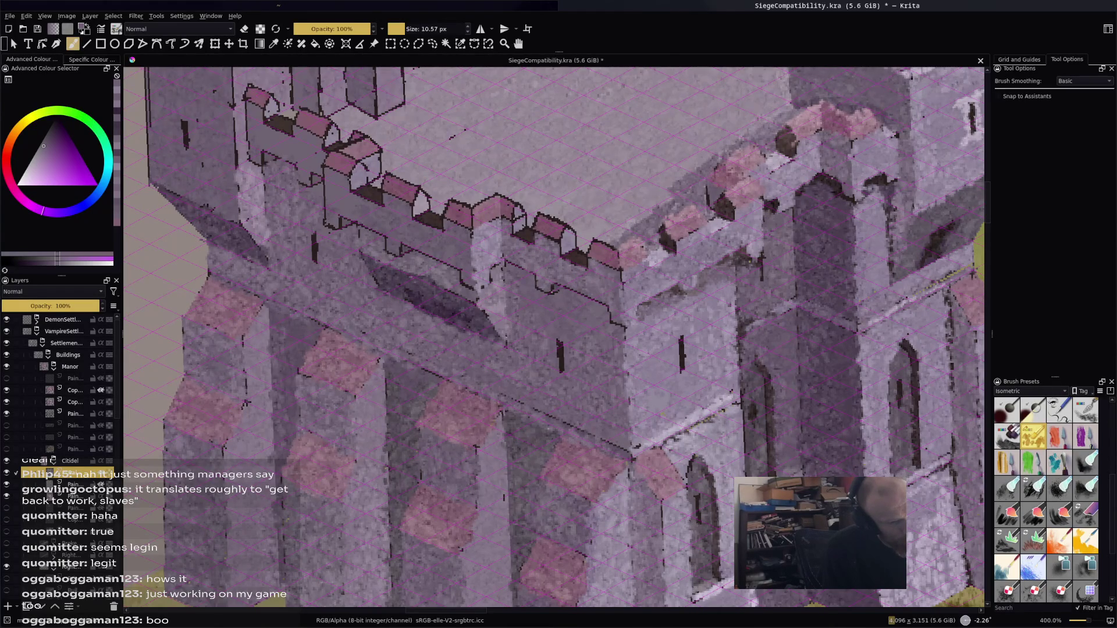
Sample pinks from the battlements and repaint a merlon in lighter pink
key(ctrl)
ctrl+click(613, 252)
ctrl+click(602, 240)
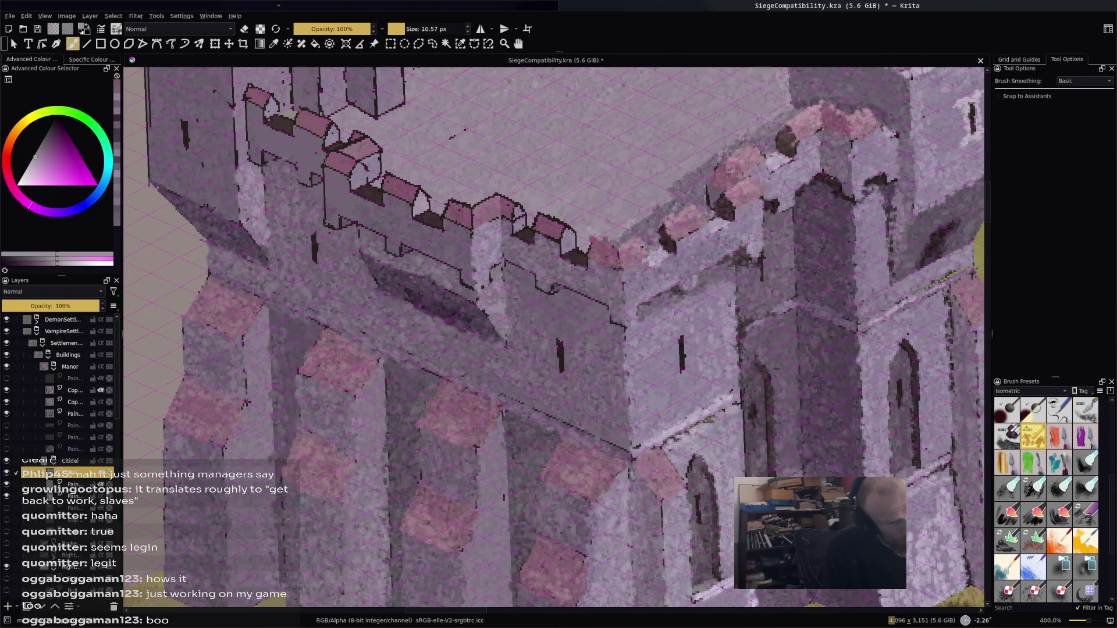
ctrl+click(593, 242)
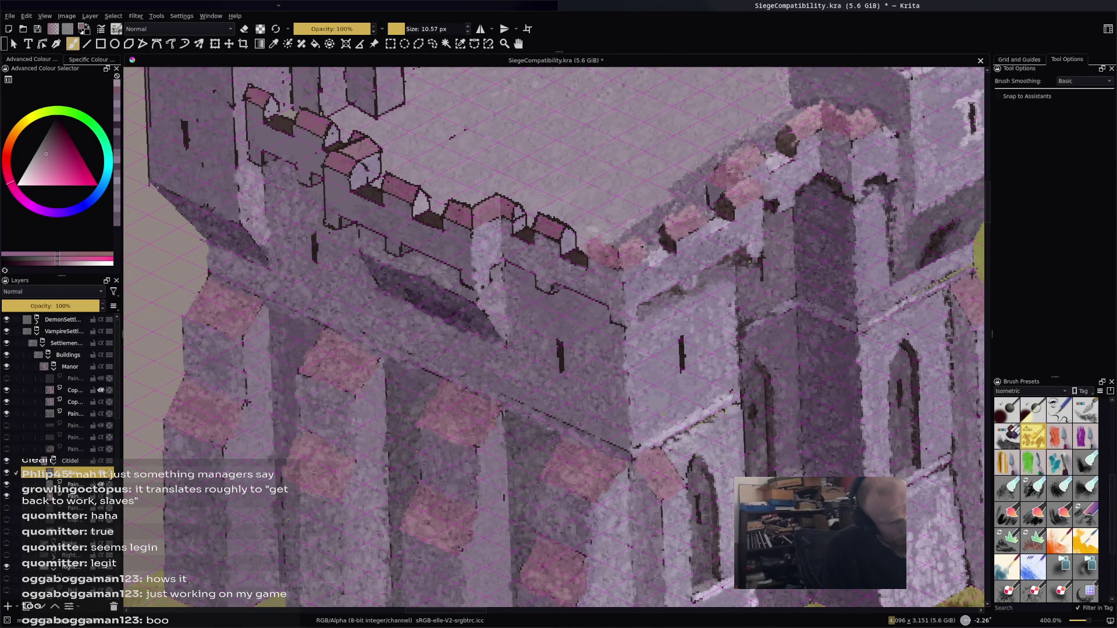
ctrl+click(596, 247)
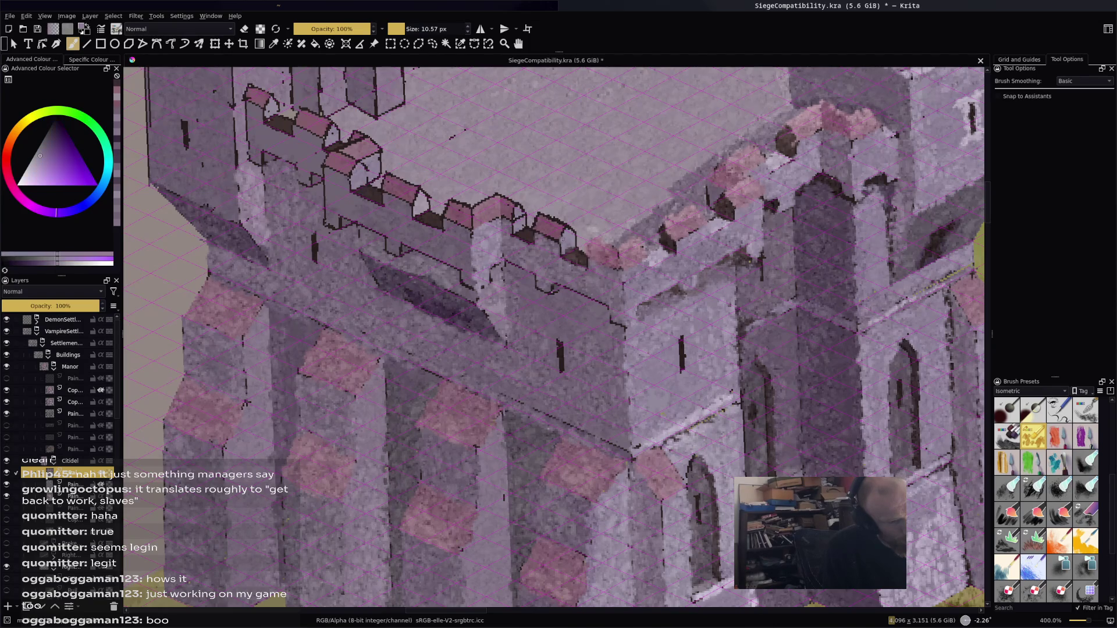
ctrl+click(576, 244)
mouse_move(548, 220)
mouse_down()
mouse_move(563, 238)
mouse_move(538, 234)
mouse_up()
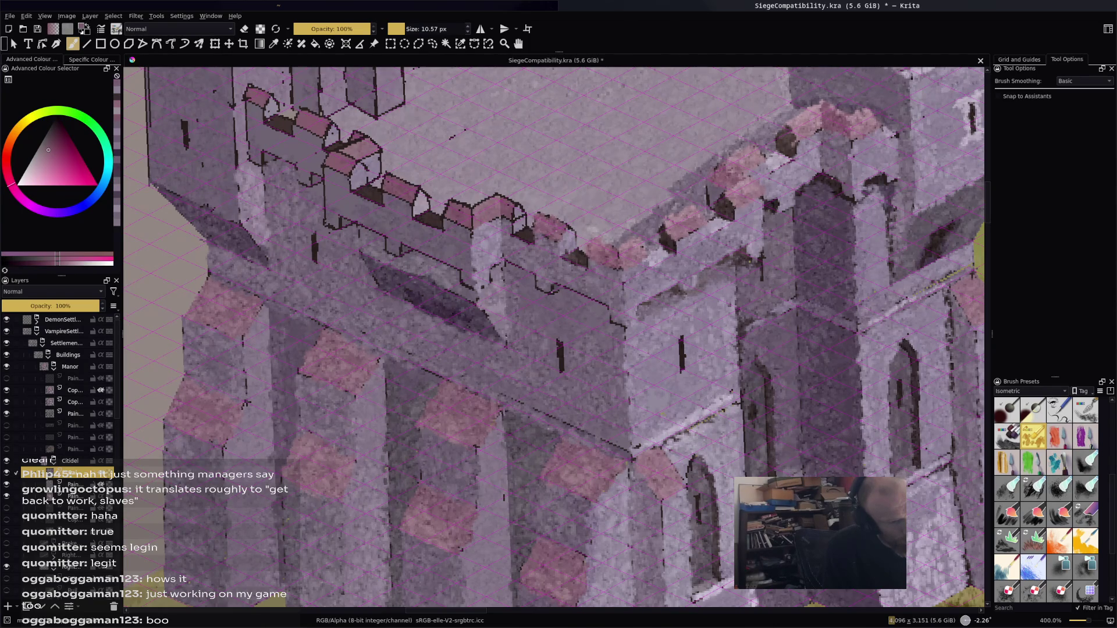
scroll(512, 210, down, 1)
Resample merlon pinks and brush over a merlon top to hide its outline
ctrl+click(514, 199)
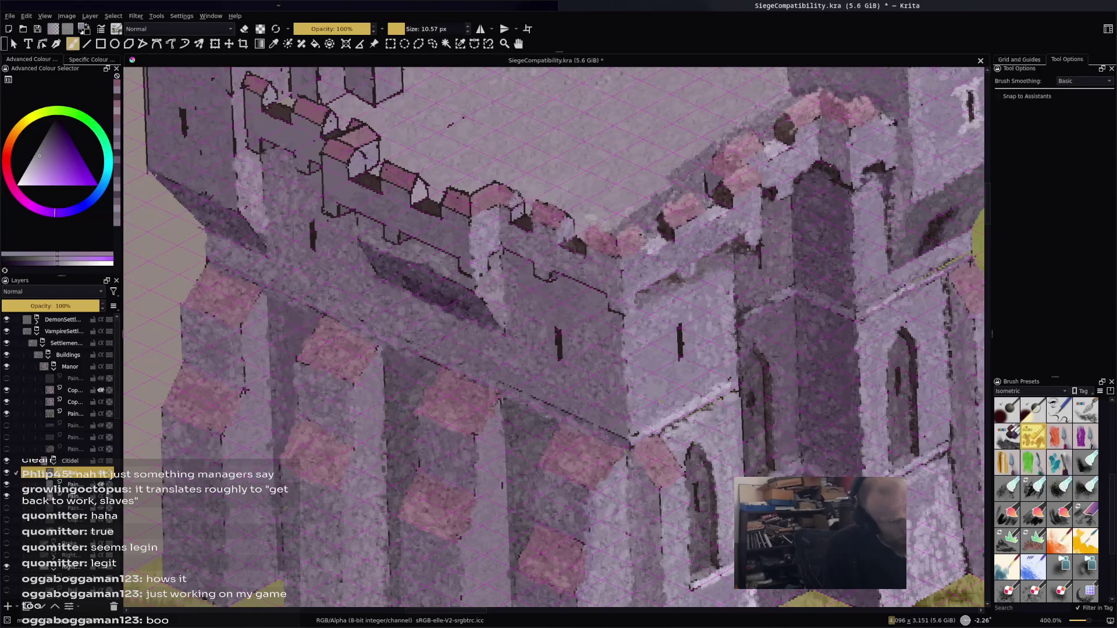
key(x)
ctrl+click(514, 208)
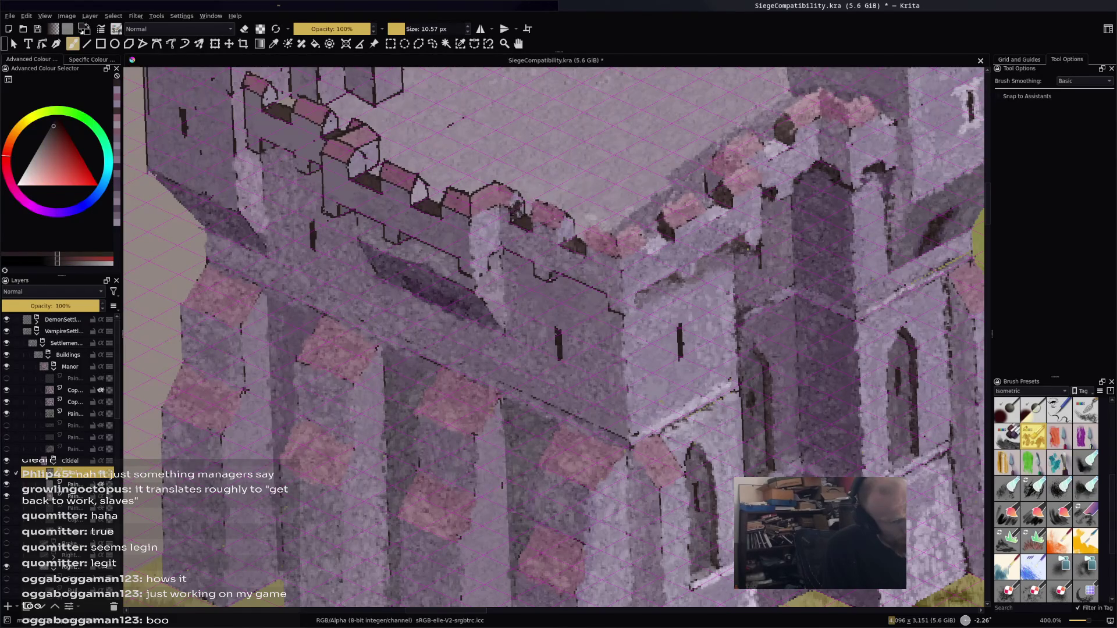
ctrl+click(515, 207)
ctrl+click(515, 205)
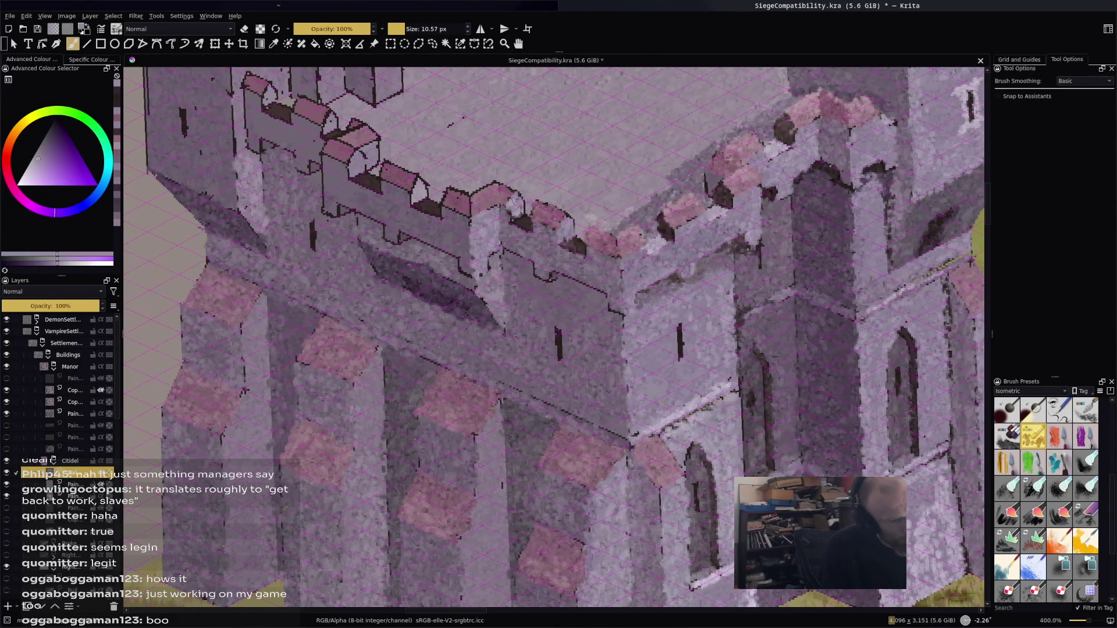
ctrl+click(509, 193)
drag(470, 199, 493, 182)
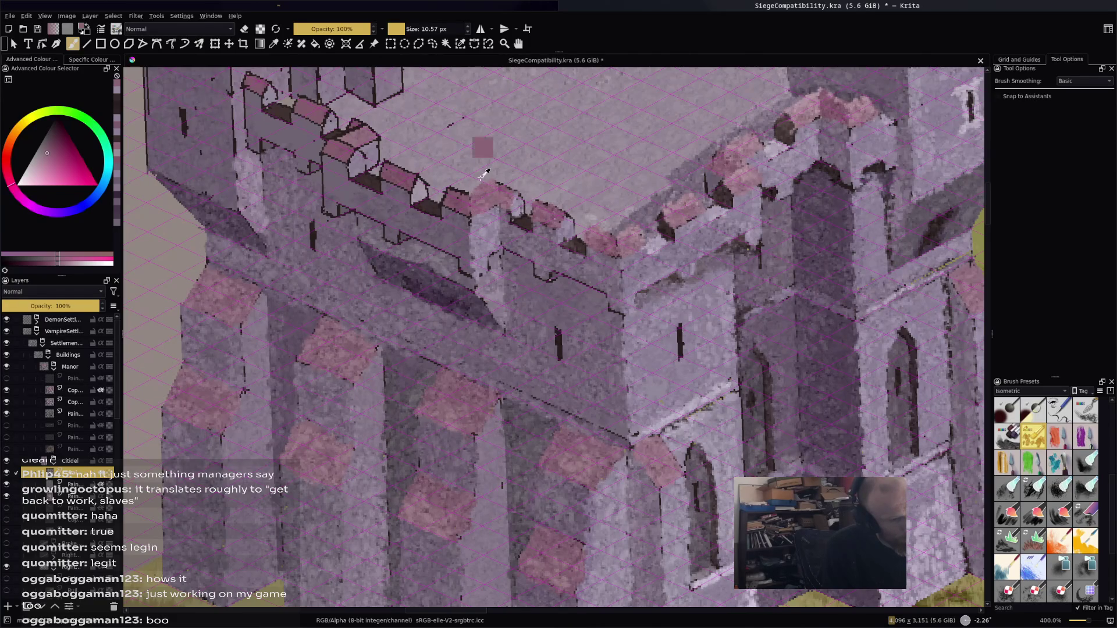
Lighten the left merlon's outline and edge with light greyish-pink dabs
ctrl+click(458, 196)
mouse_move(458, 196)
mouse_down()
mouse_move(445, 183)
mouse_move(428, 195)
mouse_move(443, 204)
mouse_up()
right_click(451, 189)
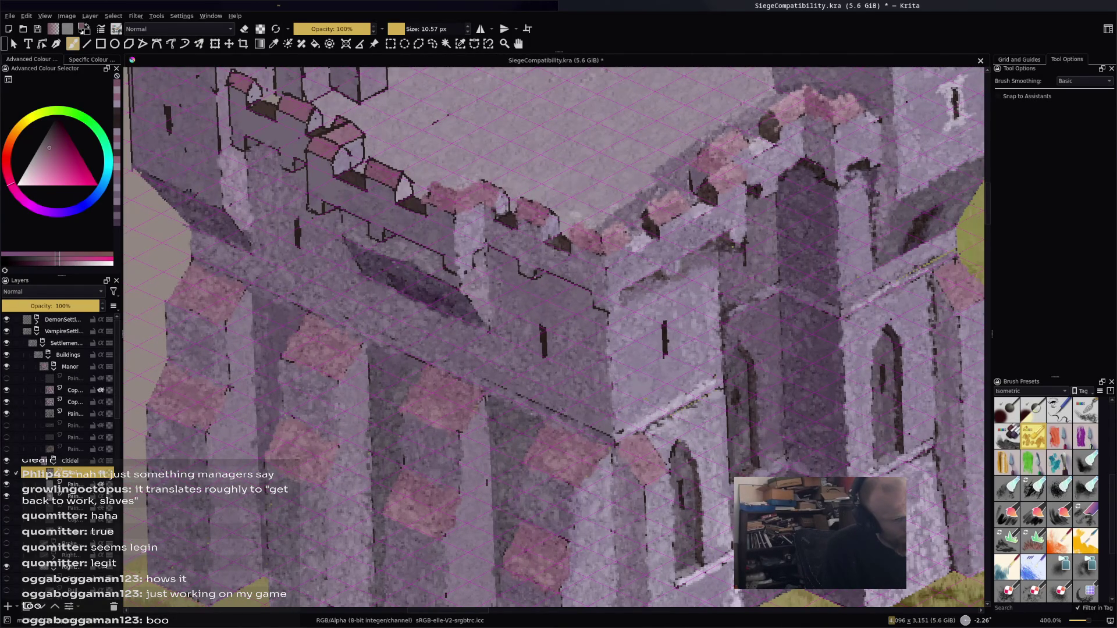
ctrl+click(424, 164)
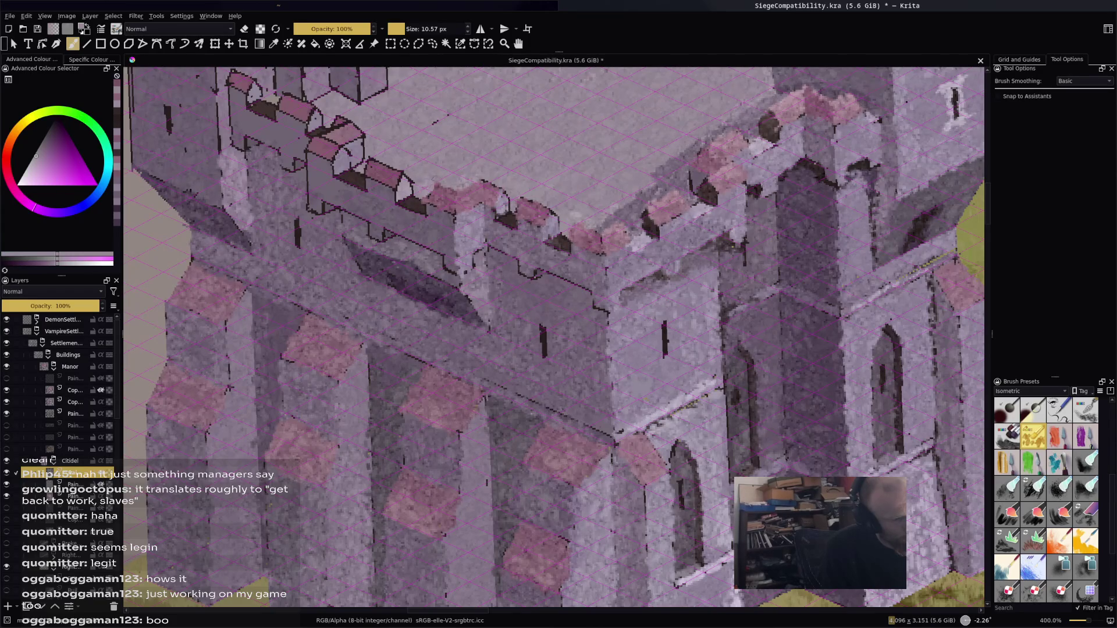
ctrl+click(418, 202)
mouse_move(414, 211)
mouse_down()
mouse_move(424, 196)
mouse_move(402, 194)
mouse_move(401, 180)
mouse_move(420, 199)
mouse_up()
ctrl+click(410, 198)
ctrl+click(379, 167)
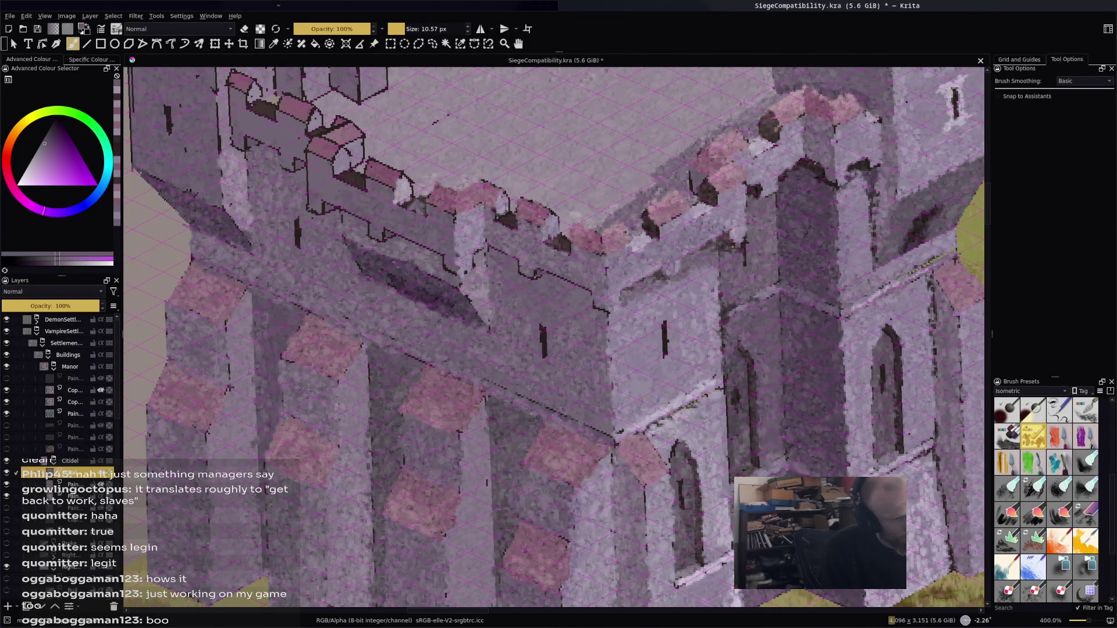
Sample merlon pink and lighten spots along the merlon stretch
ctrl+click(674, 172)
click(534, 204)
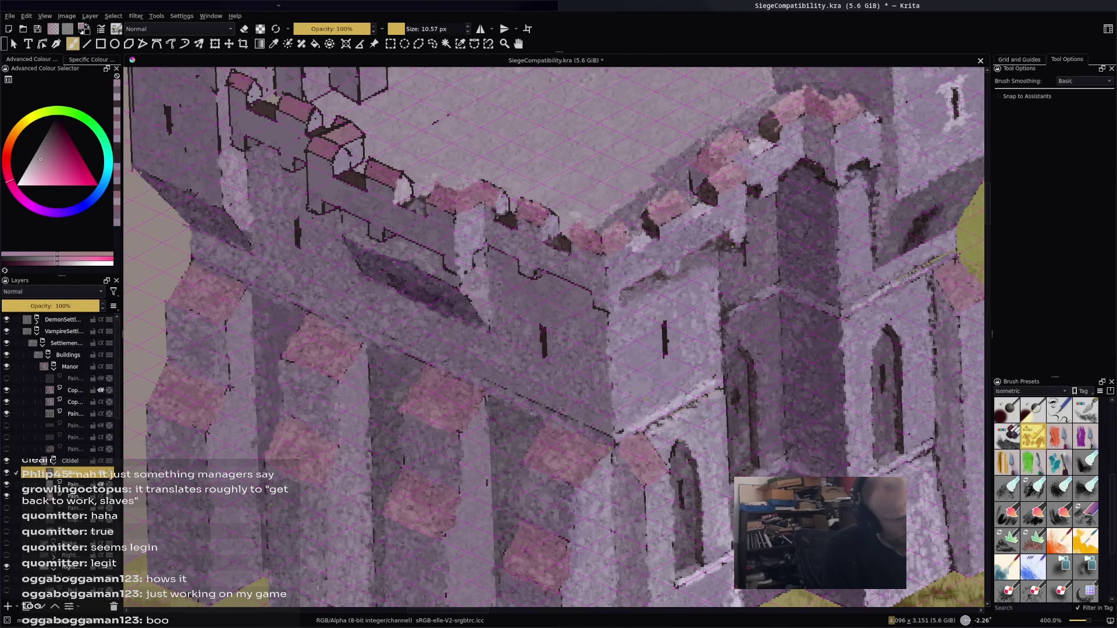
click(593, 233)
click(489, 182)
click(467, 192)
click(454, 197)
drag(474, 198, 446, 192)
Repaint the remaining merlons in lighter pink and purple tones, including the left edge
drag(384, 161, 403, 172)
drag(435, 185, 446, 197)
ctrl+click(440, 191)
mouse_move(378, 175)
mouse_down()
mouse_move(402, 182)
mouse_move(369, 155)
mouse_up()
ctrl+click(396, 188)
mouse_move(369, 208)
mouse_down()
mouse_move(361, 189)
mouse_move(340, 208)
mouse_move(445, 243)
mouse_move(385, 231)
mouse_move(472, 269)
mouse_up()
Paint a dark reddish stroke along the wall band, then lighten patches beside the small tower
ctrl+click(383, 234)
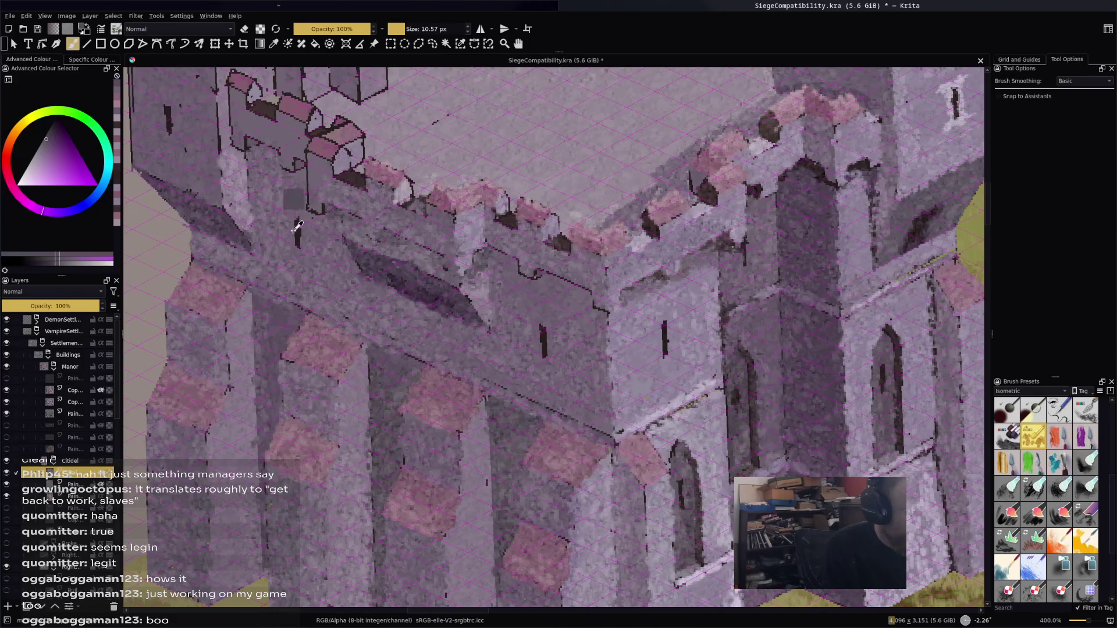
ctrl+click(297, 228)
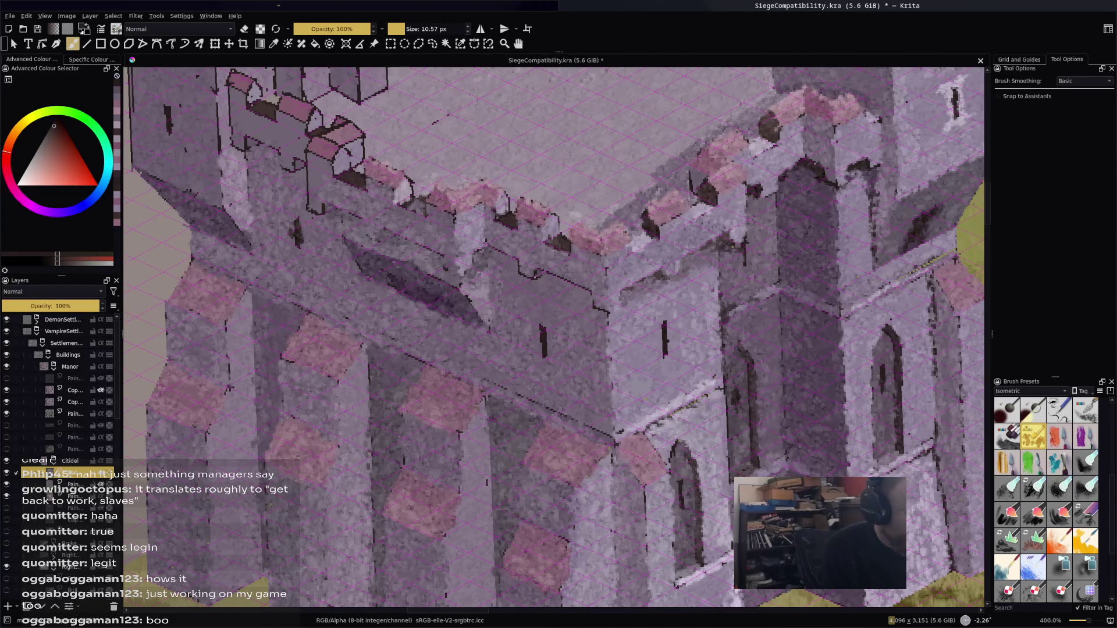
drag(324, 207, 437, 260)
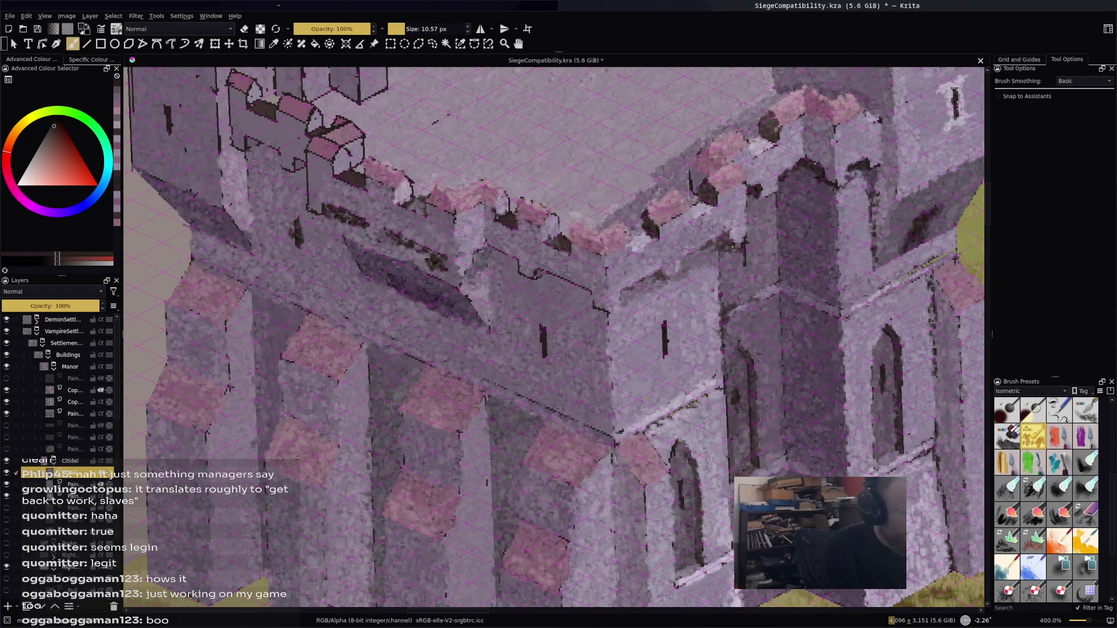
ctrl+click(356, 242)
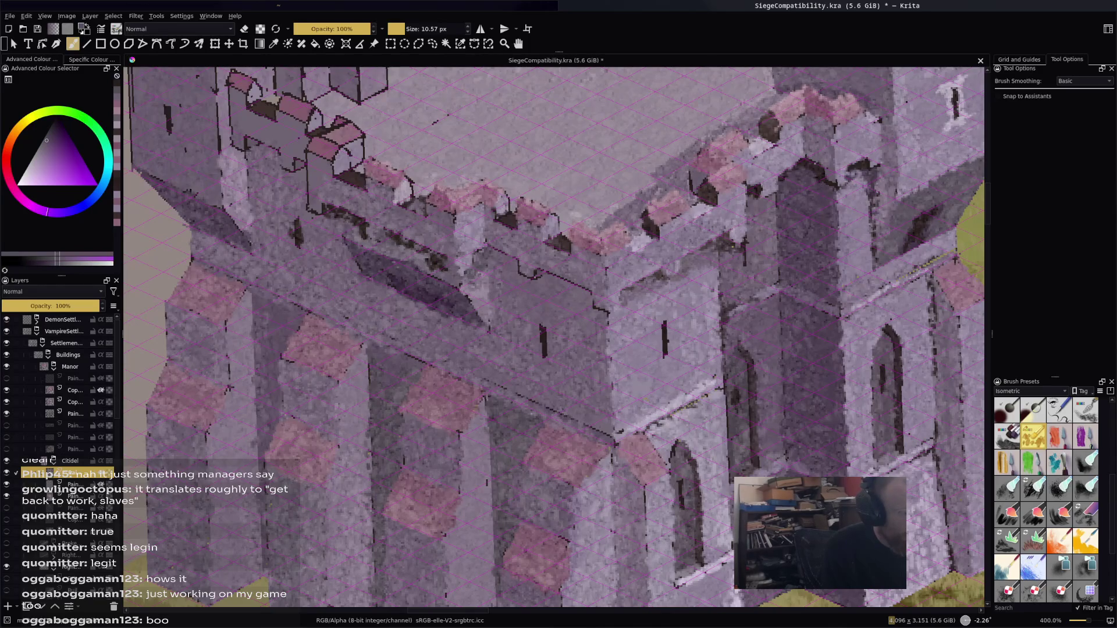
ctrl+click(373, 247)
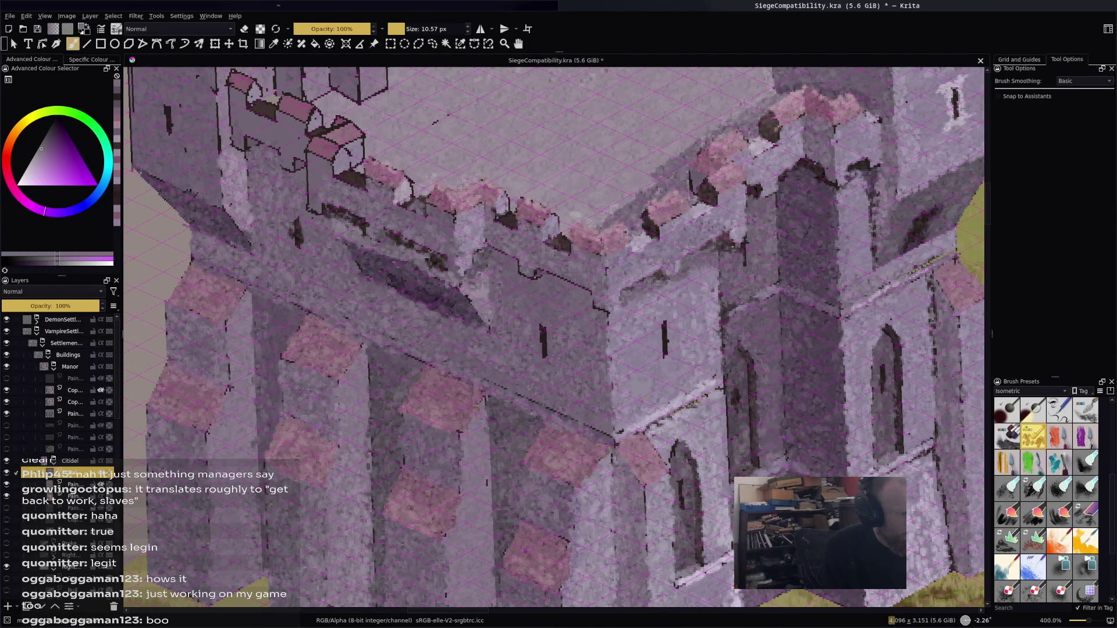
ctrl+click(398, 241)
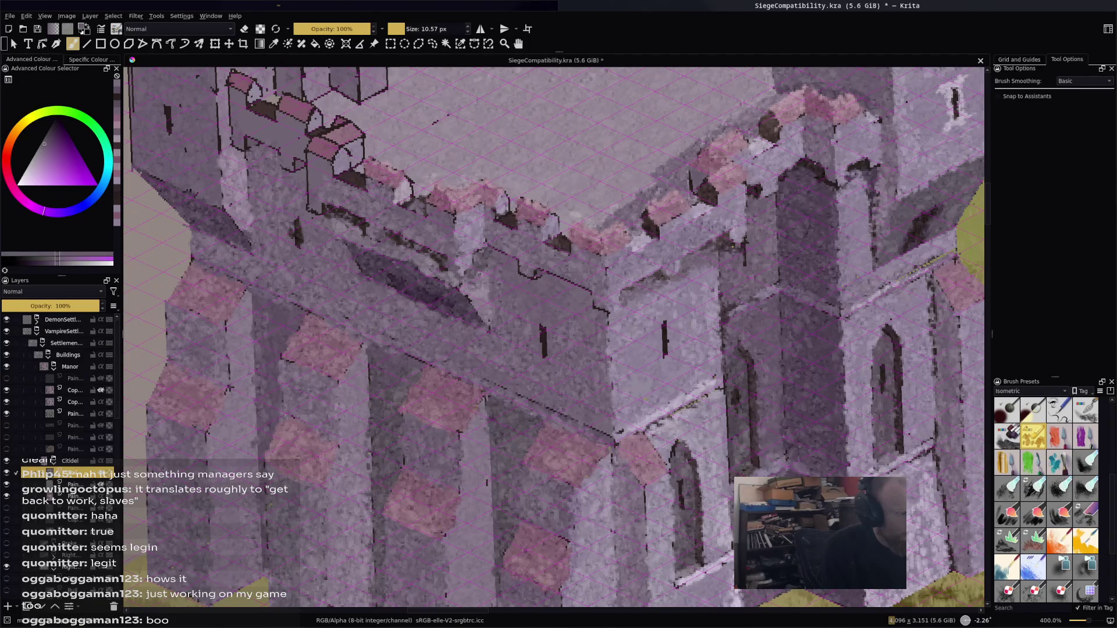
drag(401, 230, 425, 235)
click(329, 189)
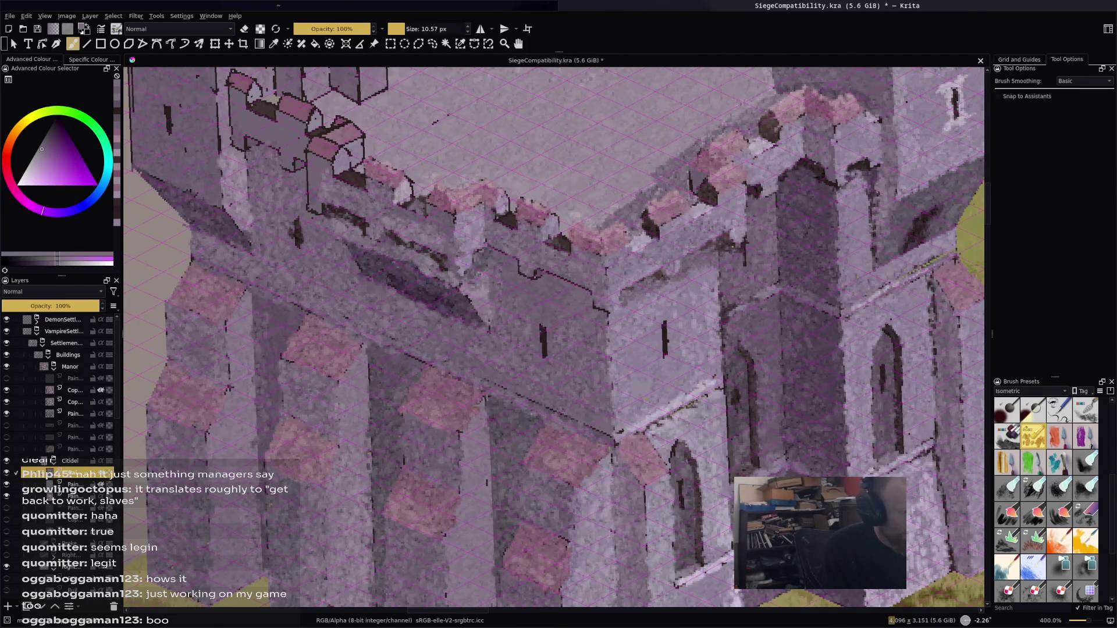
drag(306, 173, 314, 207)
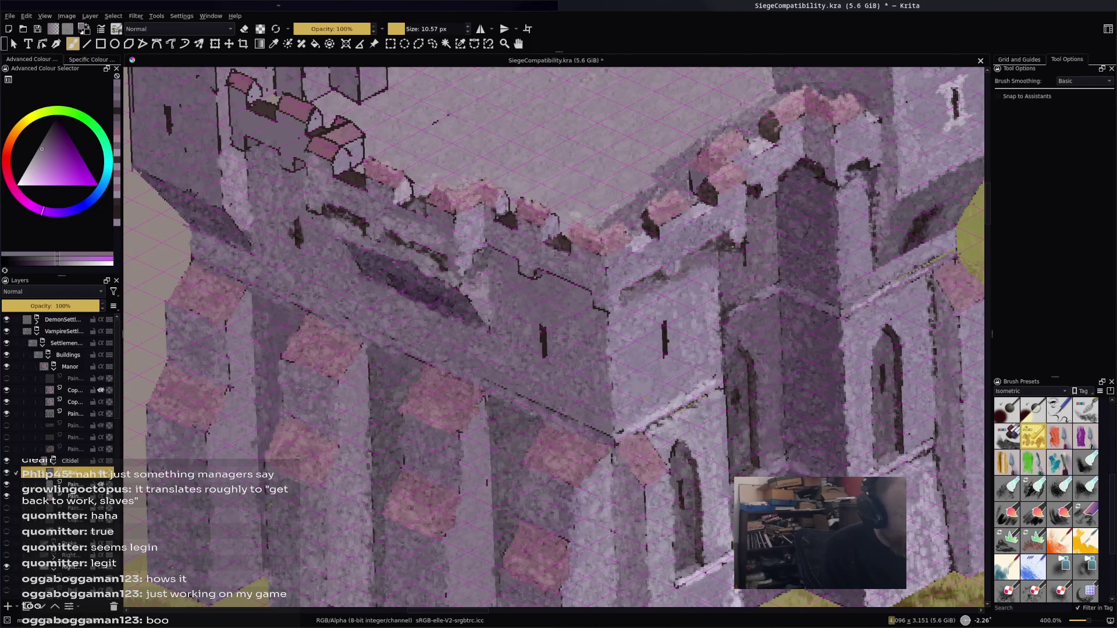
Sample pinks near the small tower and highlight the pink roof tiles with light strokes
ctrl+click(347, 154)
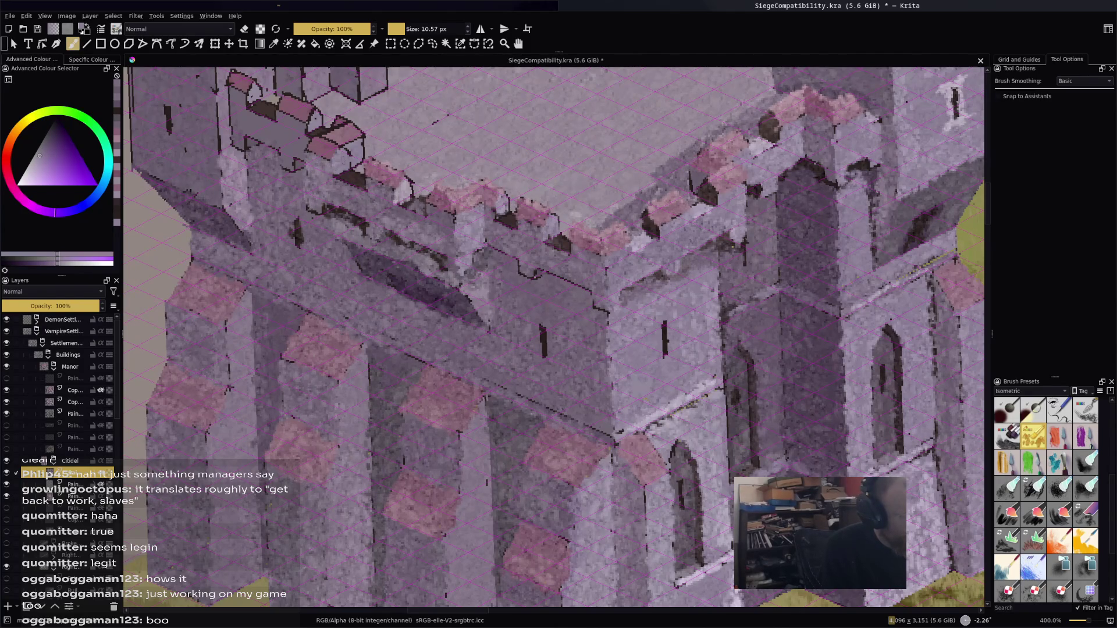
ctrl+click(348, 174)
ctrl+click(356, 171)
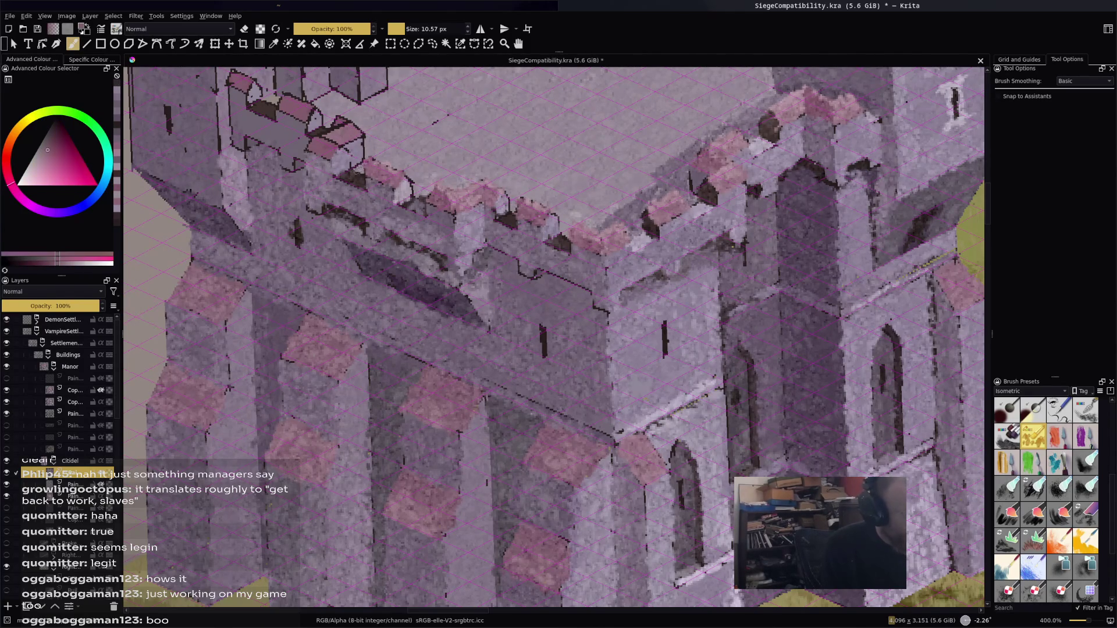
ctrl+click(352, 154)
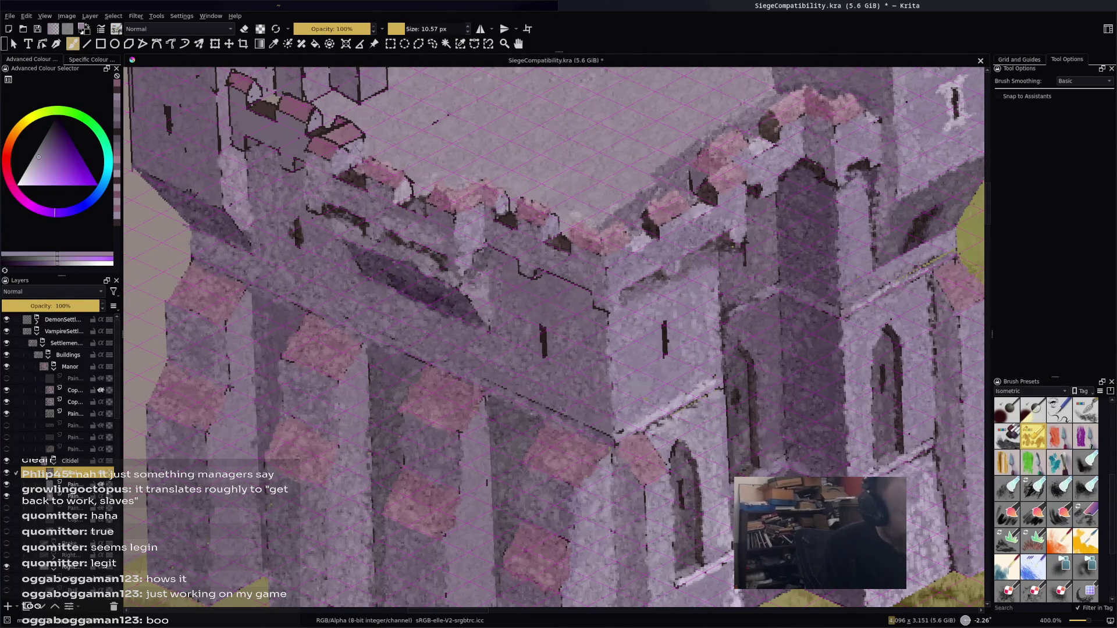
ctrl+click(378, 151)
ctrl+click(327, 127)
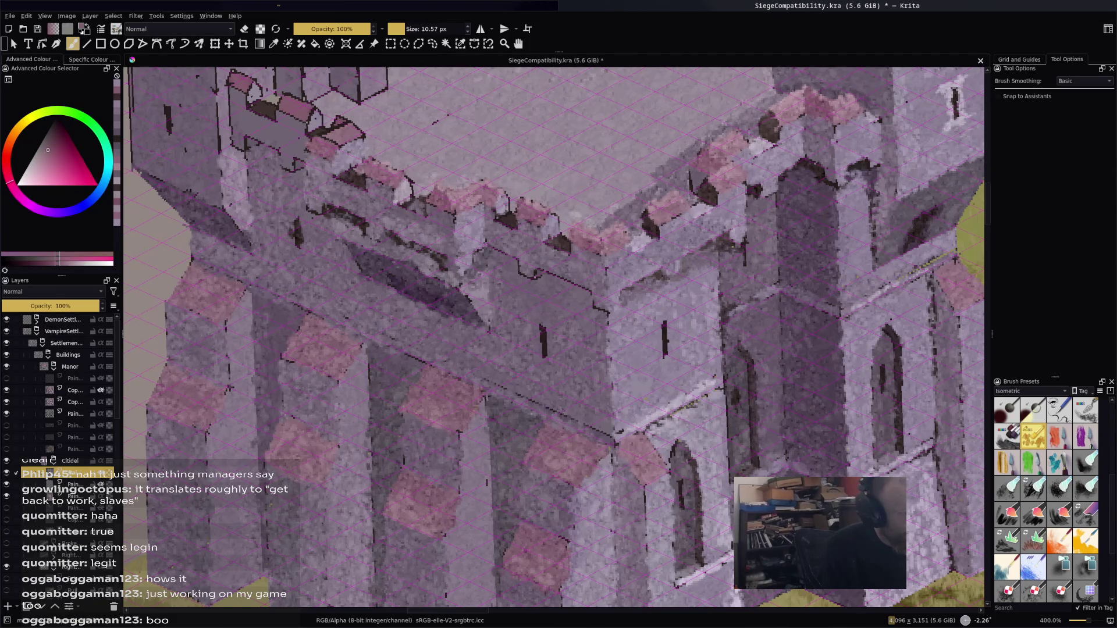
ctrl+click(349, 137)
mouse_move(348, 125)
mouse_down()
mouse_move(334, 133)
mouse_move(353, 126)
mouse_move(356, 137)
mouse_up()
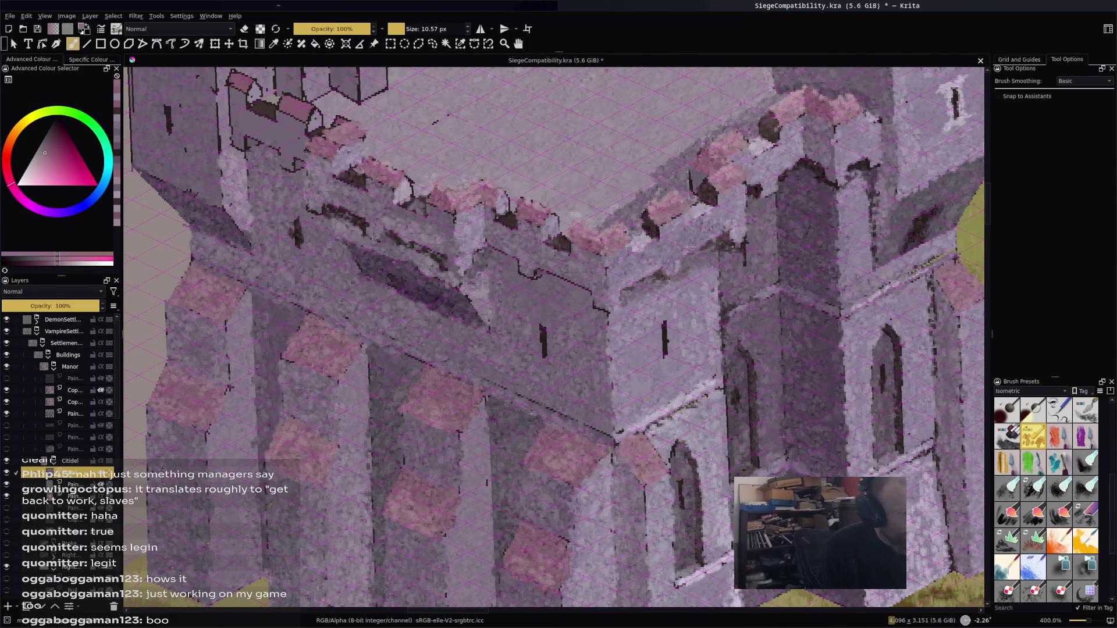
Add light pink strokes and dabs to the pink merlon caps
ctrl+click(372, 157)
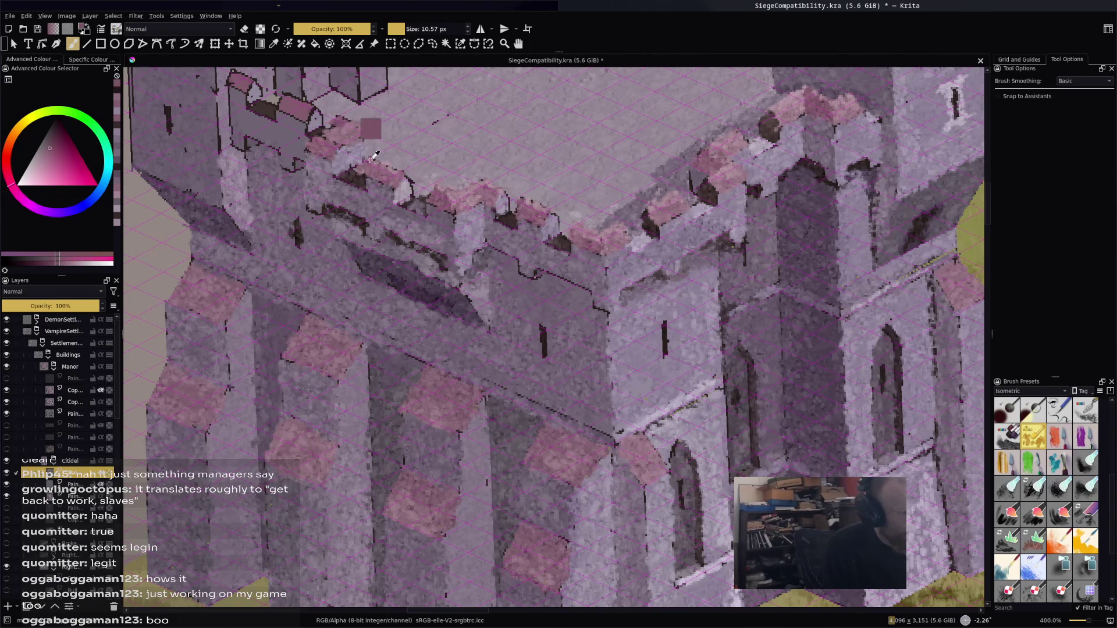
ctrl+click(386, 168)
ctrl+click(386, 170)
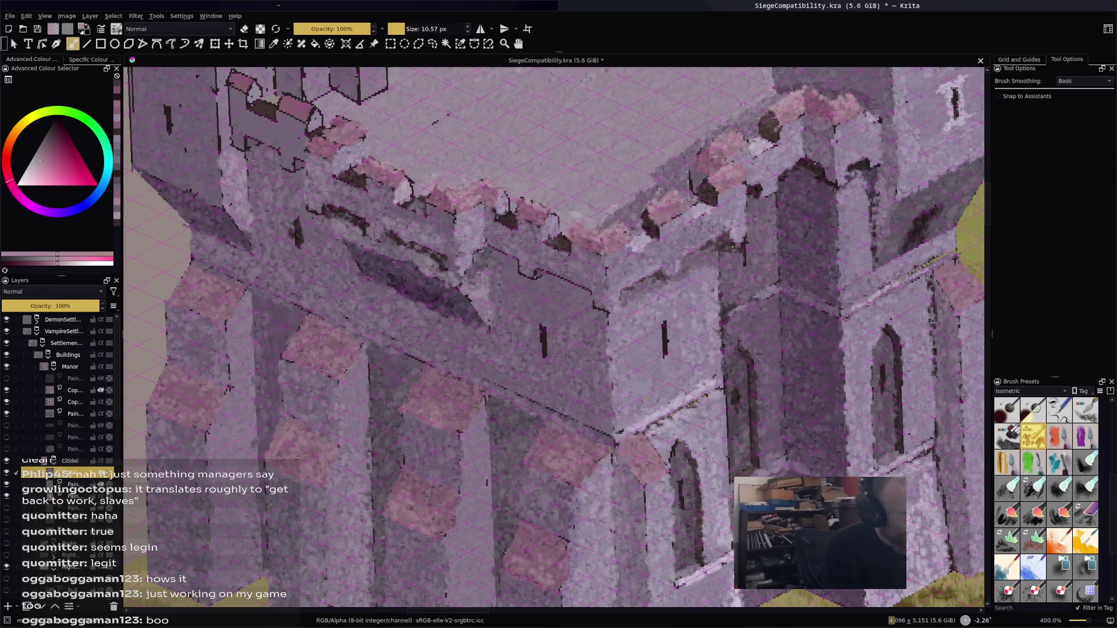
click(385, 168)
drag(323, 141, 340, 145)
click(329, 158)
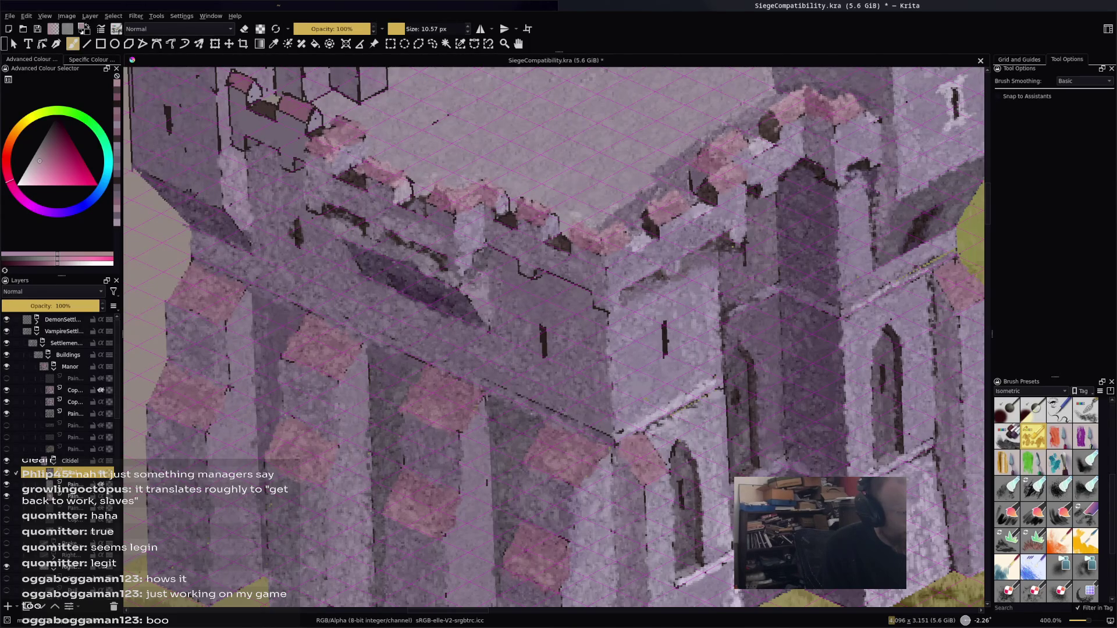
mouse_move(356, 127)
mouse_down()
mouse_move(288, 98)
mouse_move(310, 108)
mouse_up()
Highlight more merlon caps toward the upper left and darken one cap
click(346, 136)
drag(234, 74, 247, 79)
ctrl+click(315, 115)
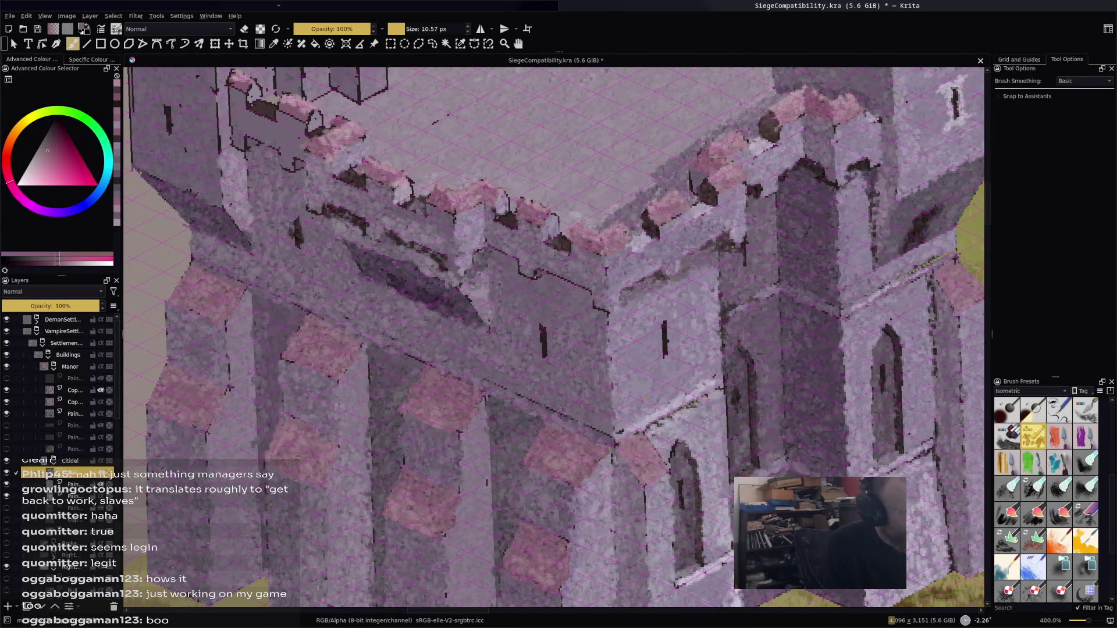
click(283, 99)
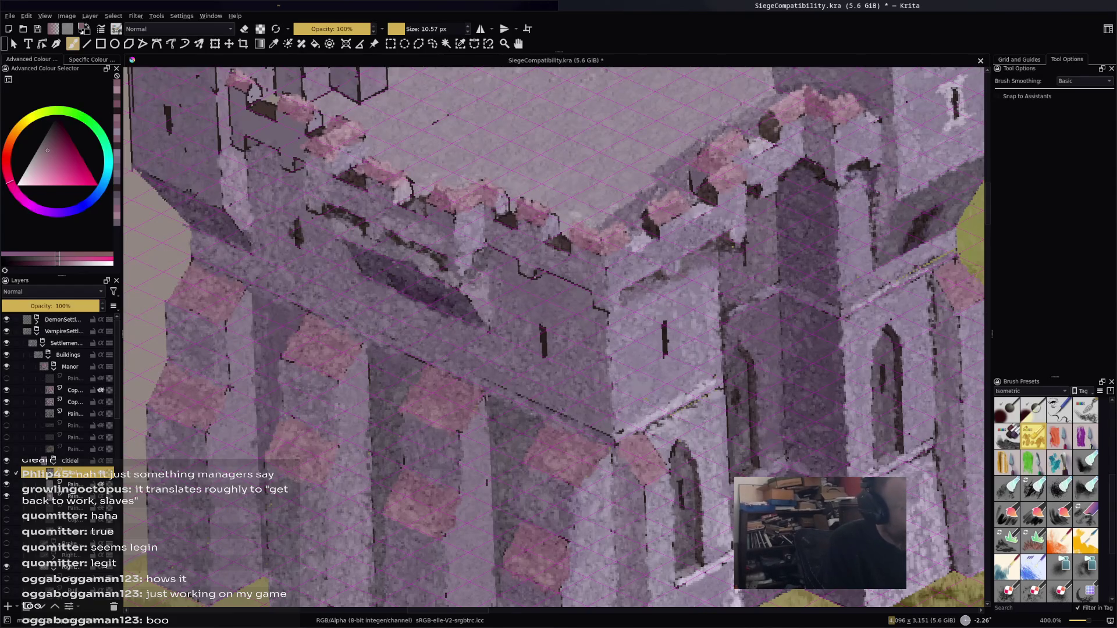
Lighten small wall patches near the battlements with sampled light purples and pinks
ctrl+click(250, 88)
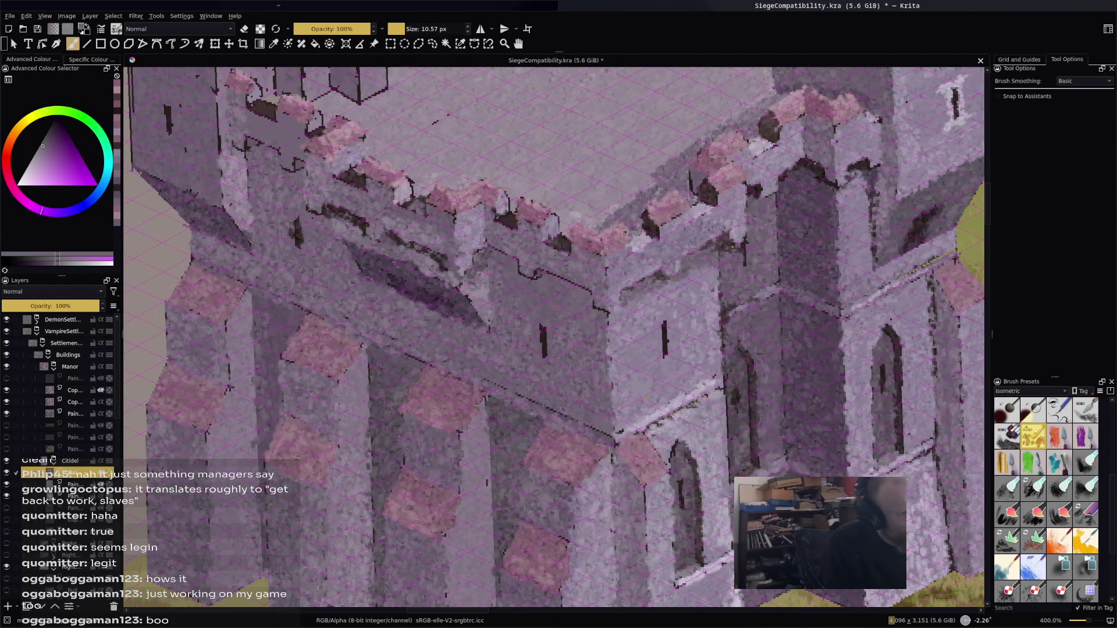
mouse_move(252, 128)
mouse_down()
mouse_move(283, 137)
mouse_move(282, 161)
mouse_up()
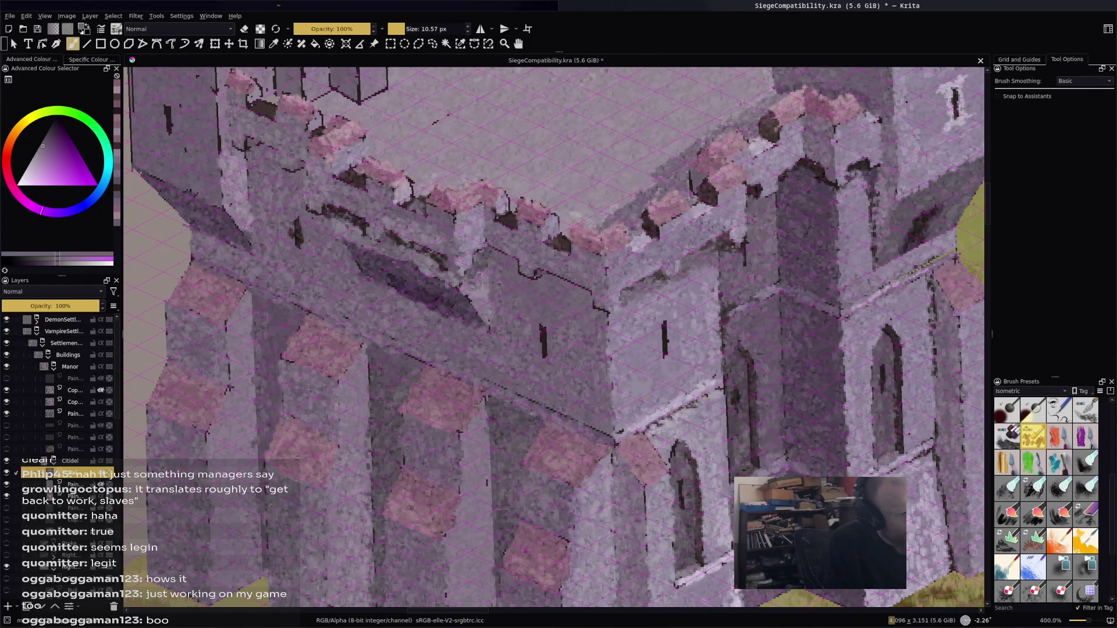
ctrl+click(259, 111)
ctrl+click(253, 101)
drag(253, 90, 253, 107)
ctrl+click(267, 92)
click(267, 108)
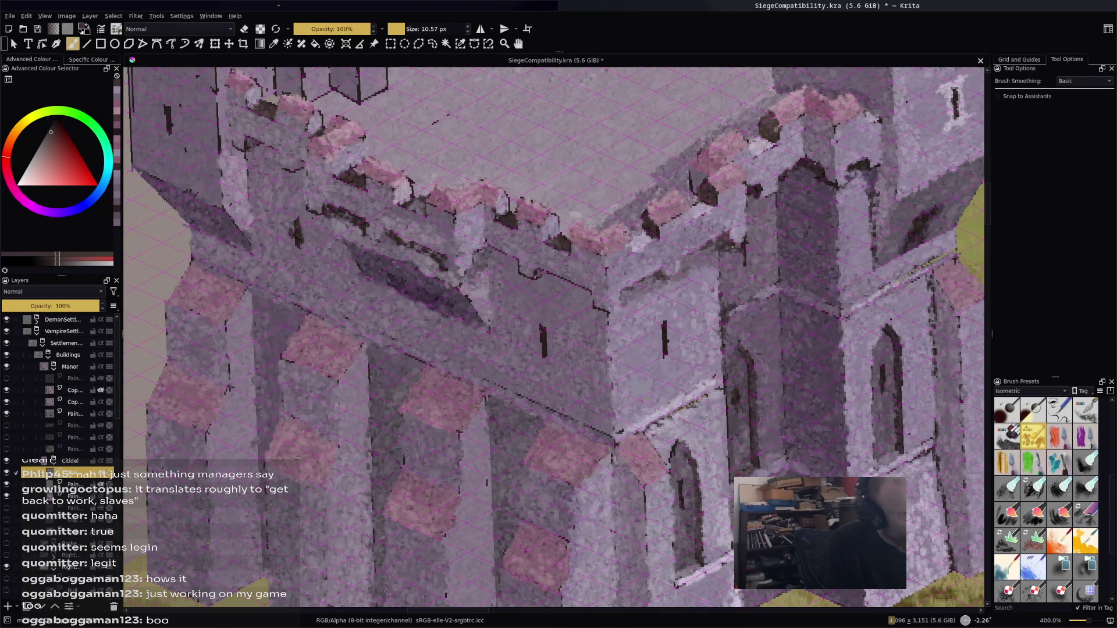
Darken the window shape slightly and add light pink strokes on the wall
ctrl+click(238, 110)
ctrl+click(239, 141)
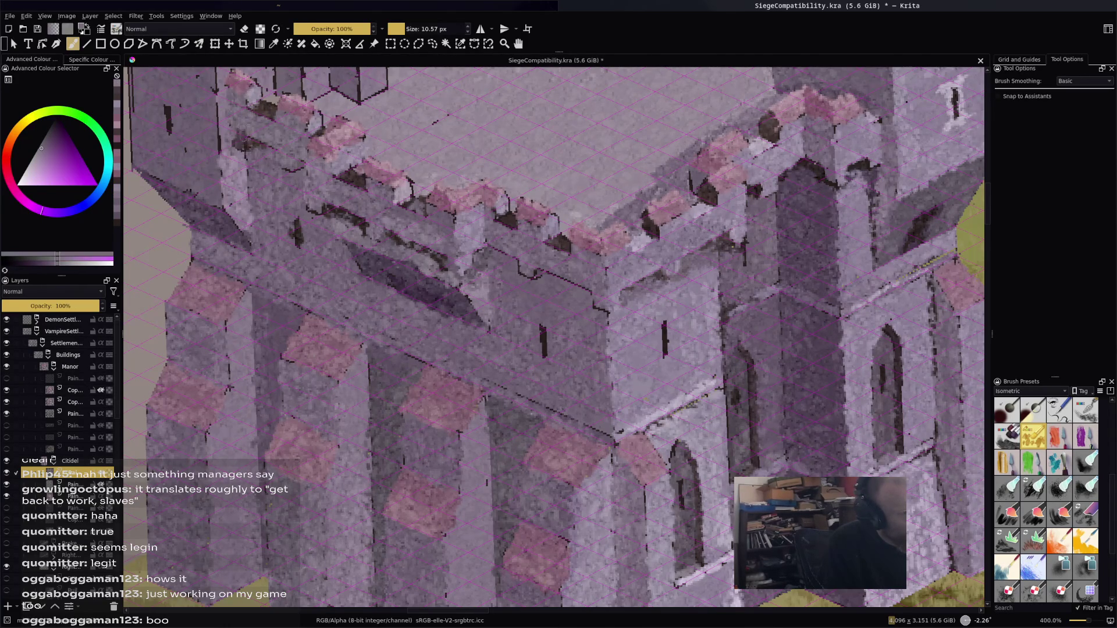
ctrl+click(262, 156)
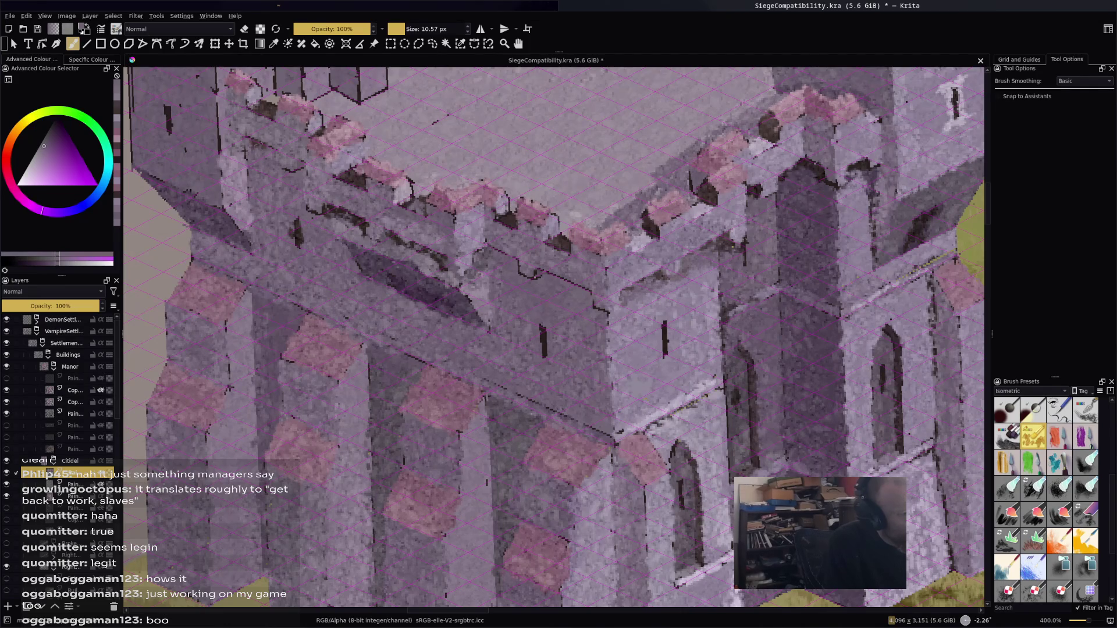
ctrl+click(261, 146)
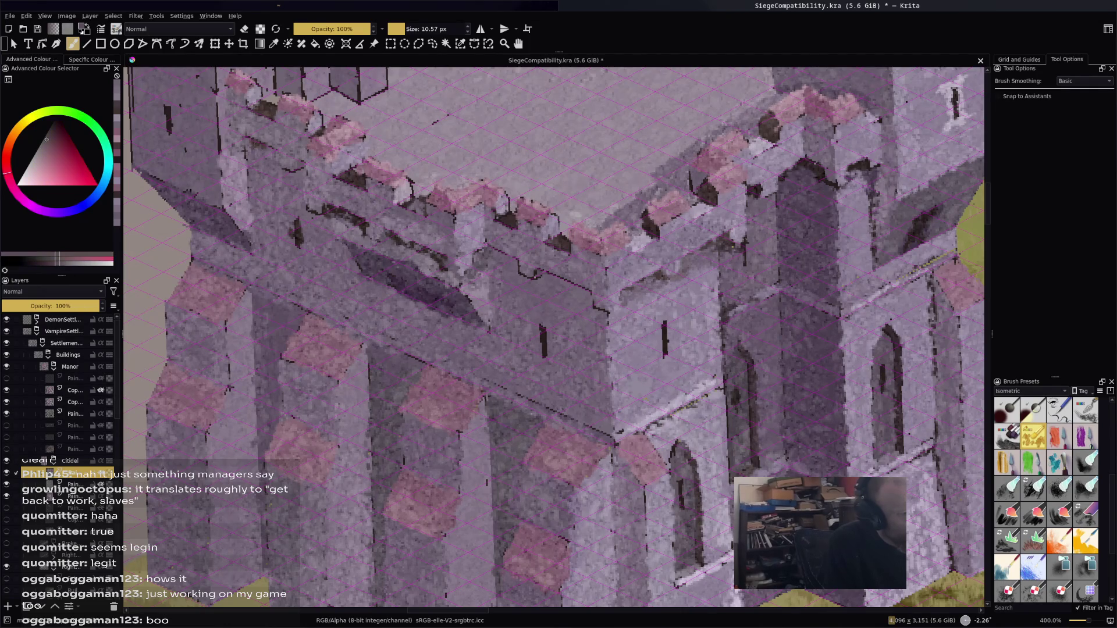
ctrl+click(327, 206)
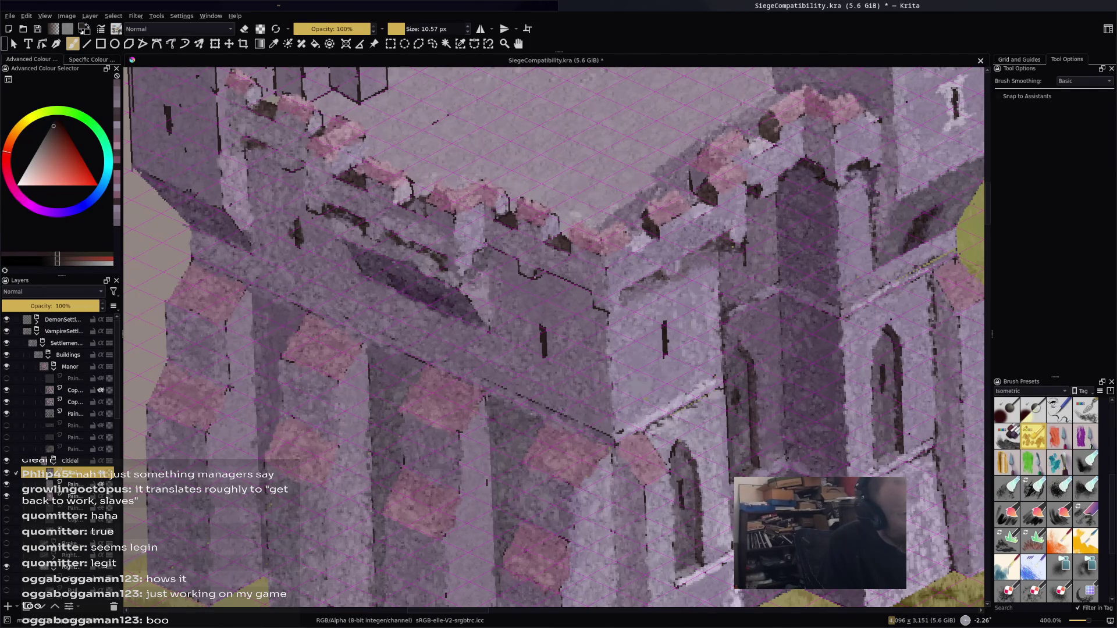
mouse_move(279, 154)
mouse_down()
mouse_move(301, 178)
mouse_move(300, 203)
mouse_up()
ctrl+click(289, 153)
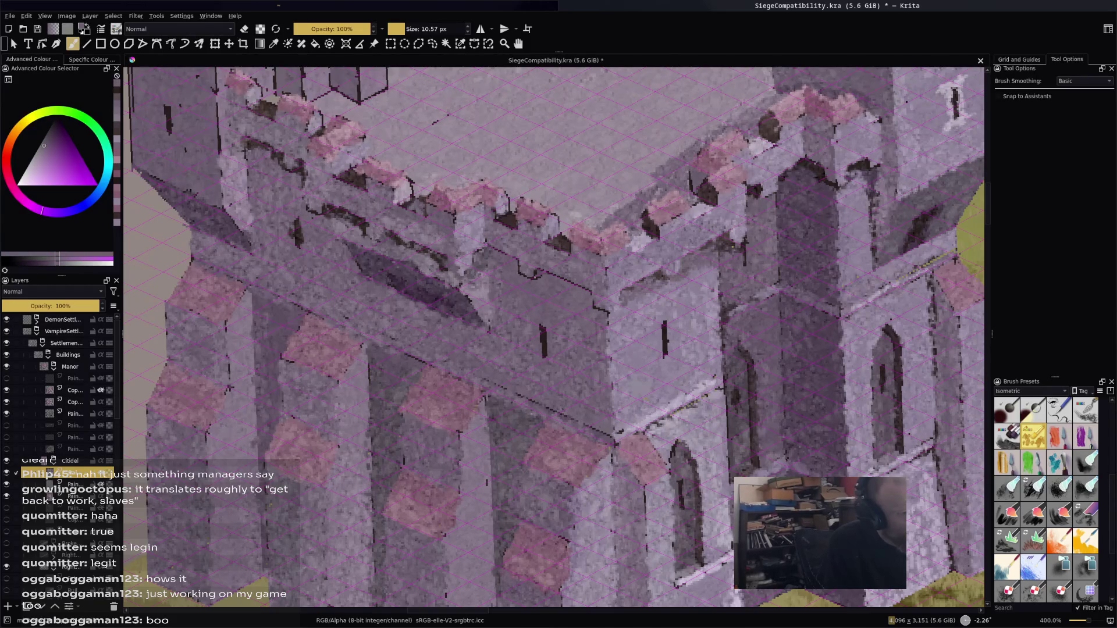
ctrl+click(252, 136)
mouse_move(248, 156)
mouse_down()
mouse_move(253, 243)
mouse_move(251, 193)
mouse_move(265, 198)
mouse_move(277, 178)
mouse_move(280, 187)
mouse_up()
Paint dark shading on the wall below the battlements and along the lower wall
drag(297, 180, 310, 241)
mouse_move(324, 217)
mouse_down()
mouse_move(325, 239)
mouse_move(346, 254)
mouse_move(332, 270)
mouse_move(342, 280)
mouse_up()
drag(493, 294, 496, 309)
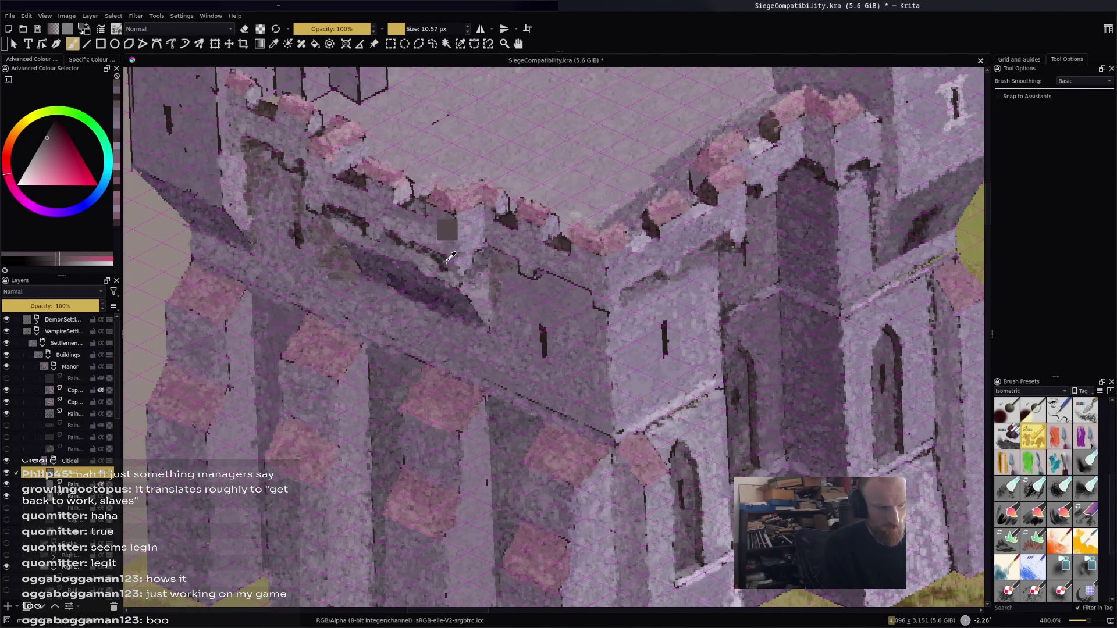
ctrl+click(445, 230)
drag(514, 262, 615, 315)
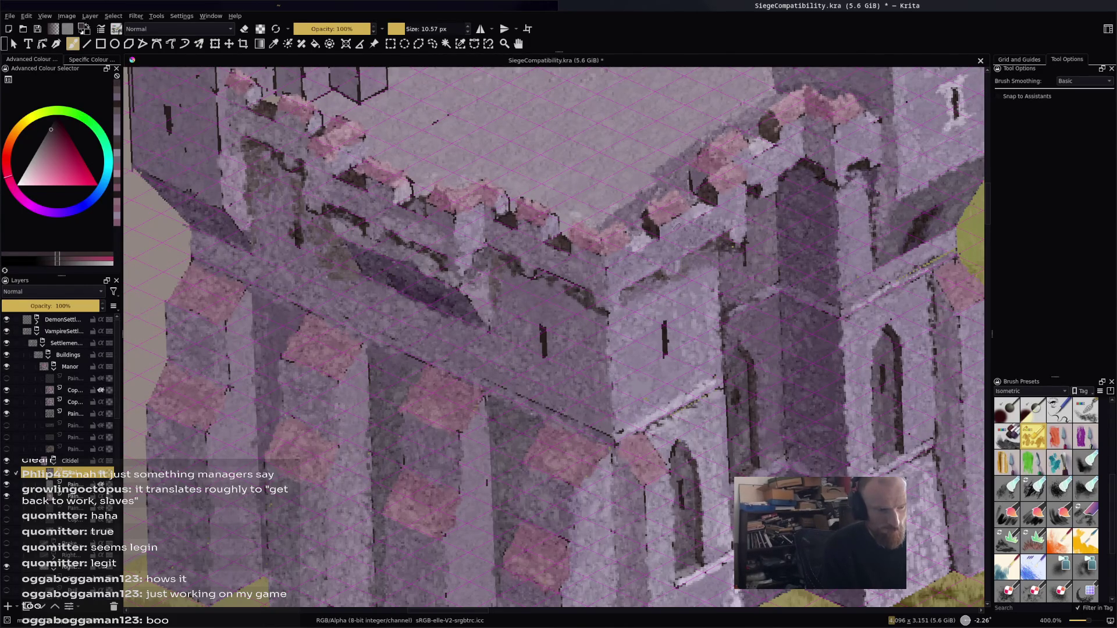
scroll(552, 337, down, 5)
Dab grey-purple paint on the battlement, then cover it with light purple
scroll(553, 337, up, 4)
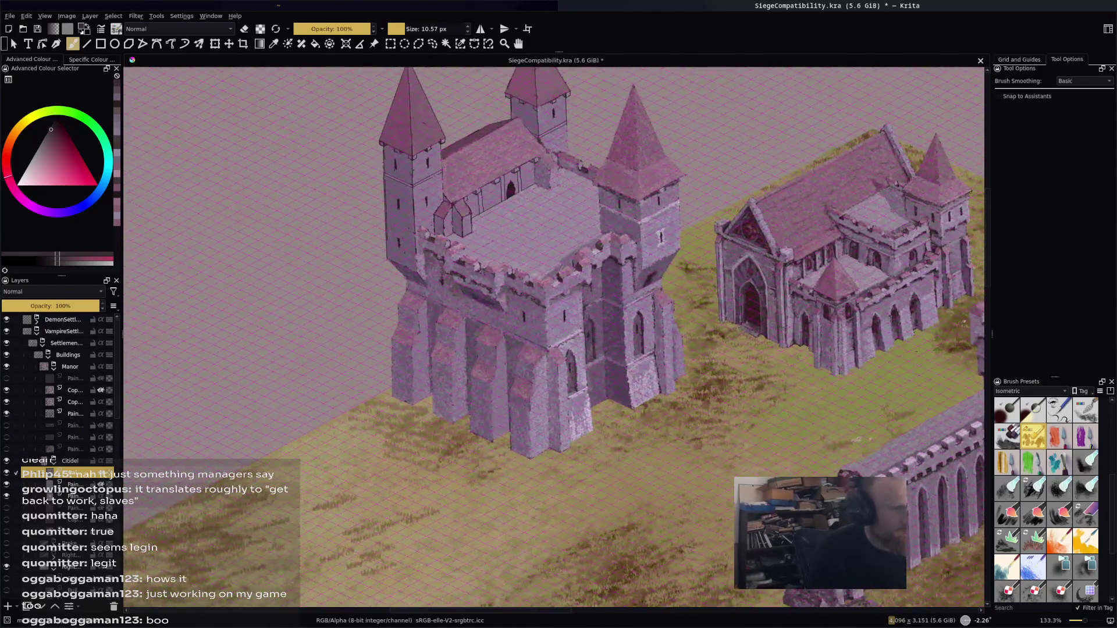
scroll(552, 337, down, 3)
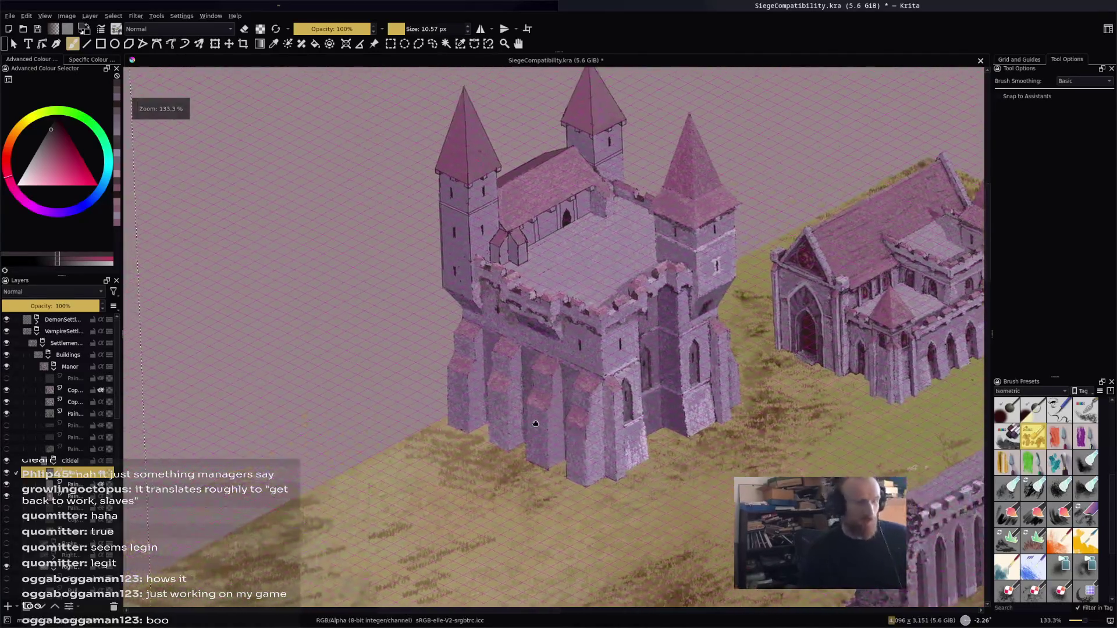
scroll(552, 338, up, 3)
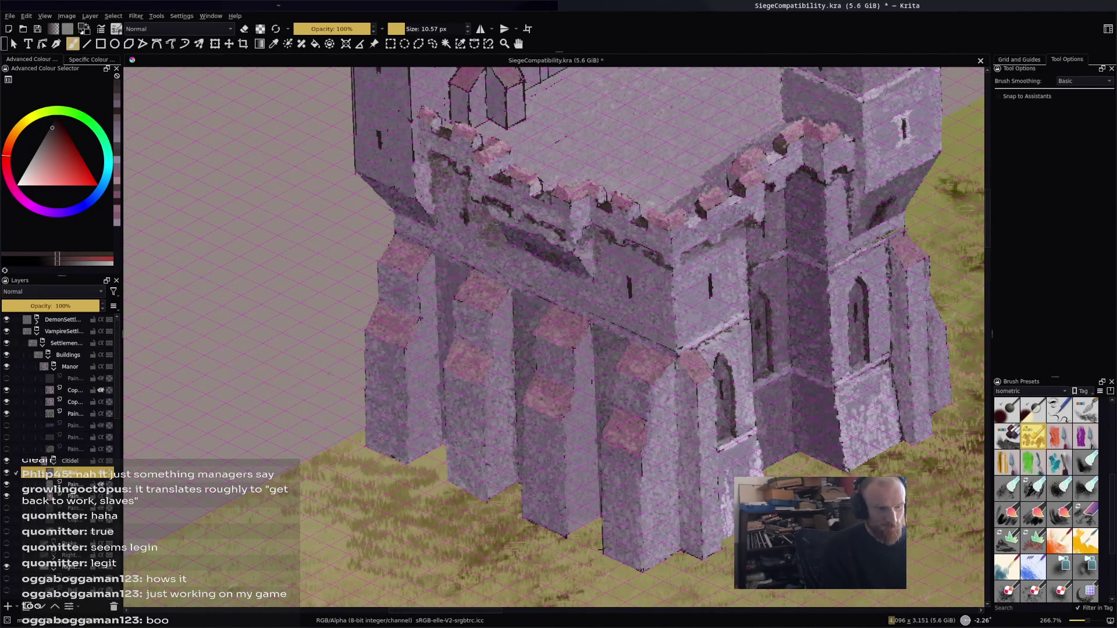
ctrl+click(587, 231)
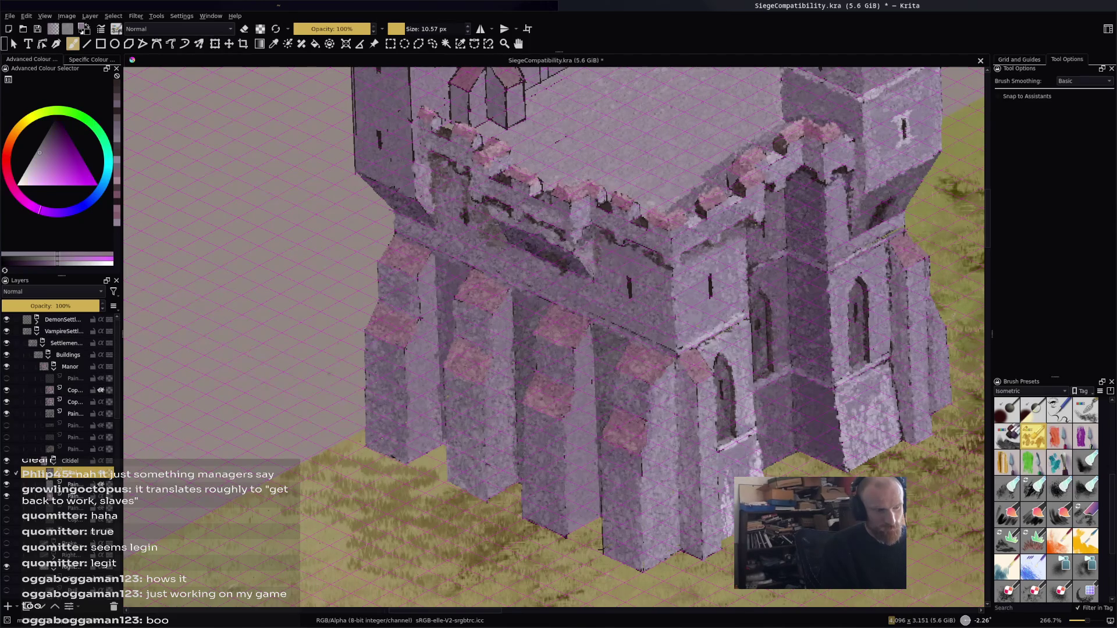
ctrl+click(543, 302)
click(555, 212)
ctrl+click(562, 237)
click(557, 204)
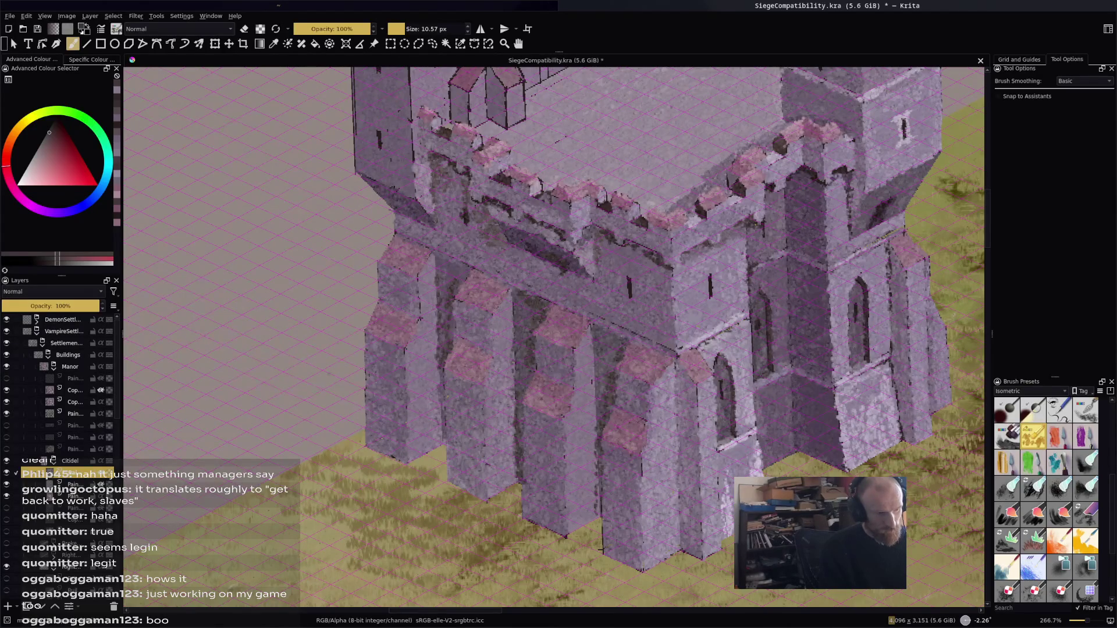
Lighten a small patch of the wall with a greyer purple, undoing one tower dab
ctrl+click(434, 310)
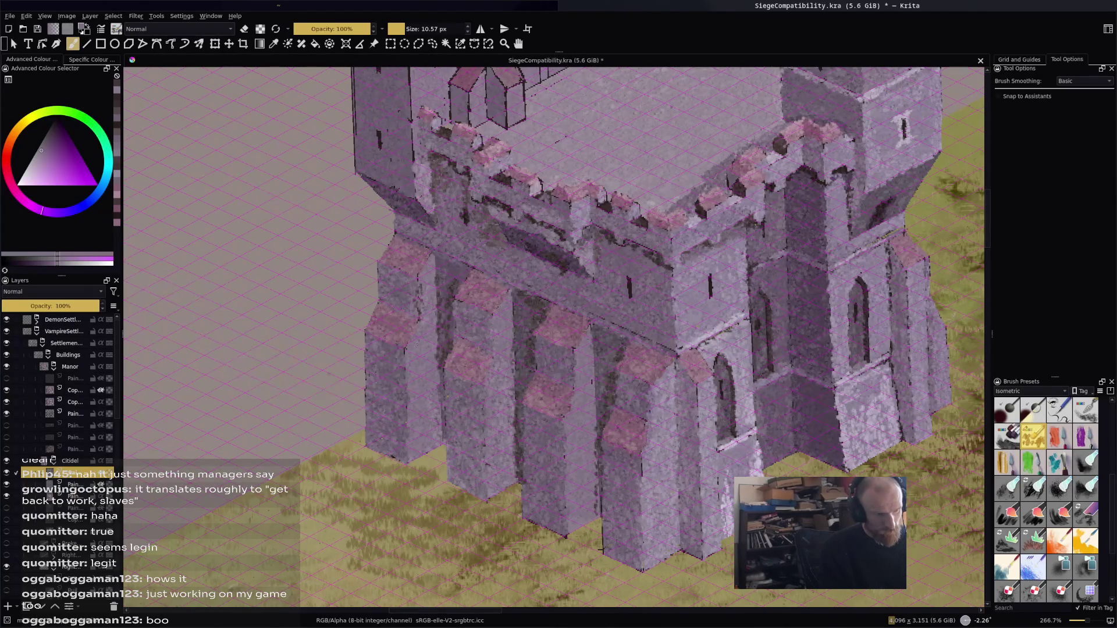
scroll(657, 174, down, 5)
scroll(689, 154, up, 5)
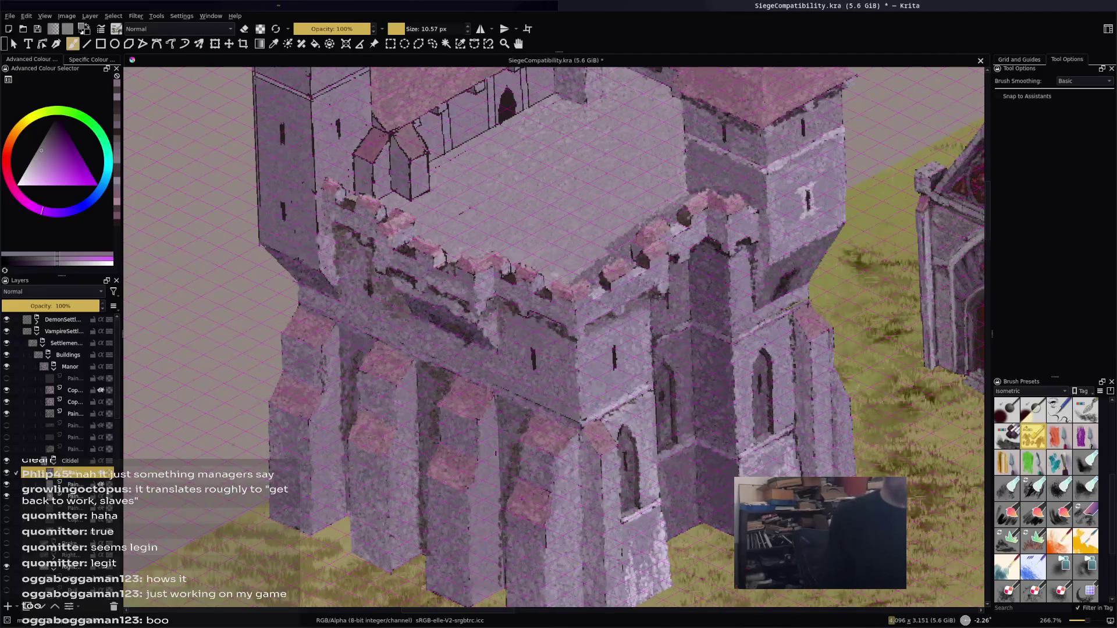
click(293, 213)
key(ctrl+z)
ctrl+click(492, 315)
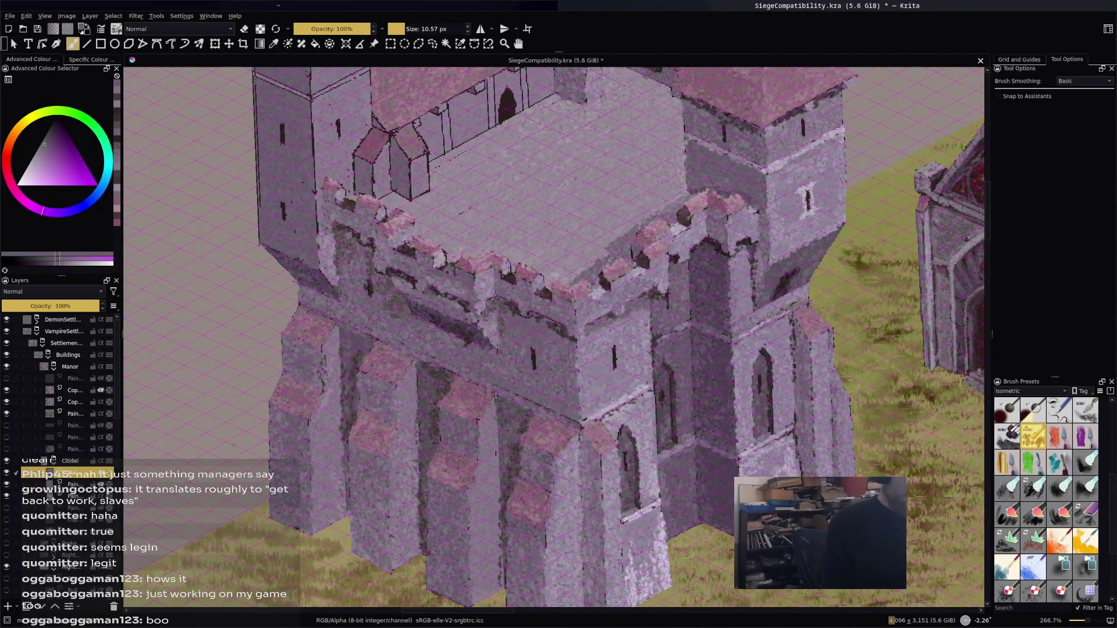
ctrl+click(430, 378)
drag(478, 332, 477, 342)
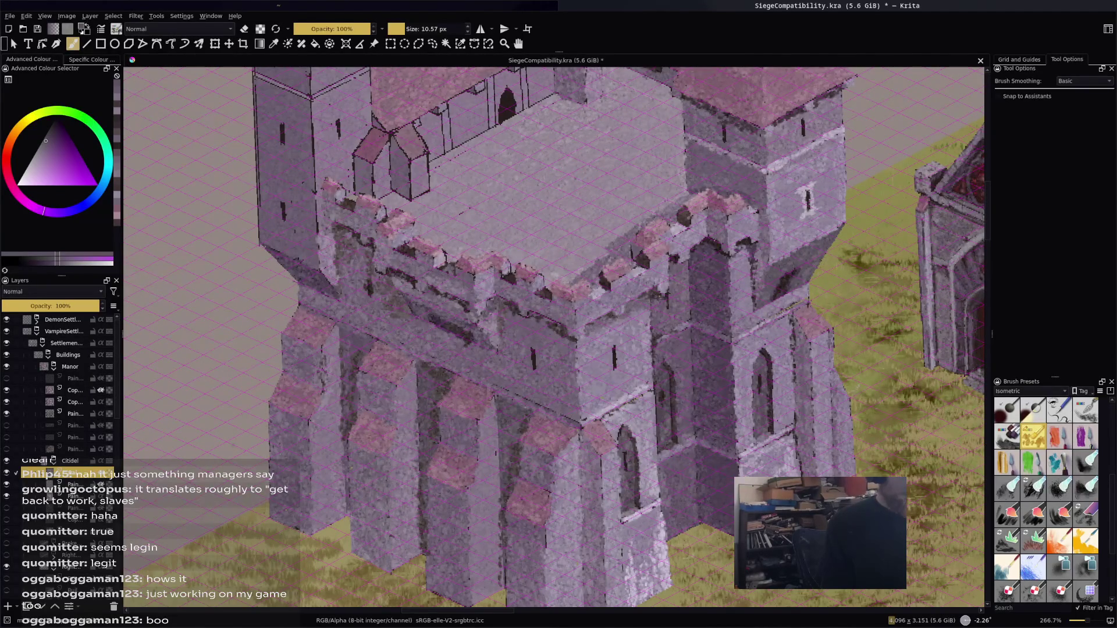
Brighten the battlement wall's left edge and the tower walls with light stone strokes
ctrl+click(401, 236)
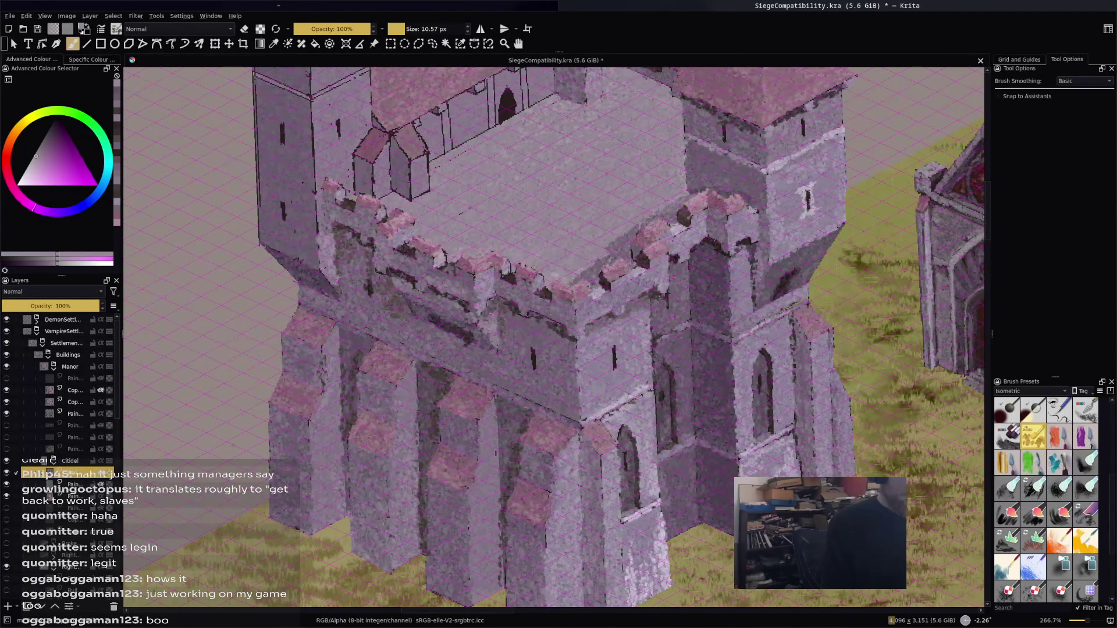
ctrl+click(446, 265)
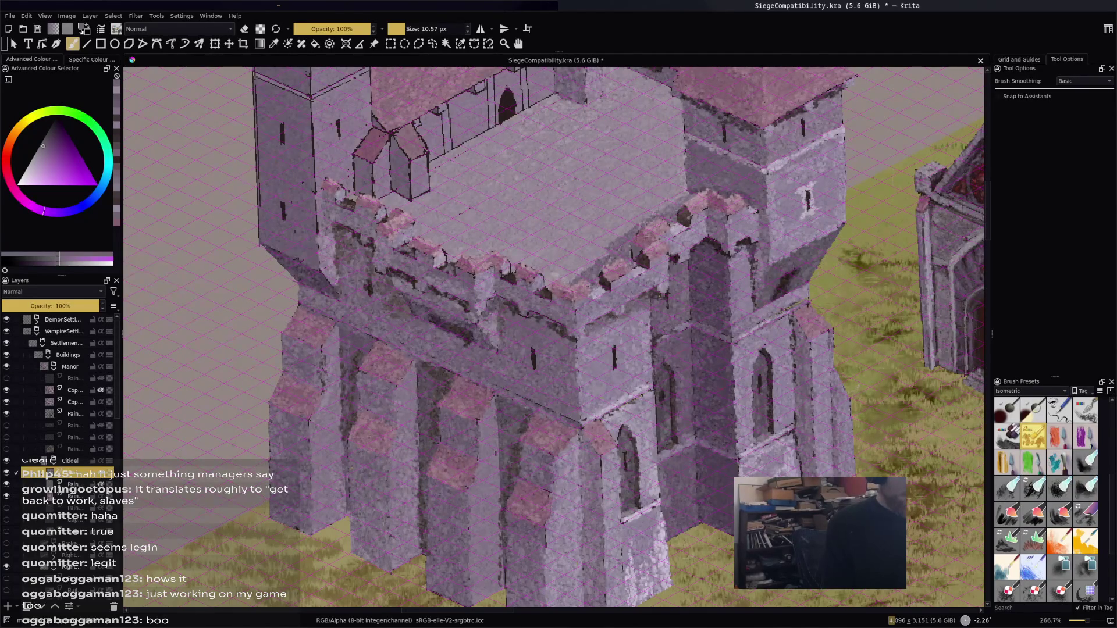
ctrl+click(314, 154)
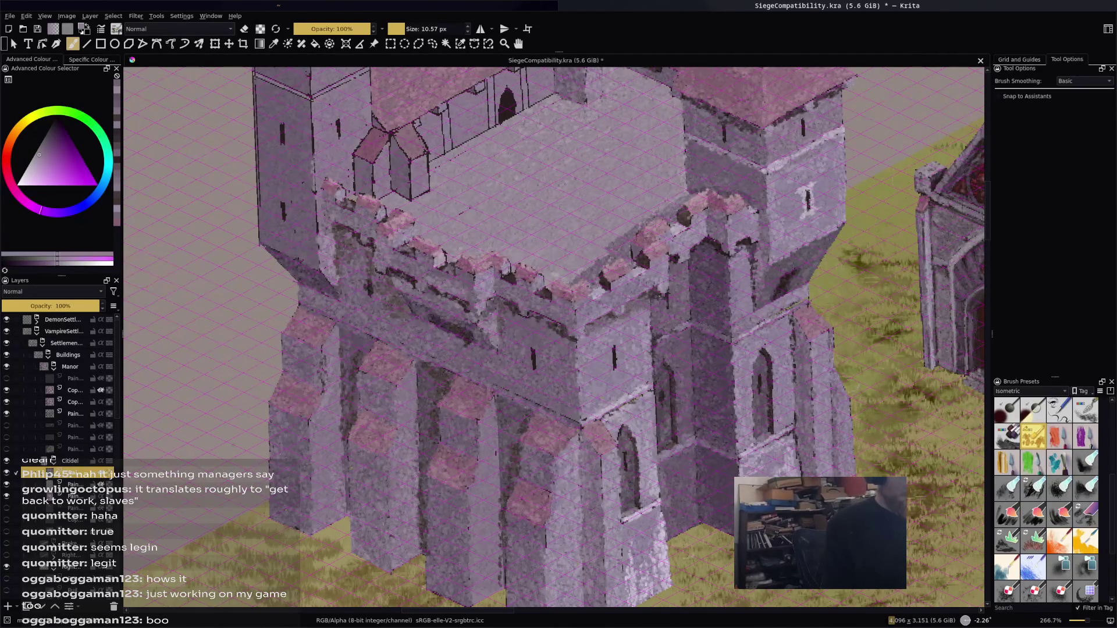
drag(319, 233, 318, 217)
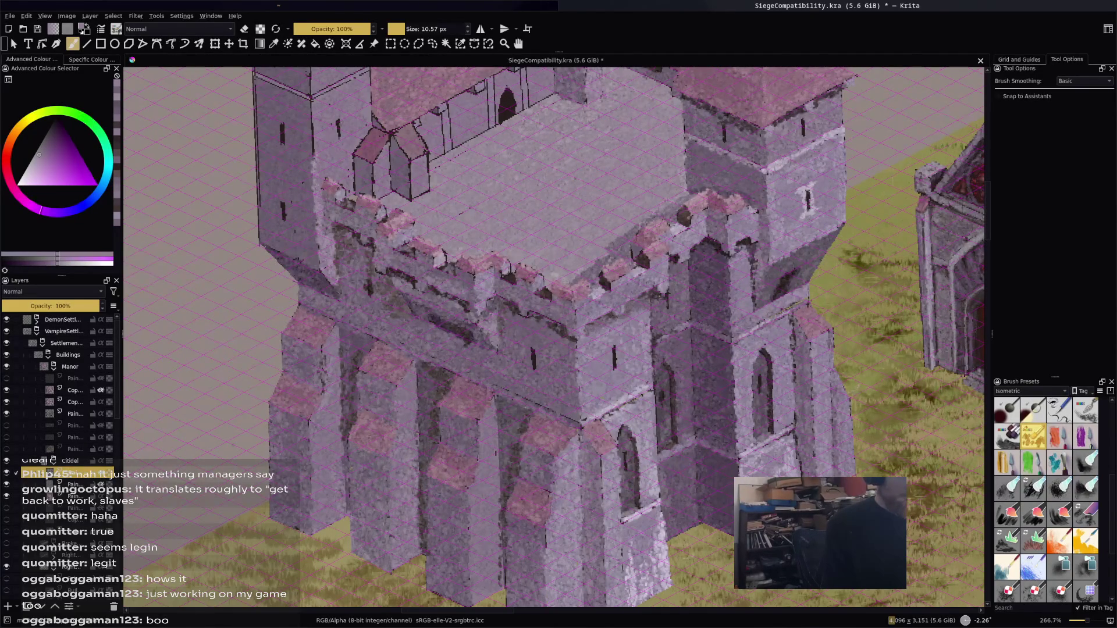
drag(313, 101, 312, 157)
click(345, 106)
drag(326, 152, 330, 150)
drag(339, 154, 344, 144)
mouse_move(319, 168)
mouse_down()
mouse_move(348, 156)
mouse_move(348, 174)
mouse_up()
drag(344, 131, 350, 127)
mouse_move(342, 140)
mouse_down()
mouse_move(363, 128)
mouse_move(357, 139)
mouse_move(364, 101)
mouse_up()
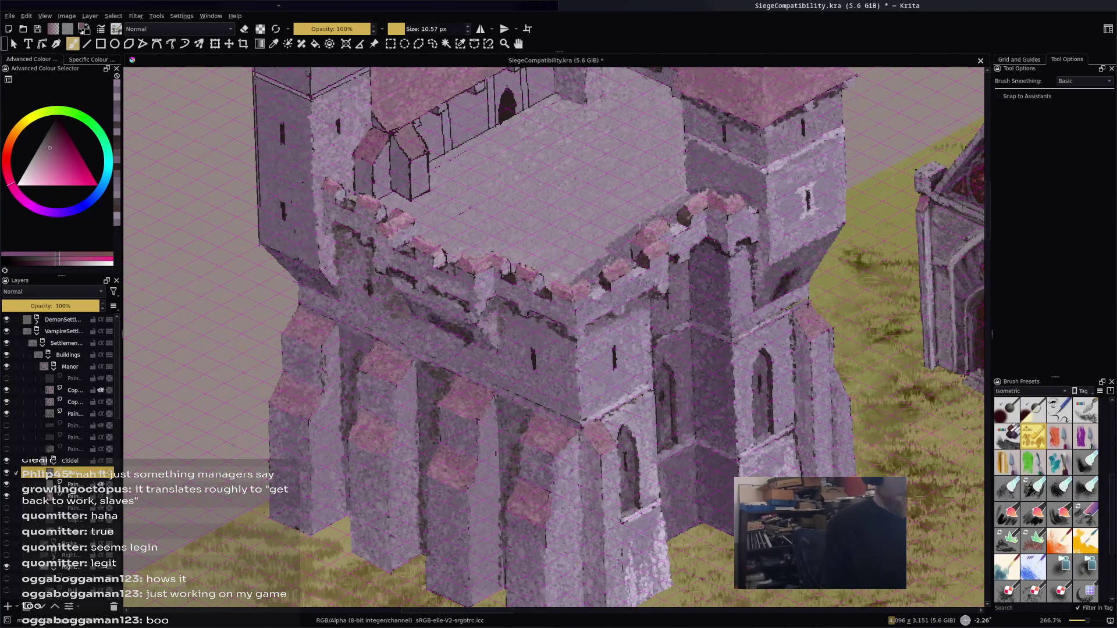
Lighten a narrow wall strip in light purple and highlight both gable edges
ctrl+click(380, 141)
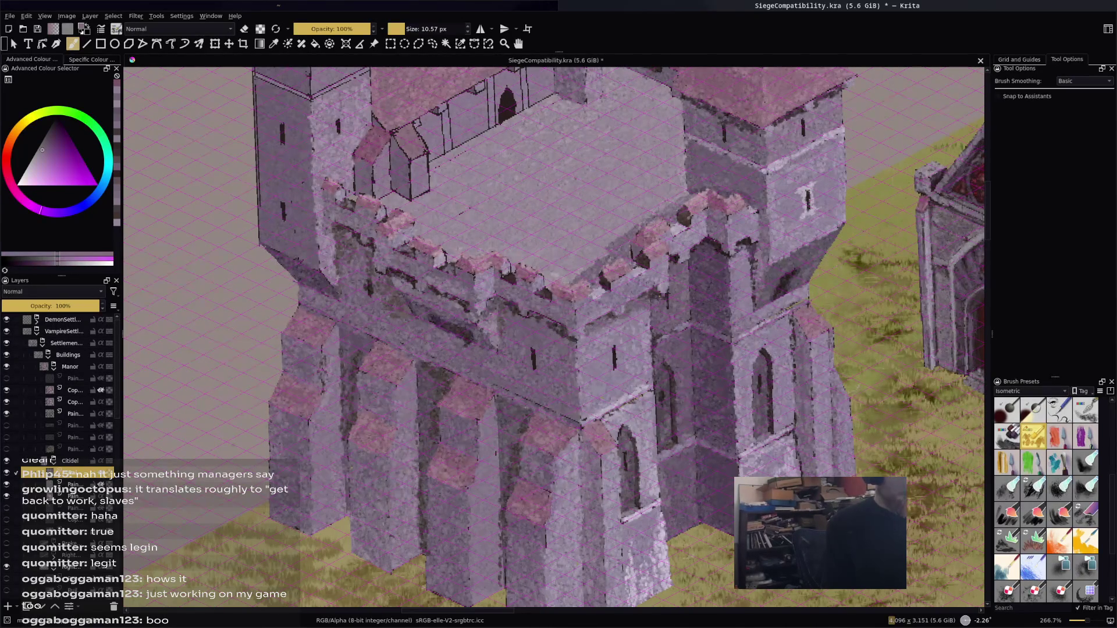
mouse_move(375, 168)
mouse_down()
mouse_move(371, 193)
mouse_move(390, 187)
mouse_up()
ctrl+click(390, 187)
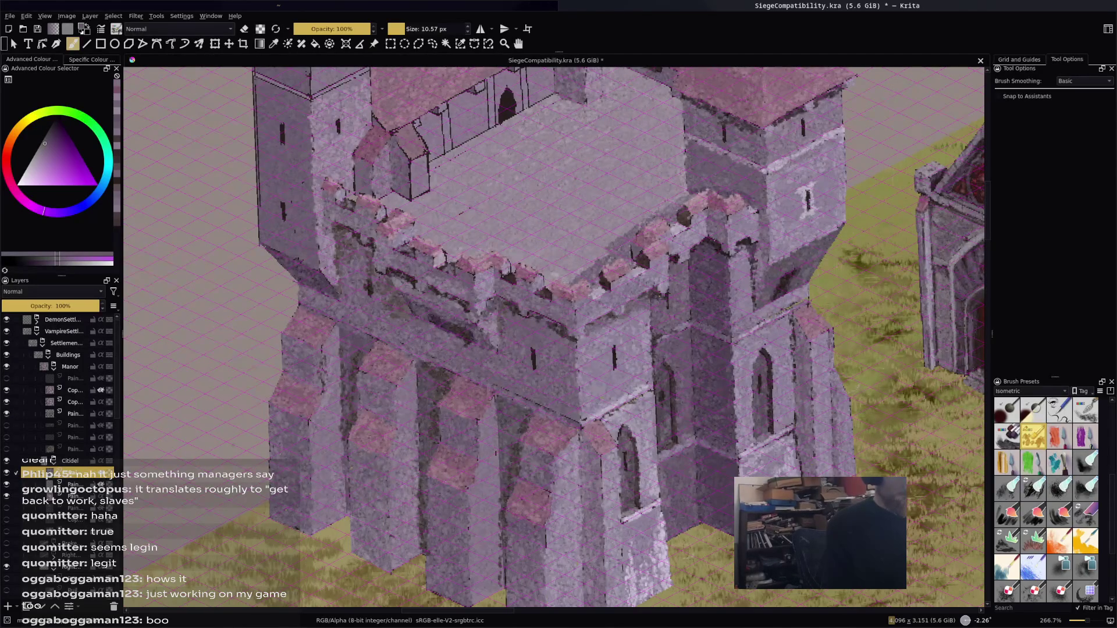
drag(410, 181, 410, 202)
ctrl+click(394, 167)
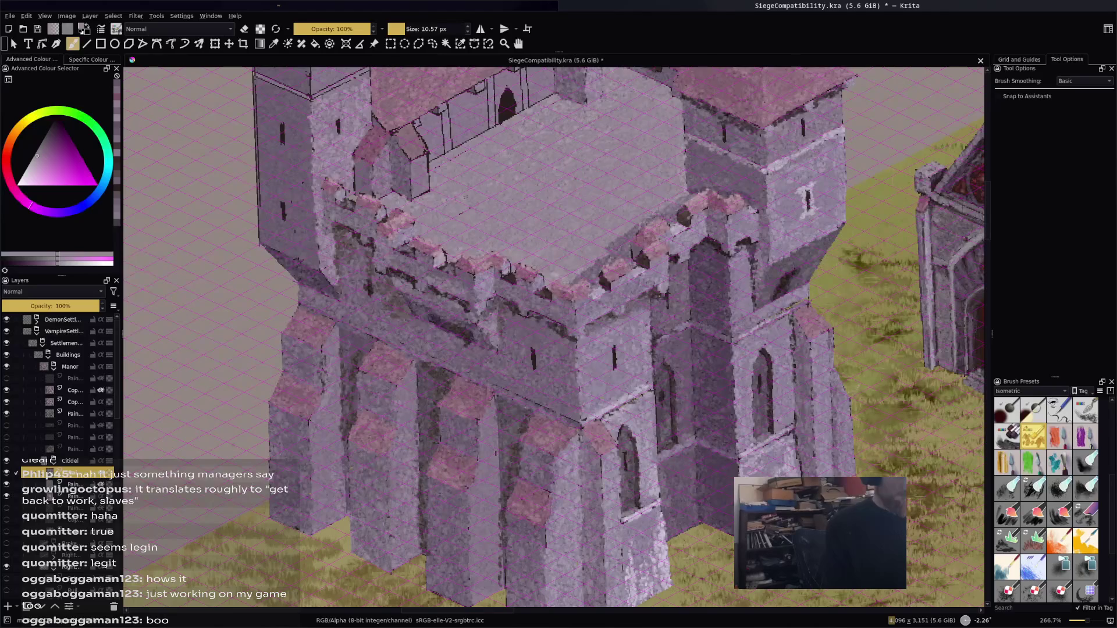
ctrl+click(421, 147)
drag(426, 151, 427, 178)
Dab pinkish highlights across the right and left gables
ctrl+click(437, 168)
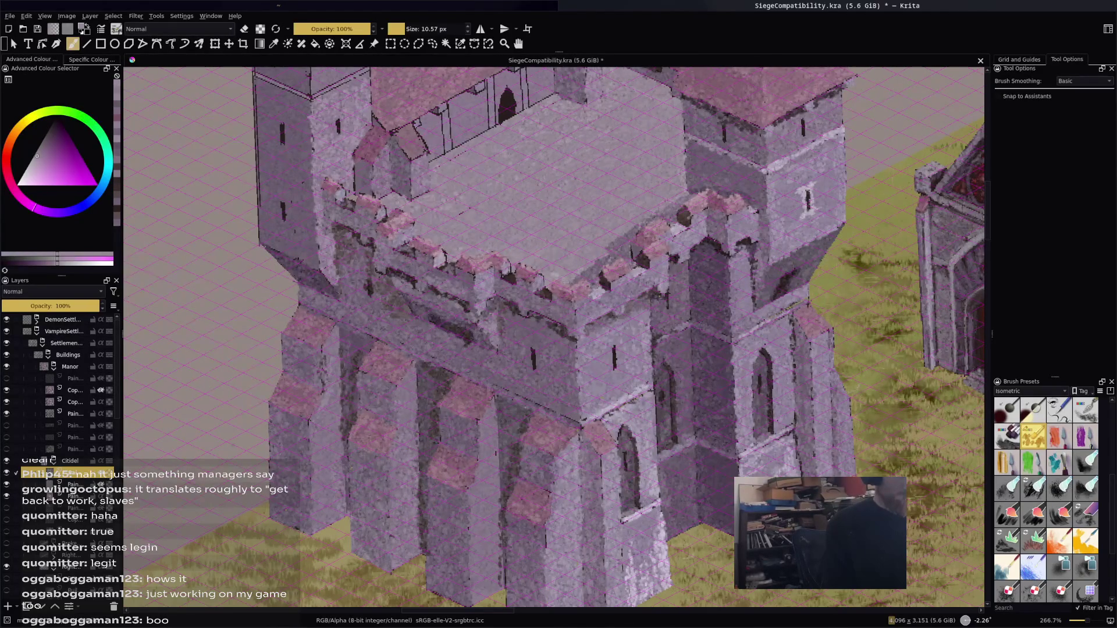
ctrl+click(414, 108)
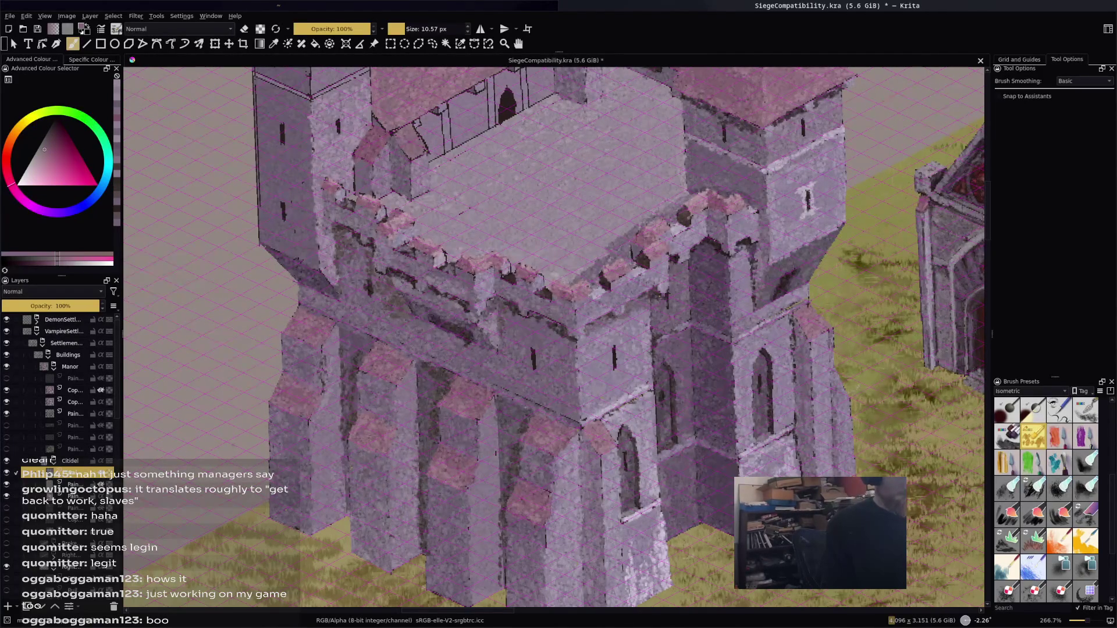
click(396, 132)
drag(418, 133, 424, 151)
ctrl+click(423, 148)
click(423, 124)
ctrl+click(359, 149)
drag(359, 165, 357, 186)
click(356, 170)
Dab light highlights all over the tower top
ctrl+click(344, 168)
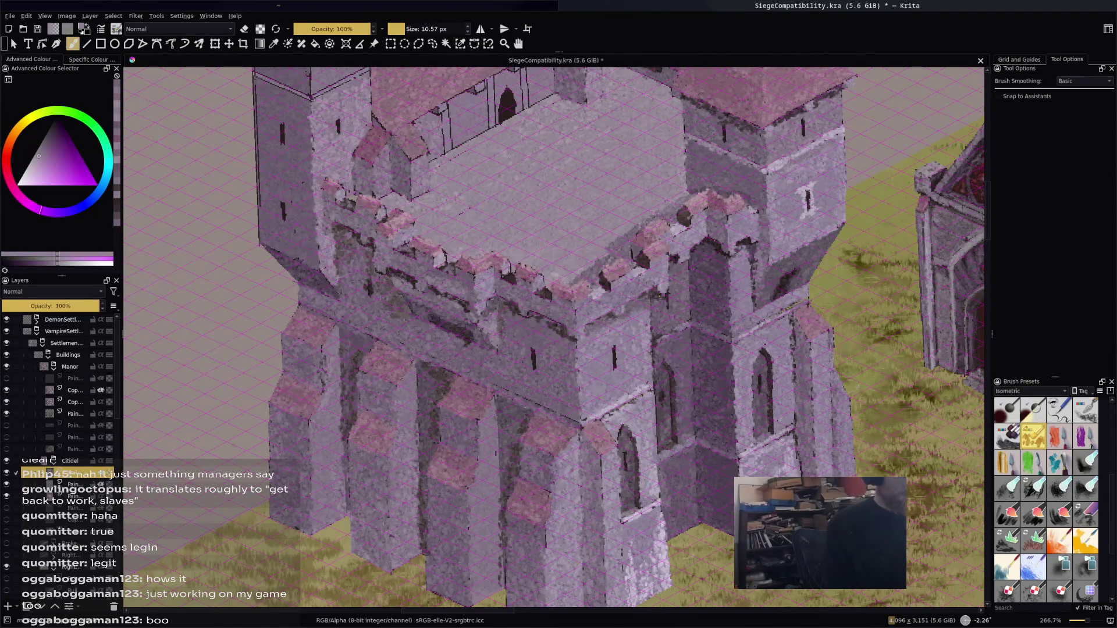
ctrl+click(337, 115)
click(326, 90)
ctrl+click(321, 99)
click(323, 87)
click(333, 88)
click(358, 75)
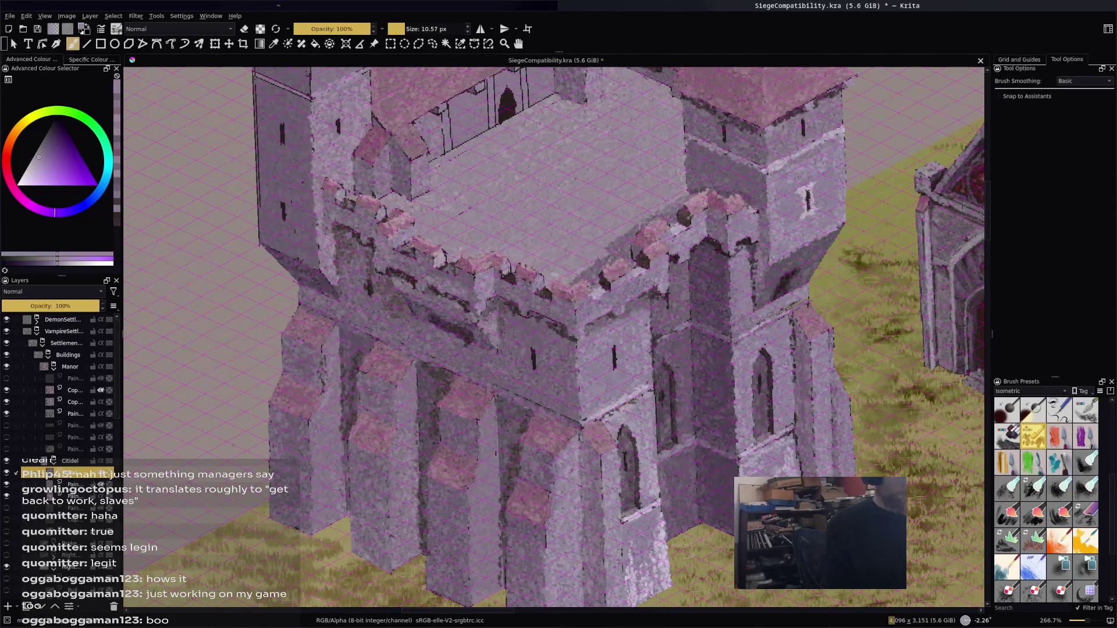
ctrl+click(273, 82)
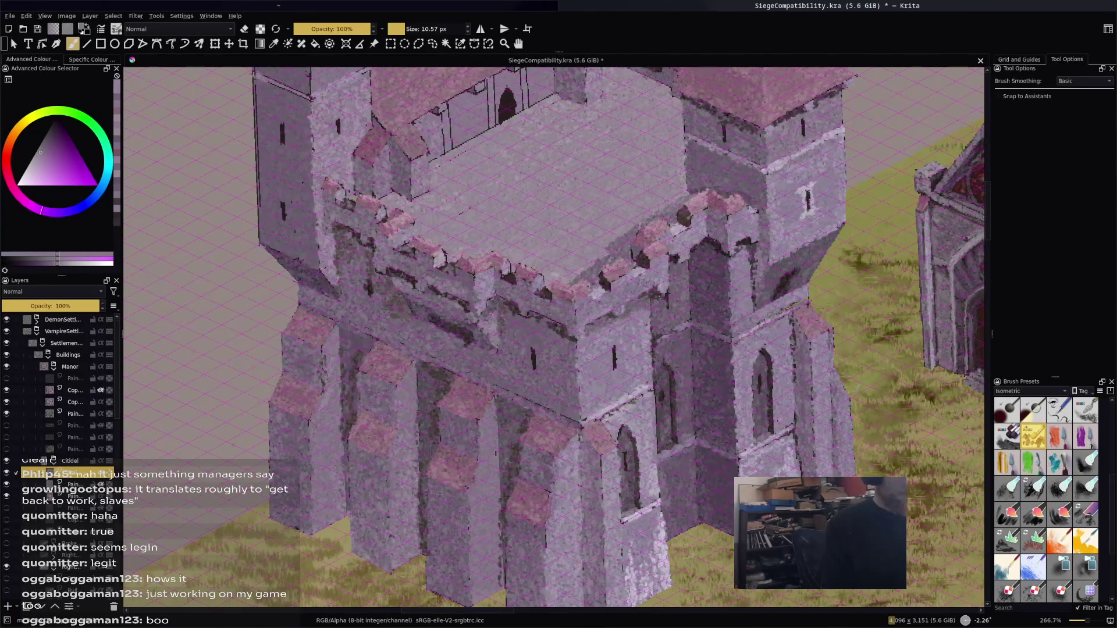
click(278, 85)
click(292, 88)
click(307, 95)
ctrl+click(307, 95)
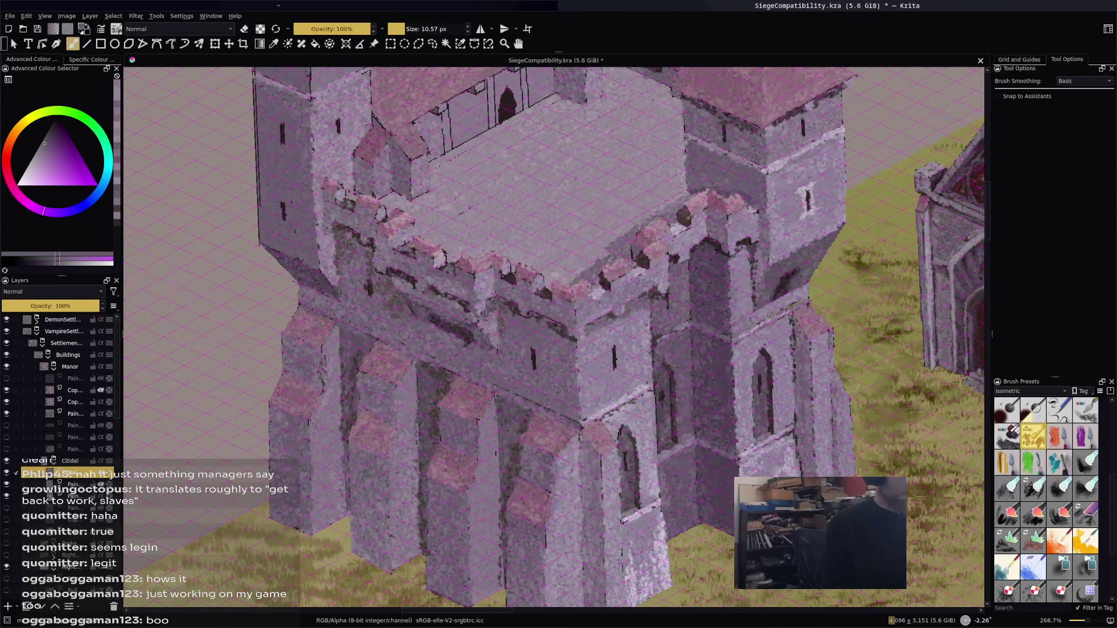
Cover the tower's dark left edge with lighter paint, extending it upward
click(317, 232)
click(298, 260)
drag(259, 186, 259, 218)
drag(259, 164, 256, 87)
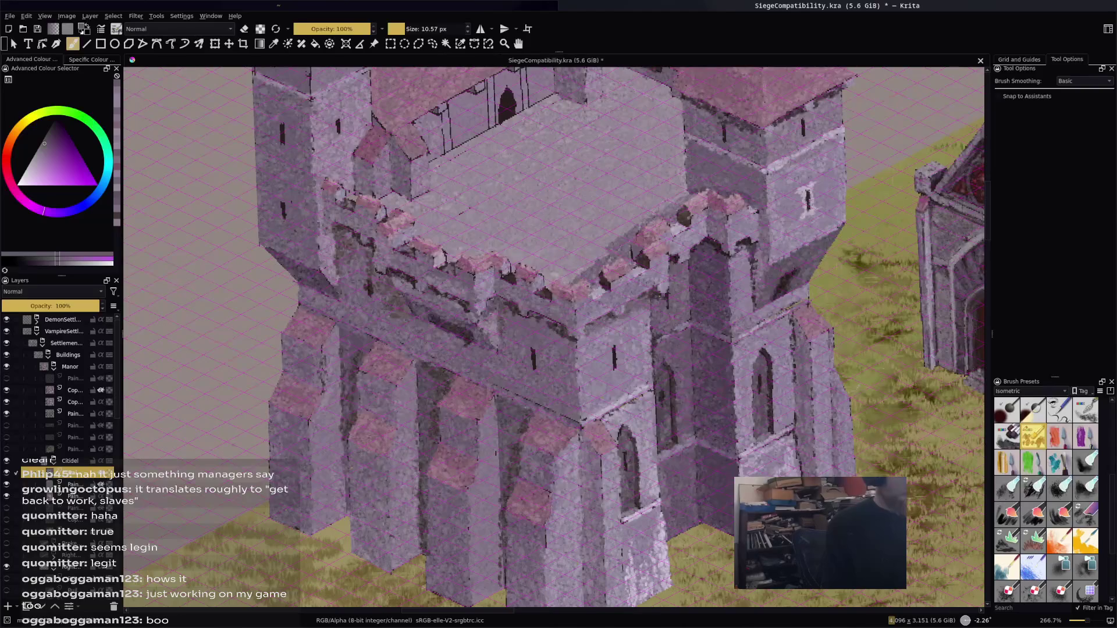
Shade the crenellation wall with a dark red sampled from the wall
ctrl+click(321, 249)
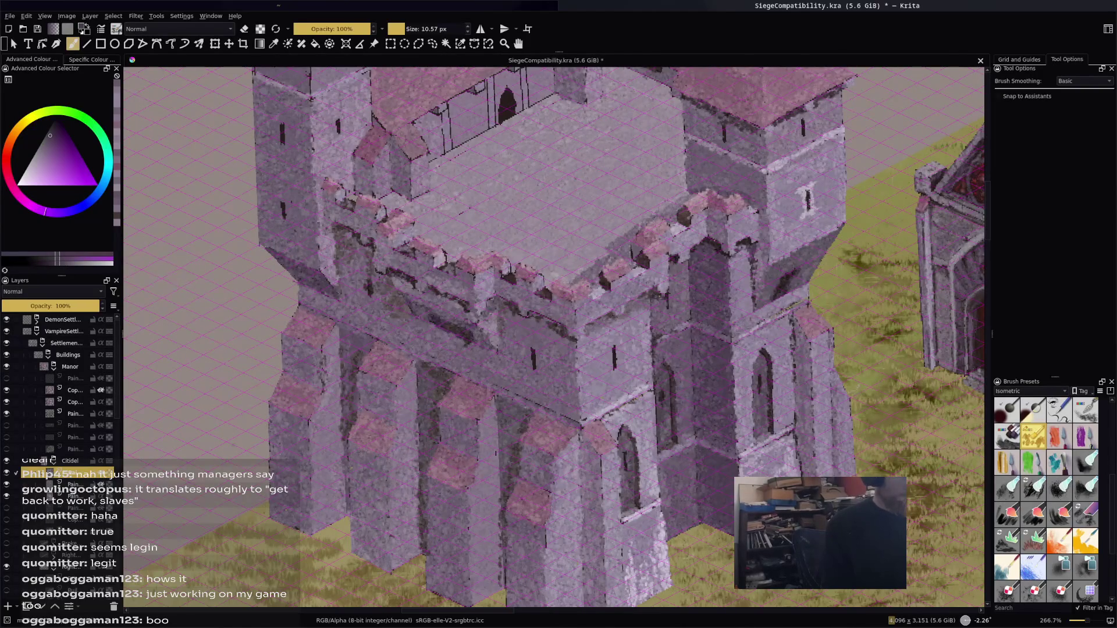
ctrl+click(322, 302)
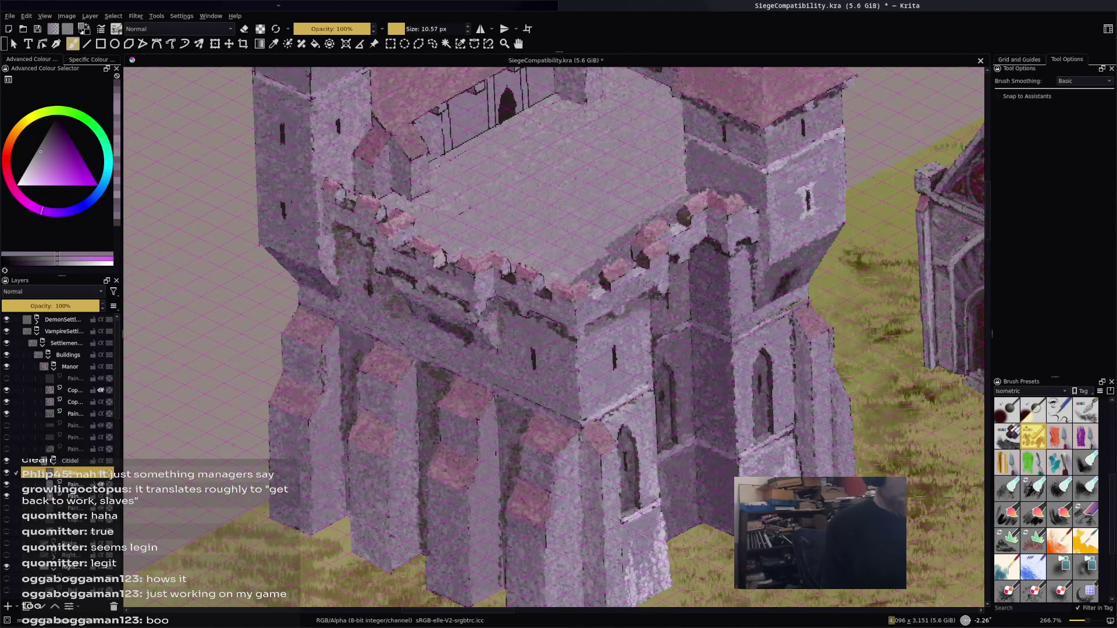
ctrl+click(359, 236)
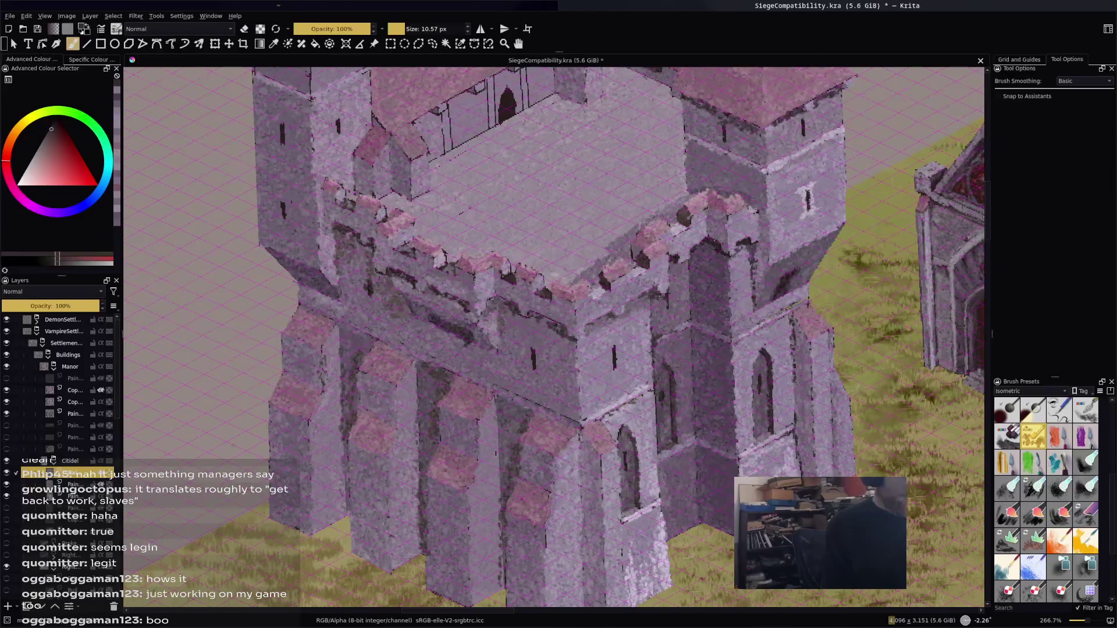
mouse_move(375, 247)
mouse_down()
mouse_move(382, 292)
mouse_move(374, 268)
mouse_move(348, 260)
mouse_up()
ctrl+click(379, 295)
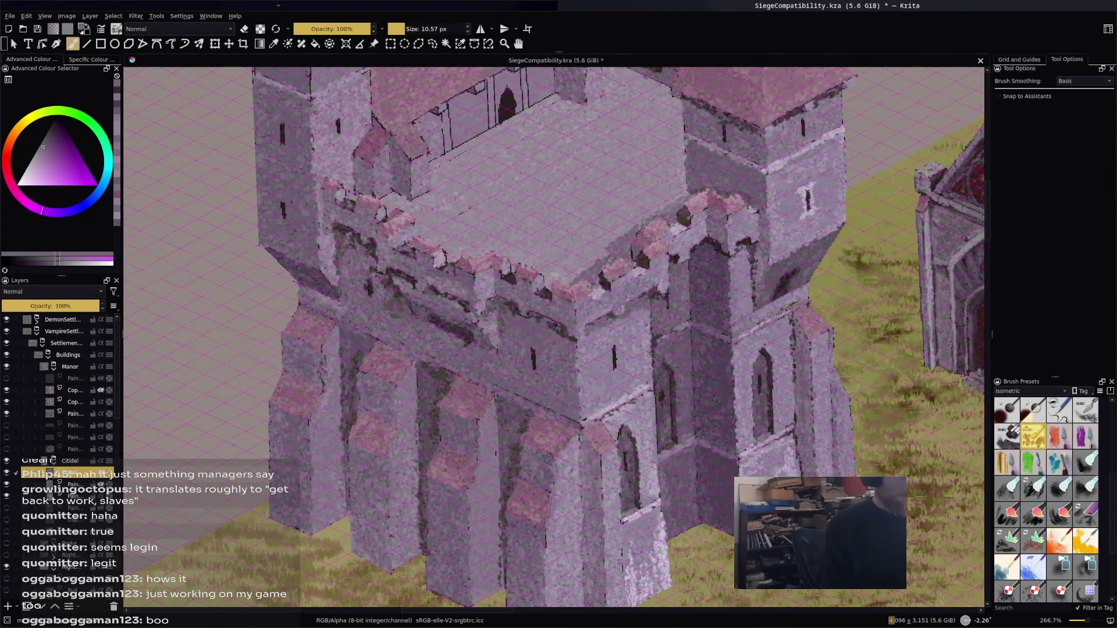
Zoom out and pan so the whole manor with its spired towers is centred
key(1)
mouse_move(524, 291)
mouse_down()
mouse_move(593, 331)
mouse_move(657, 343)
mouse_up()
drag(582, 291, 637, 283)
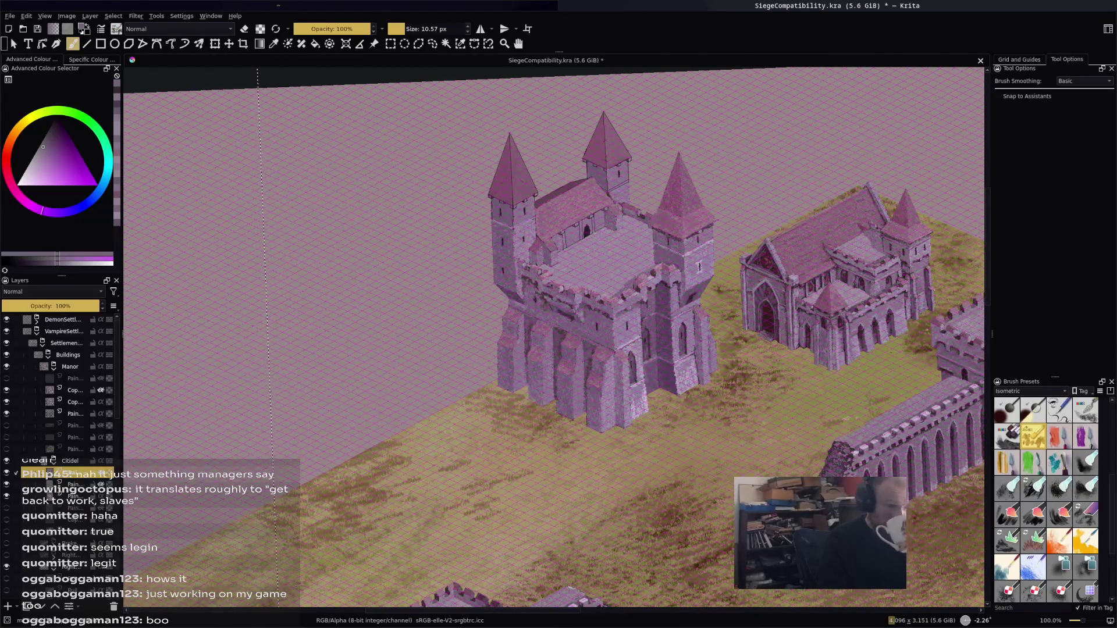
drag(535, 274, 535, 327)
scroll(538, 334, up, 2)
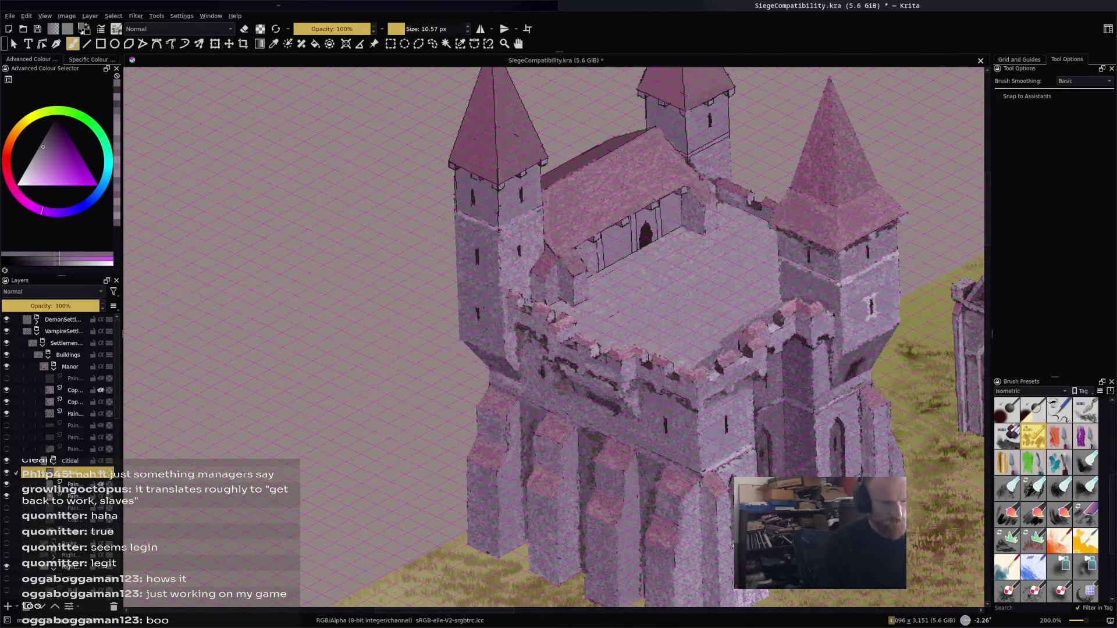
Save the painting with Ctrl+S, then sample several purples from the castle
ctrl+click(605, 400)
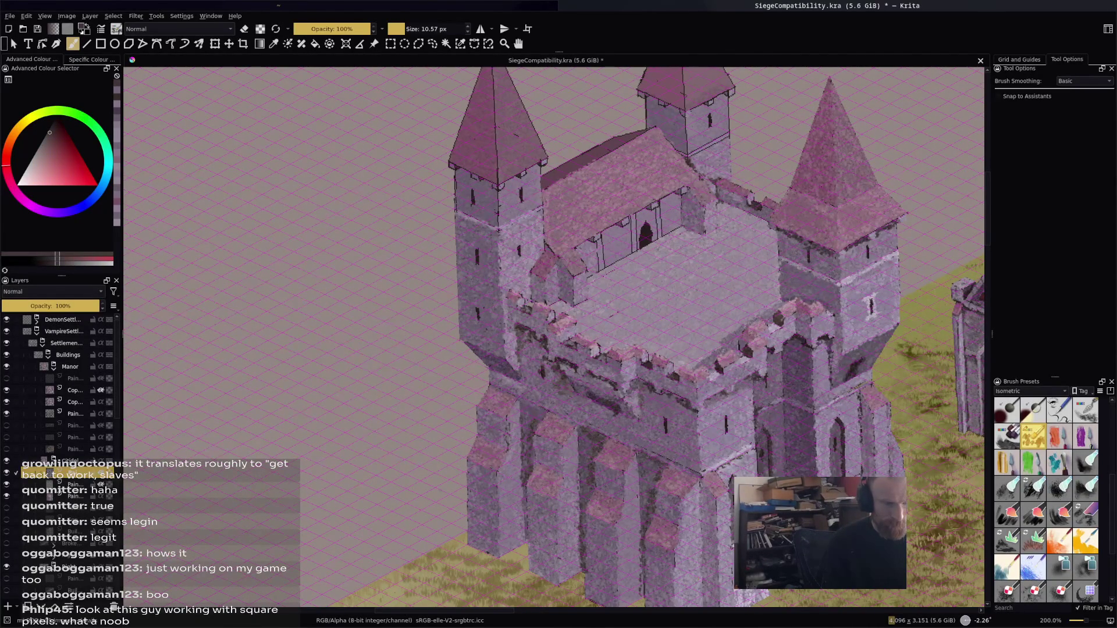
key(ctrl+s)
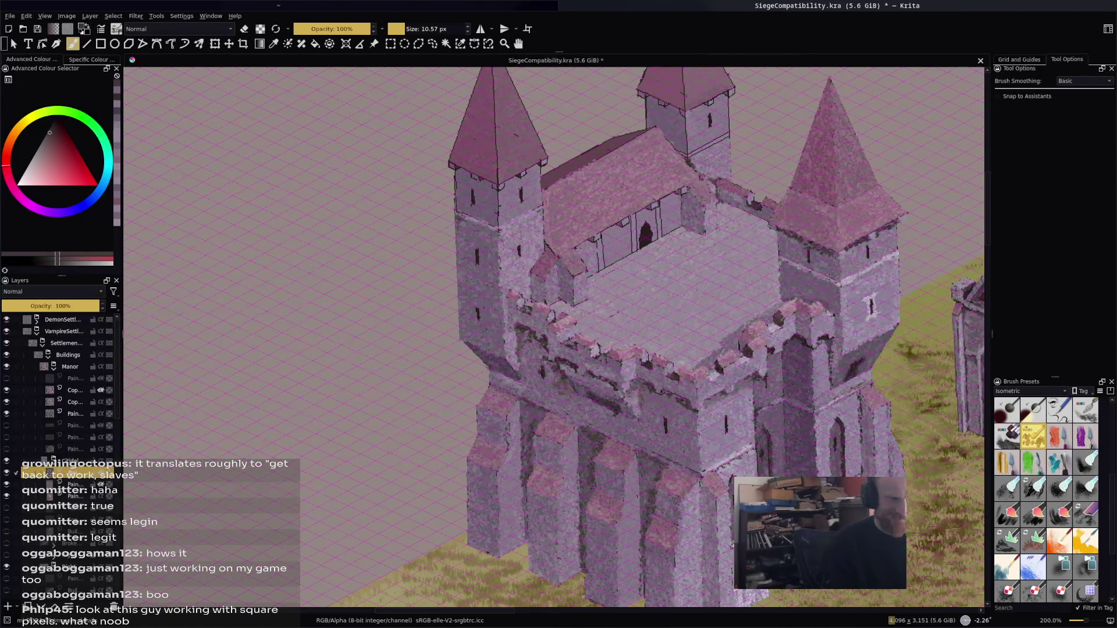
ctrl+click(484, 234)
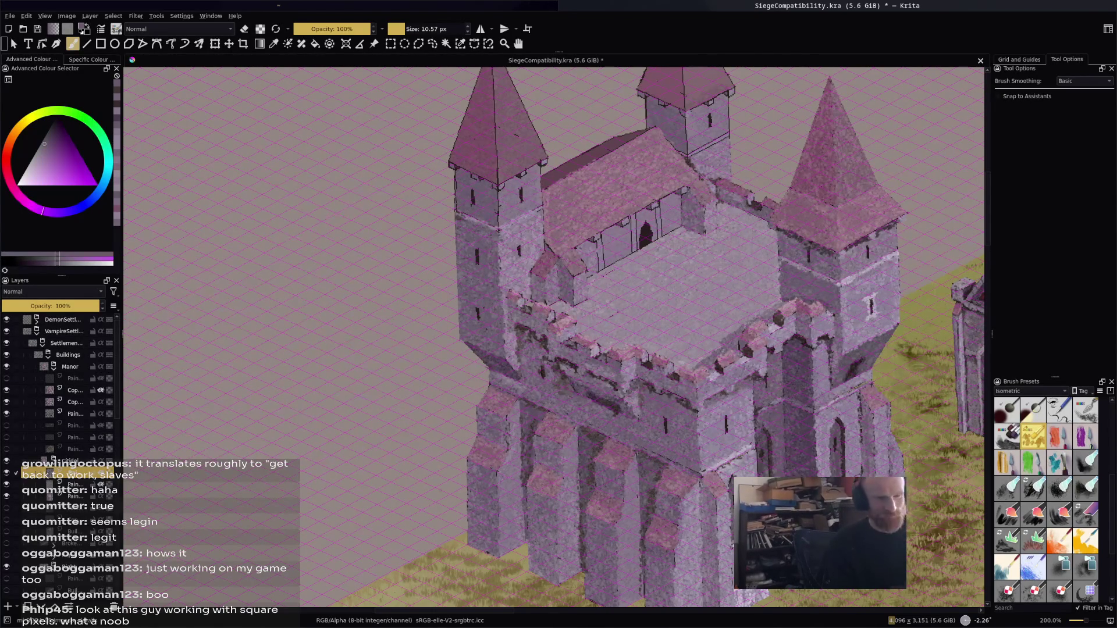
ctrl+click(594, 216)
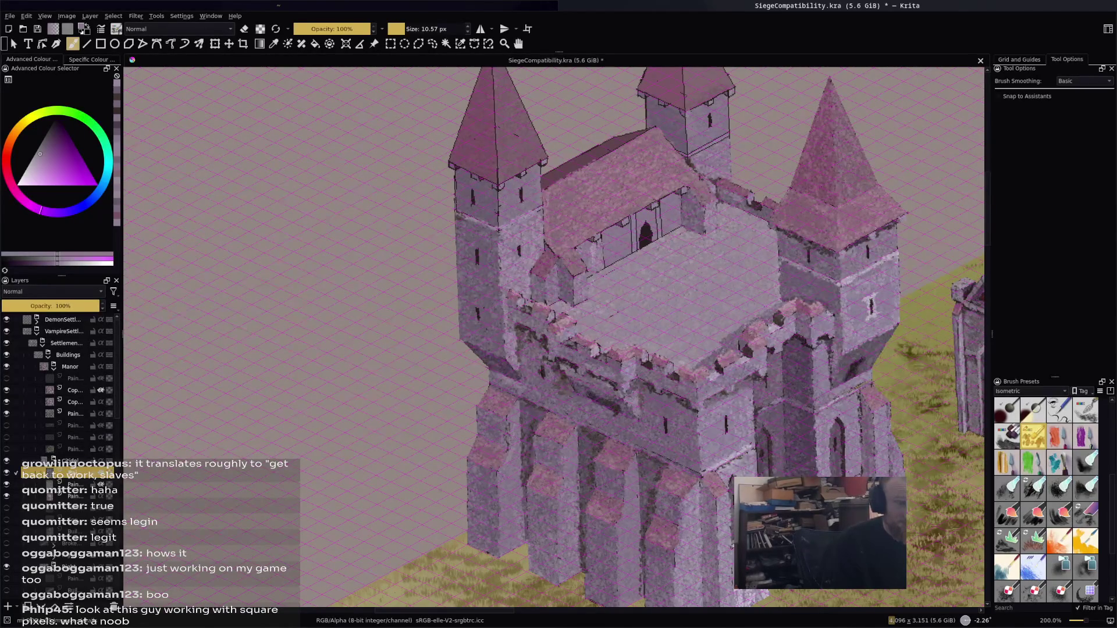
ctrl+click(599, 215)
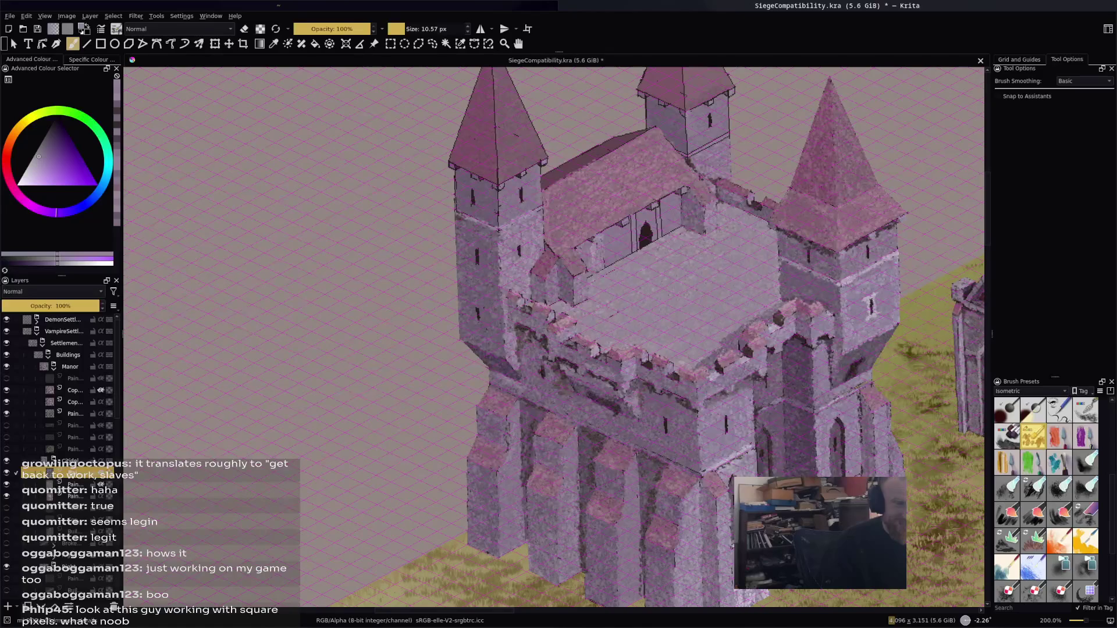
ctrl+click(620, 222)
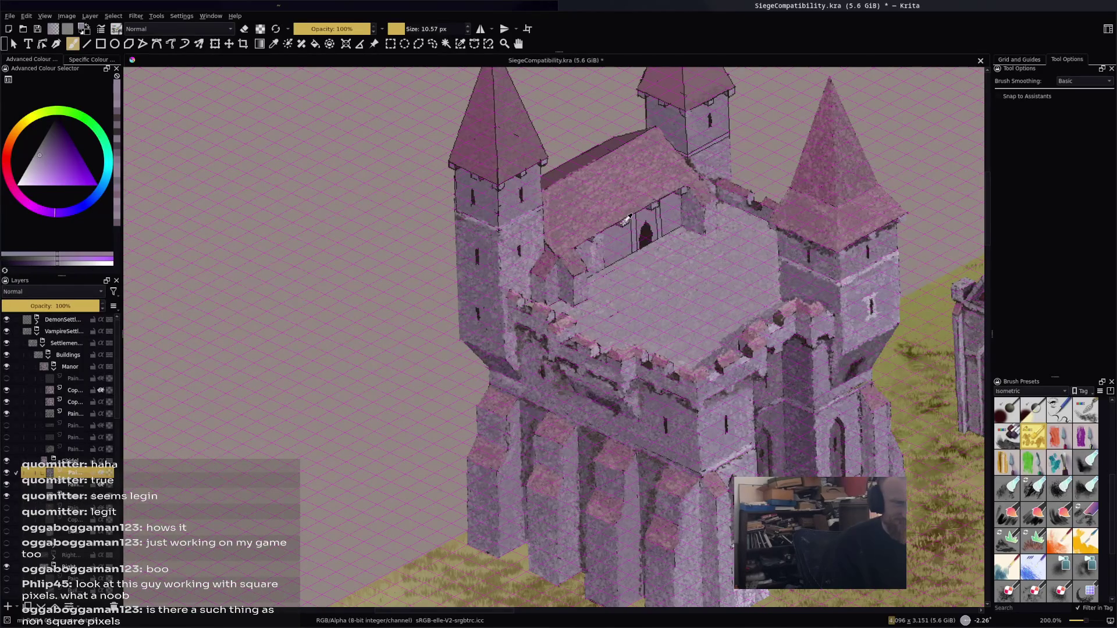
Sample purples from the canvas and test dark dabs on the roof, undoing one
ctrl+click(624, 189)
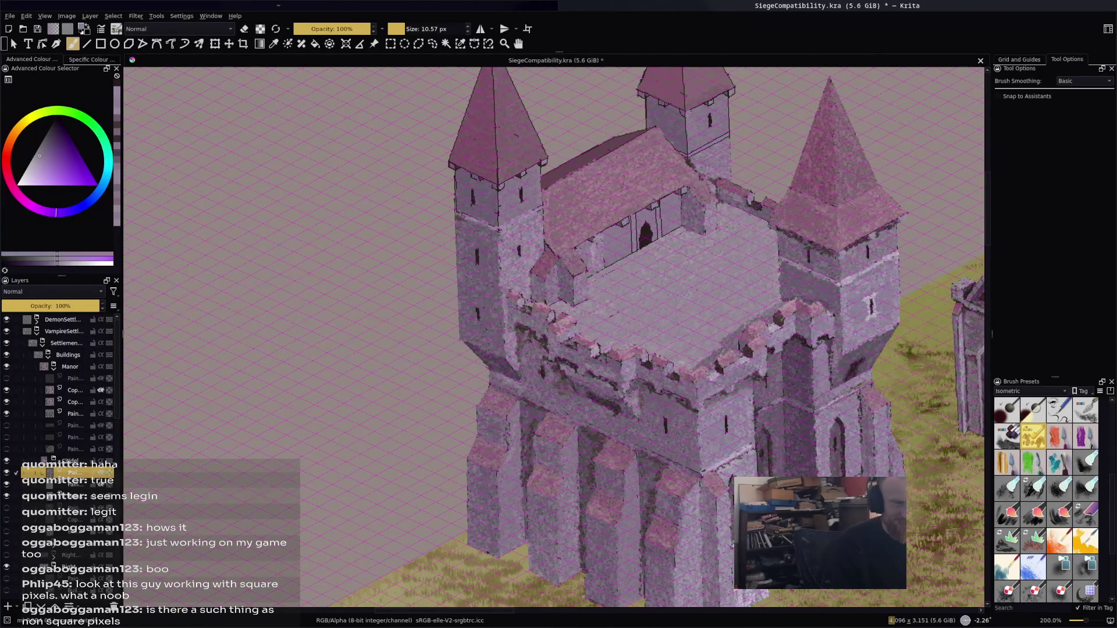
ctrl+click(637, 187)
ctrl+click(631, 232)
click(637, 193)
key(ctrl+z)
Sample lighter purple and pink tones, darken the colour, and undo a trial dark wall patch
ctrl+click(634, 218)
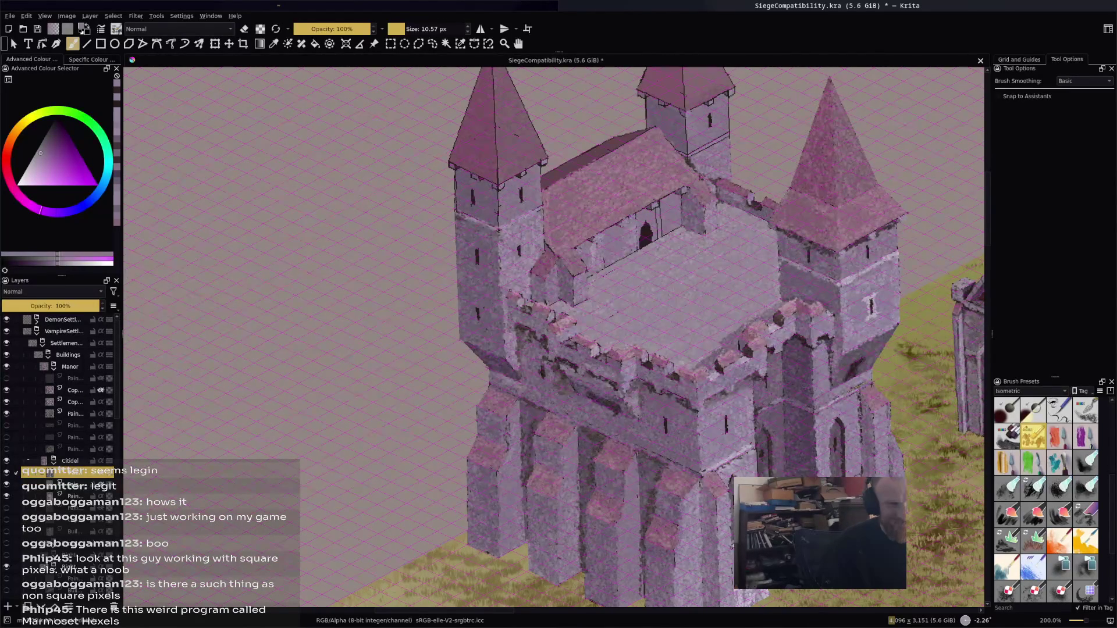
ctrl+click(604, 223)
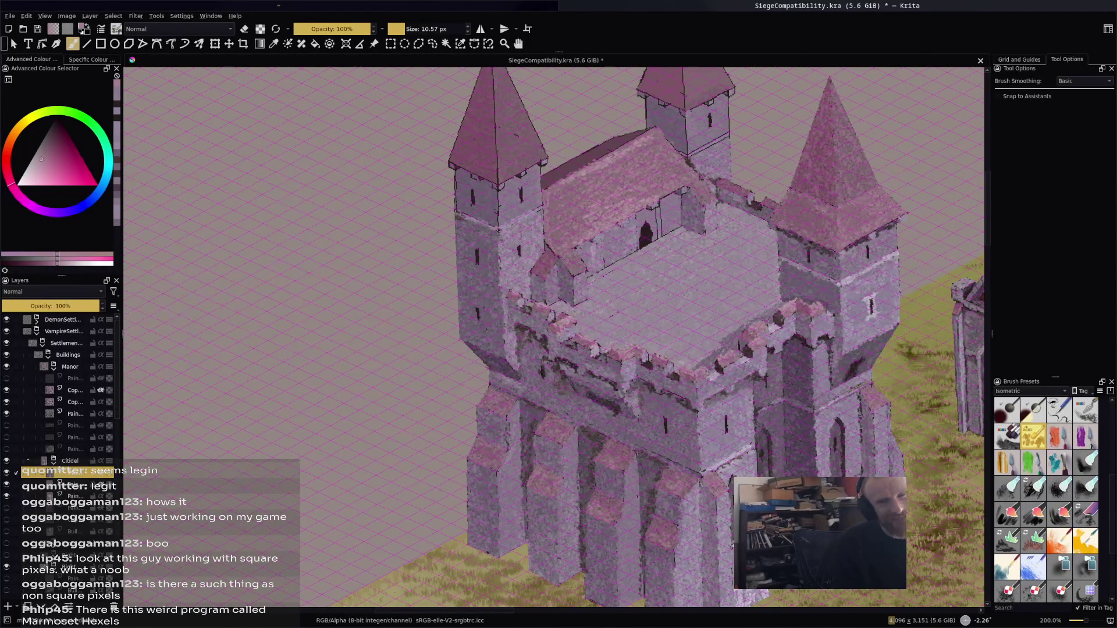
key(k)
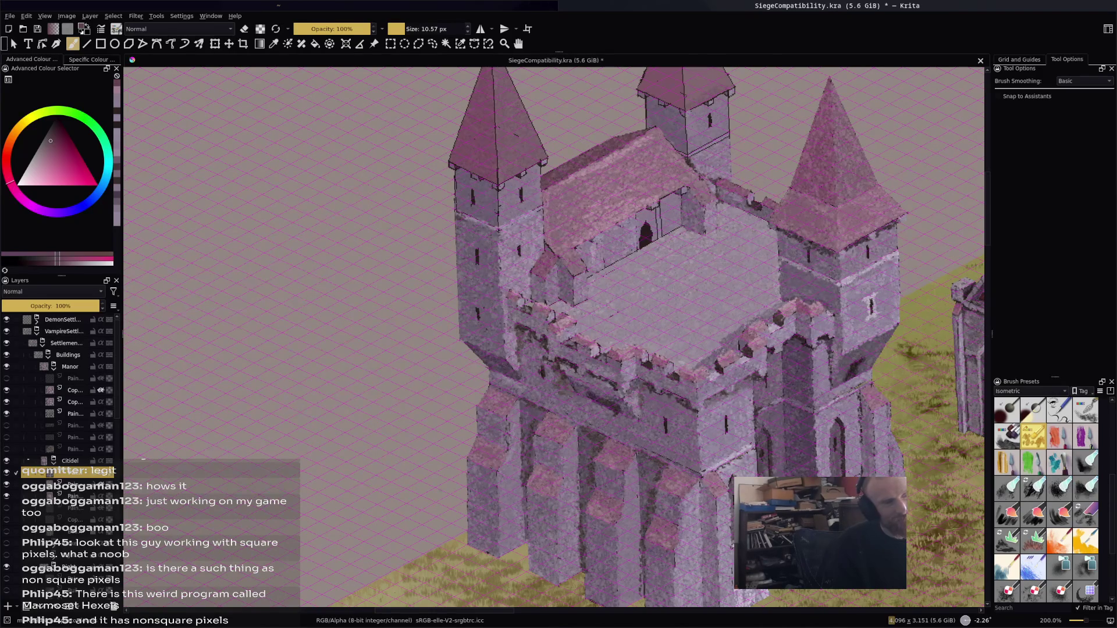
ctrl+click(565, 160)
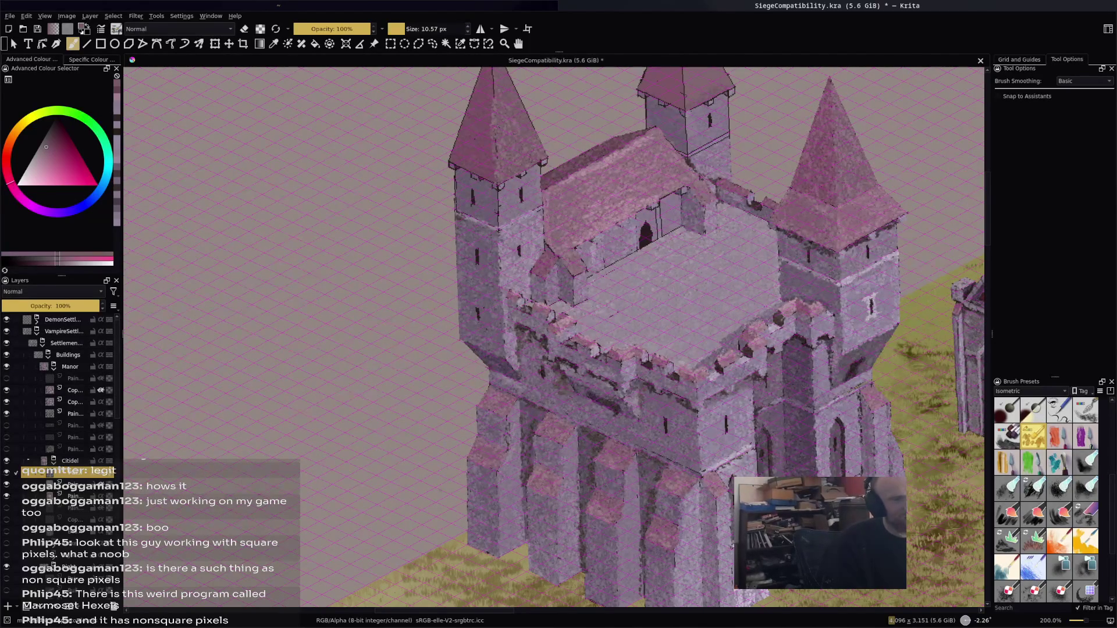
ctrl+click(473, 114)
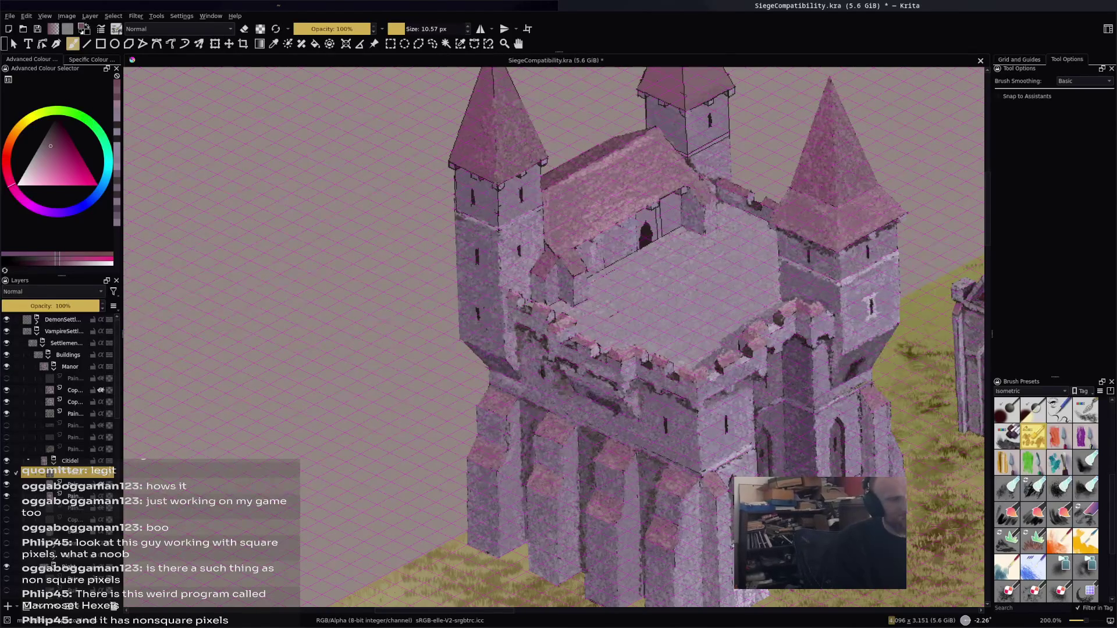
drag(498, 349, 512, 364)
key(ctrl+z)
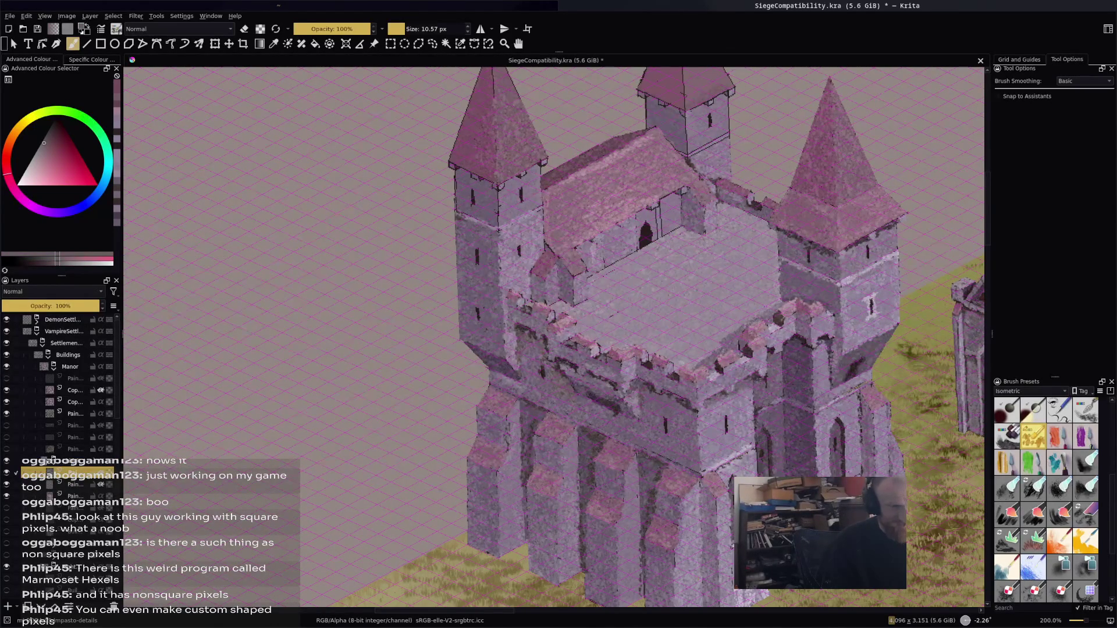
Refine a purple paint tone and save the castle file
ctrl+click(506, 343)
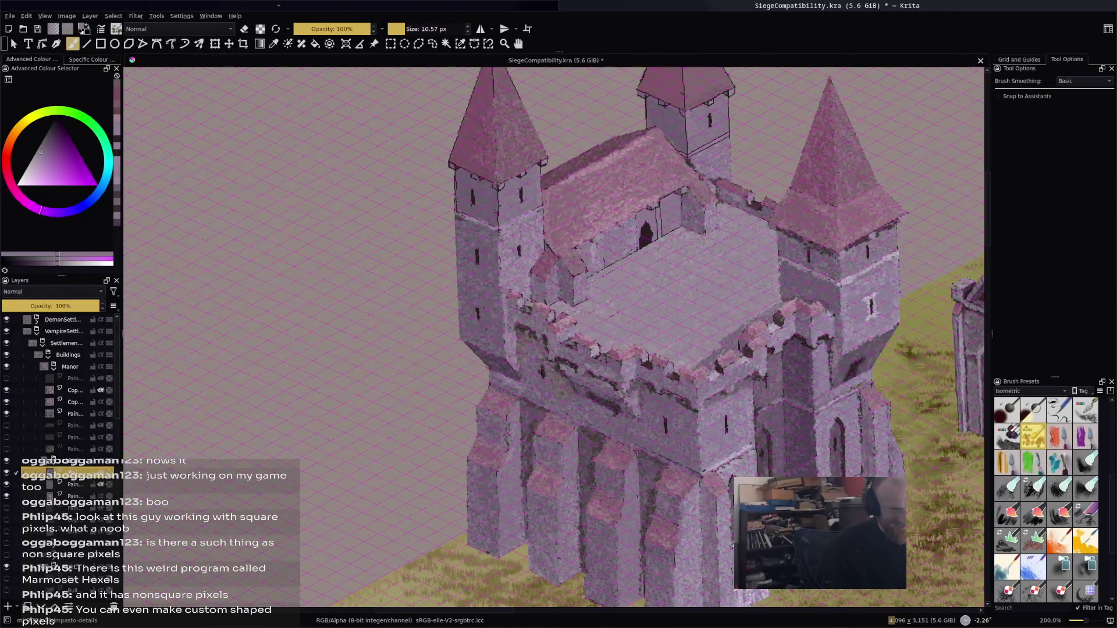
ctrl+click(531, 342)
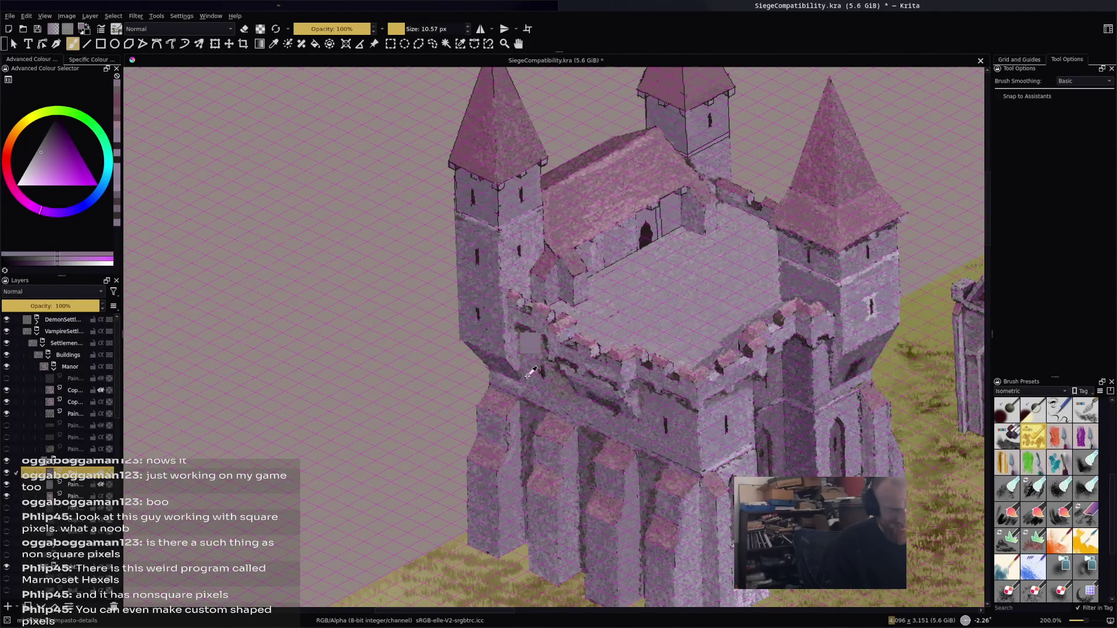
ctrl+click(532, 349)
key(ctrl+s)
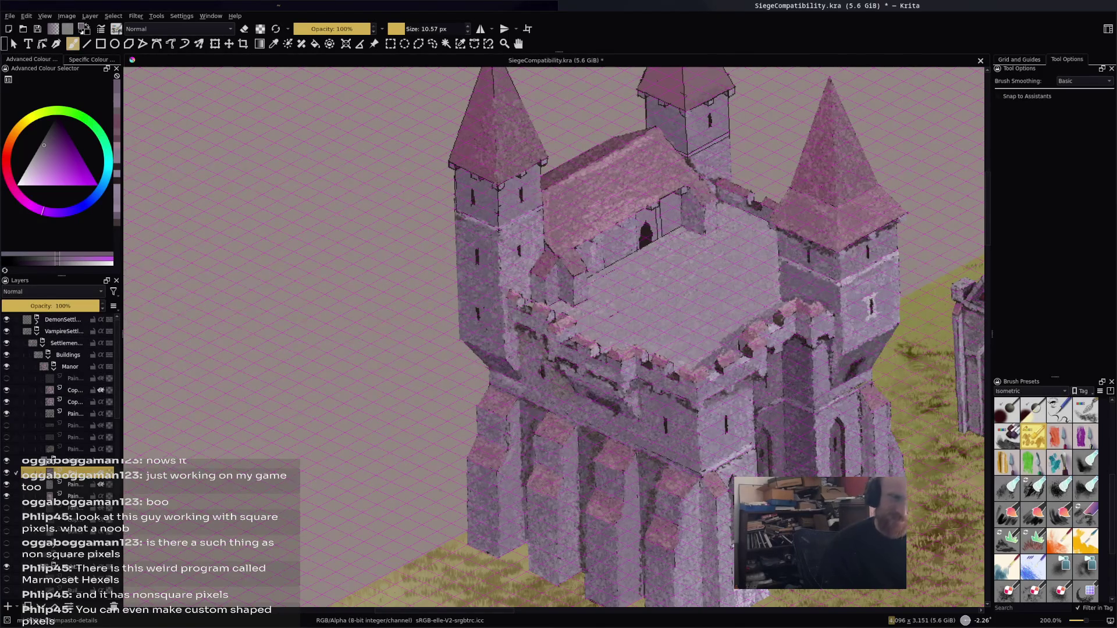
Dab a light patch on the left tower's upper wall with a sampled wall colour
ctrl+click(618, 292)
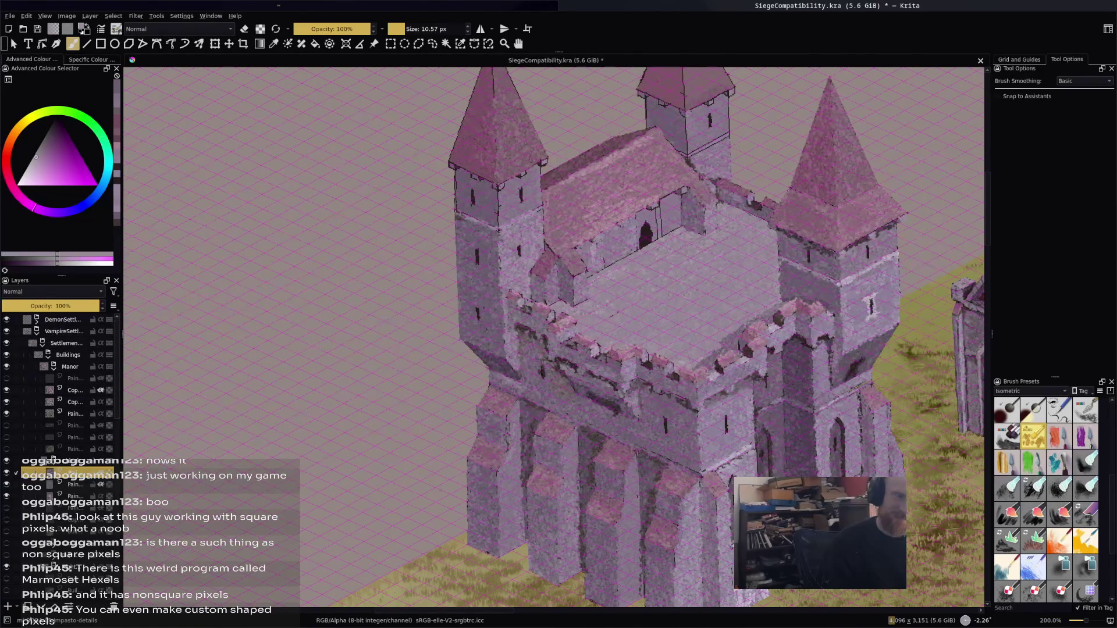
click(507, 180)
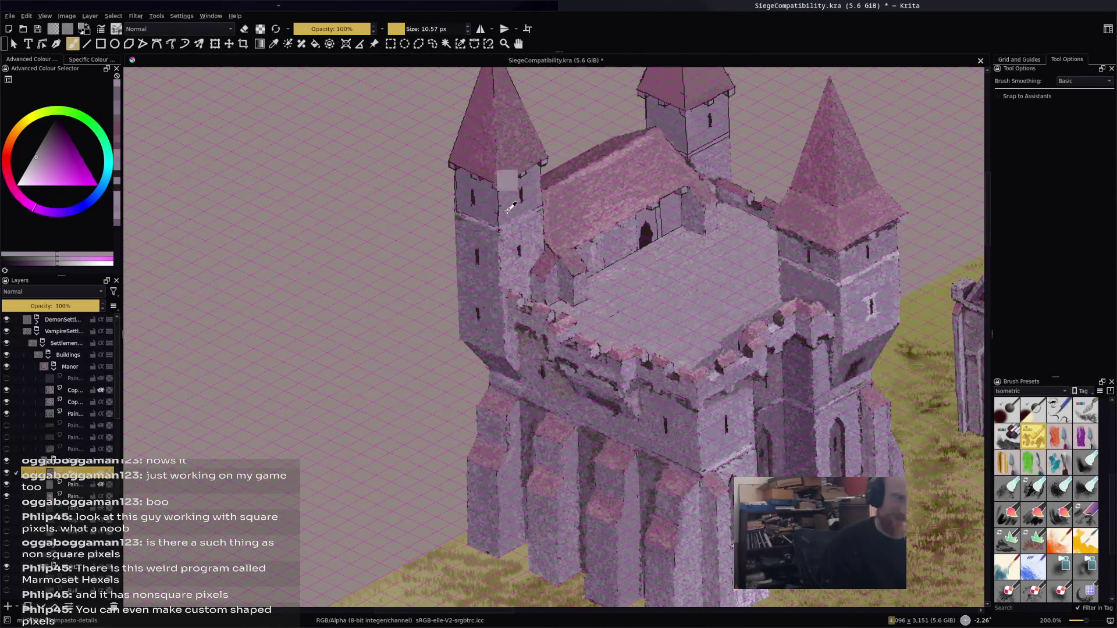
ctrl+click(511, 207)
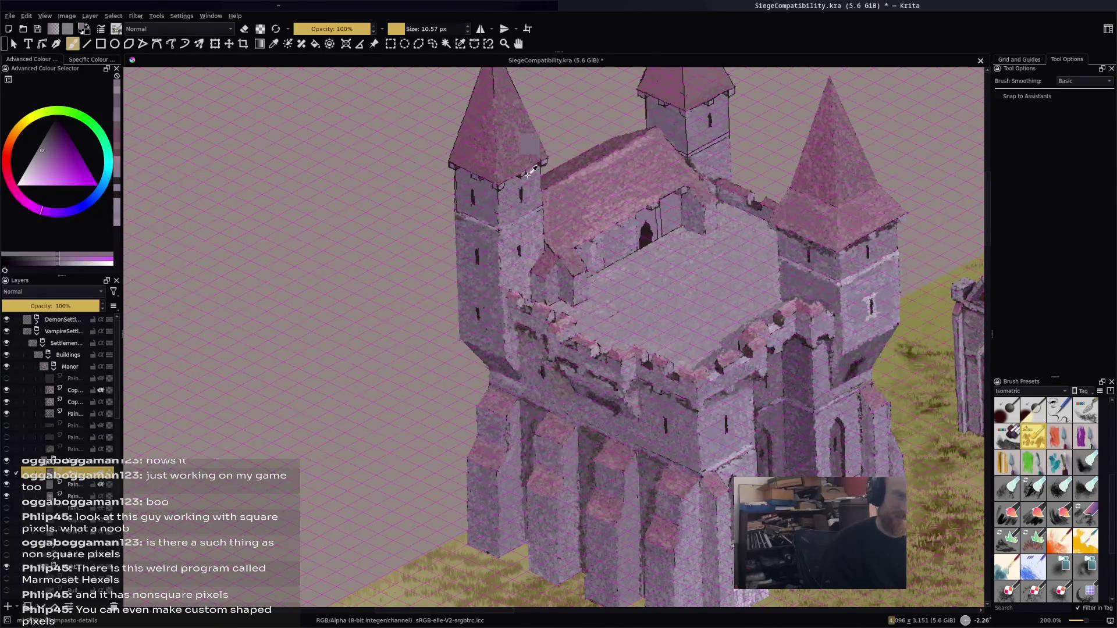
Zoom in and paint lighter patches and small dabs on the left tower wall, saving twice
ctrl+scroll(552, 337, up, 2)
scroll(552, 337, up, 3)
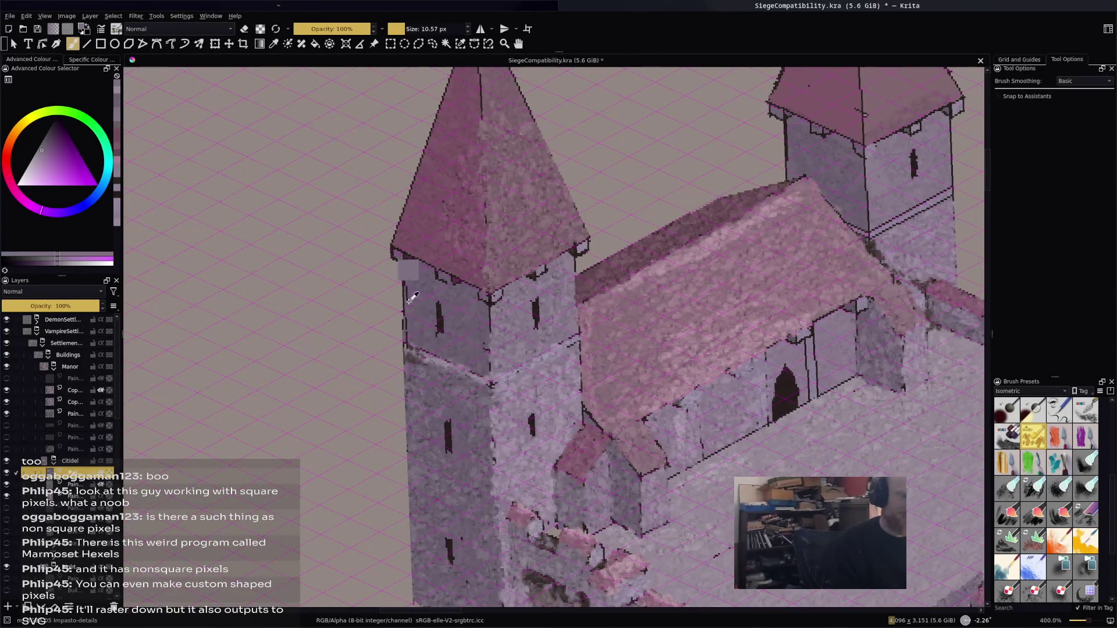
ctrl+click(405, 270)
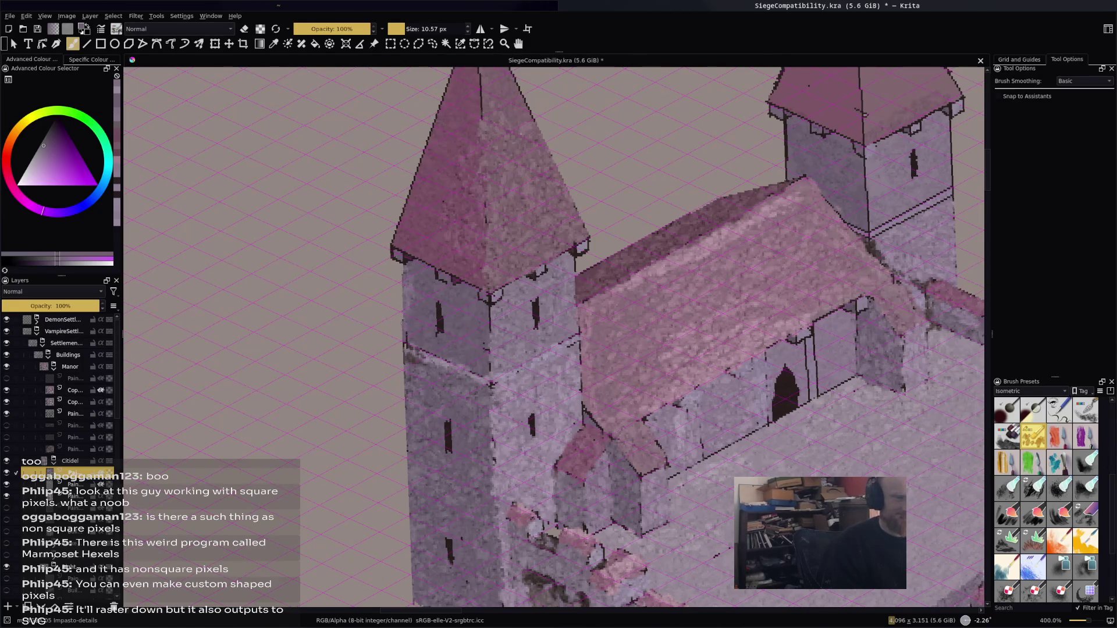
drag(407, 344, 448, 356)
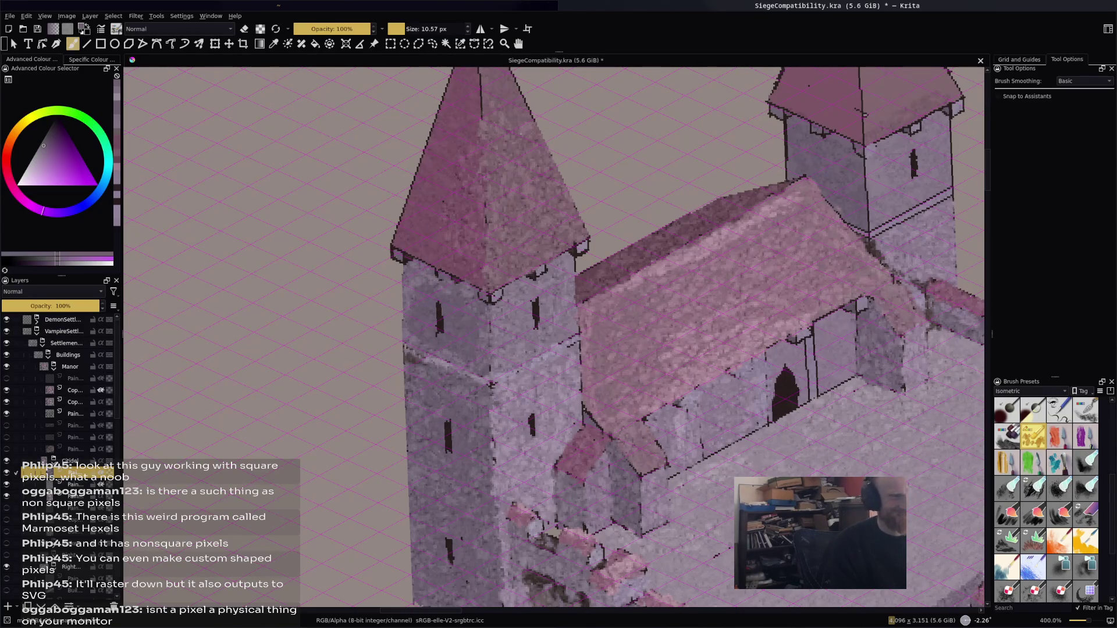
key(ctrl+s)
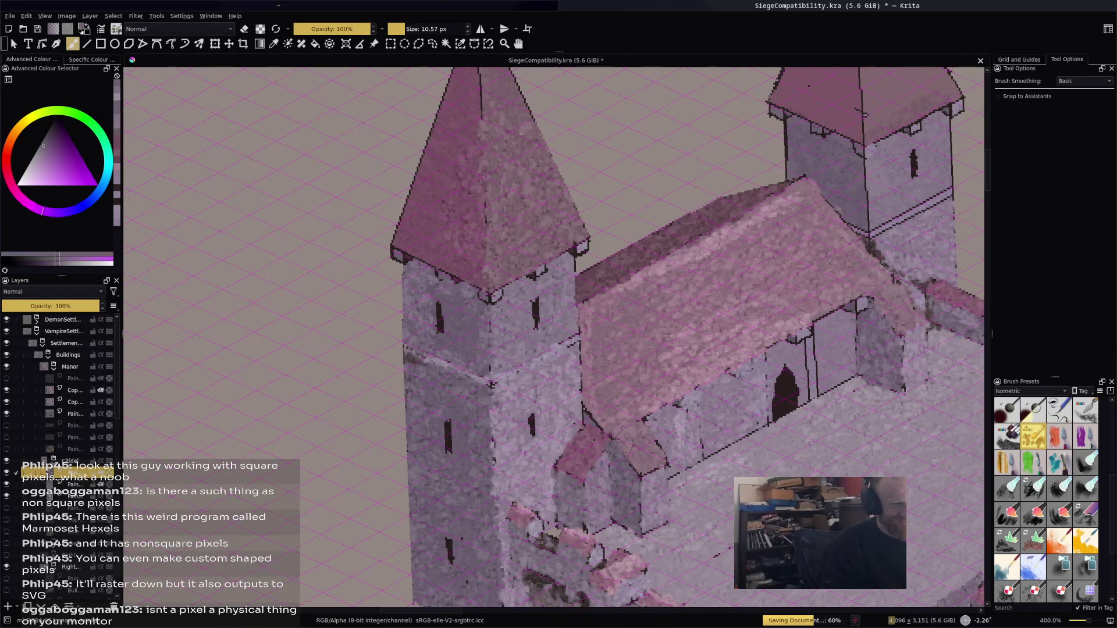
click(444, 321)
ctrl+click(443, 272)
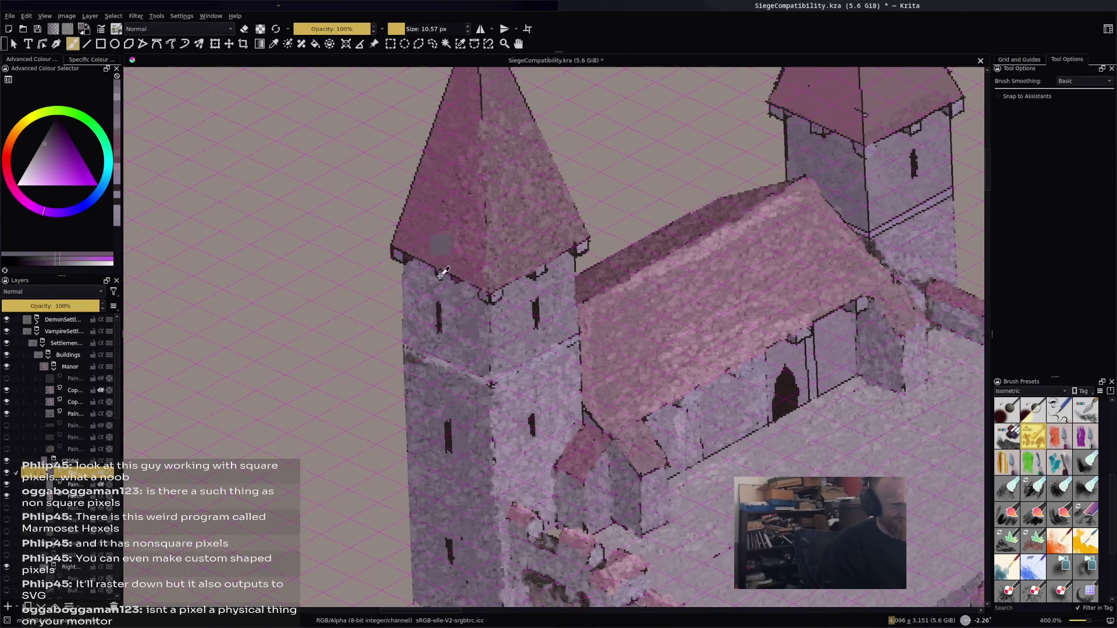
key(ctrl+s)
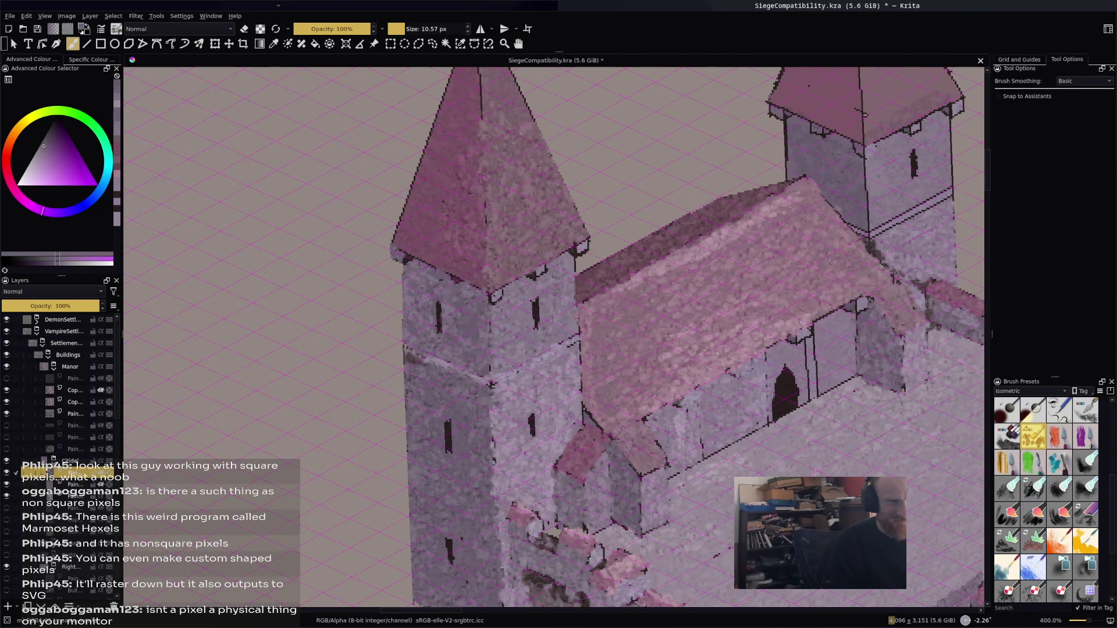
Paint dark shading along the eave under the tower roof, partly covering it with pale patches
ctrl+click(495, 295)
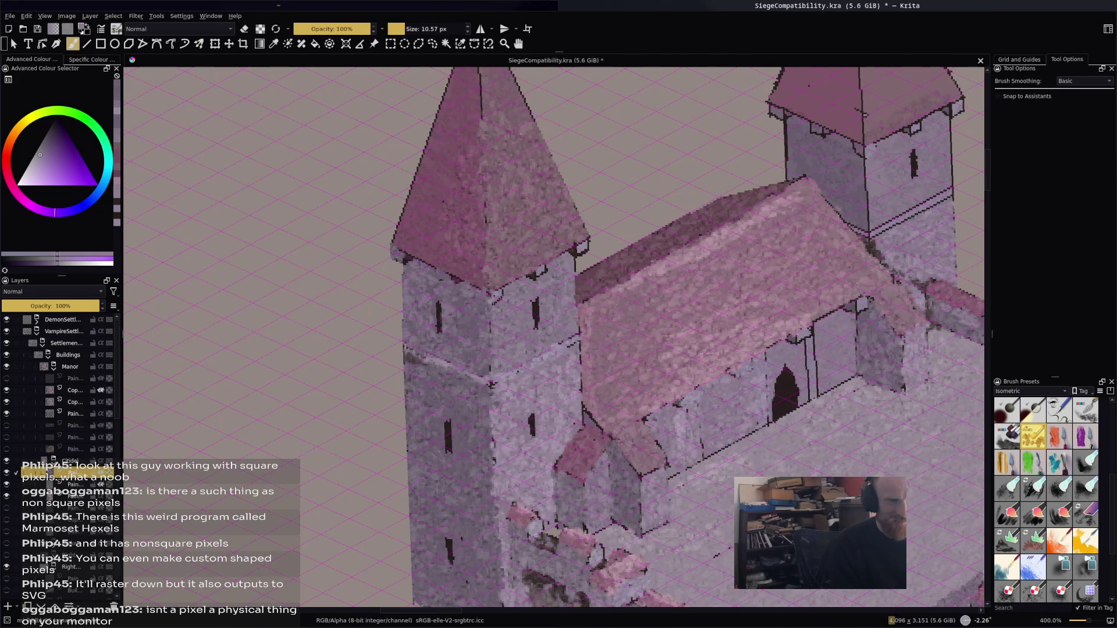
ctrl+click(541, 268)
ctrl+click(592, 245)
ctrl+click(584, 249)
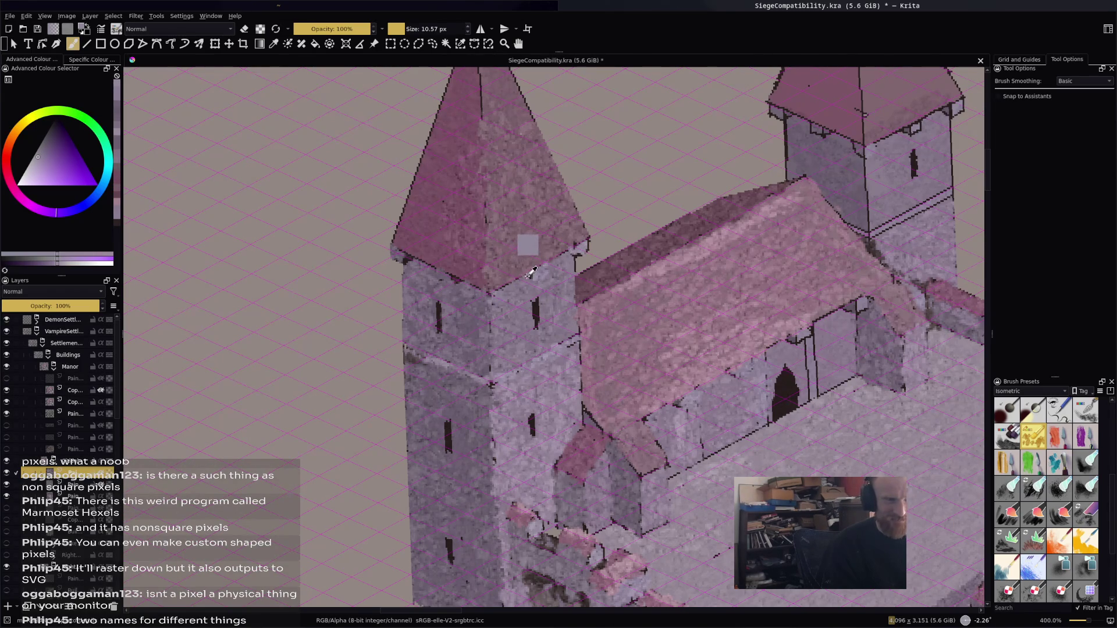
ctrl+click(532, 314)
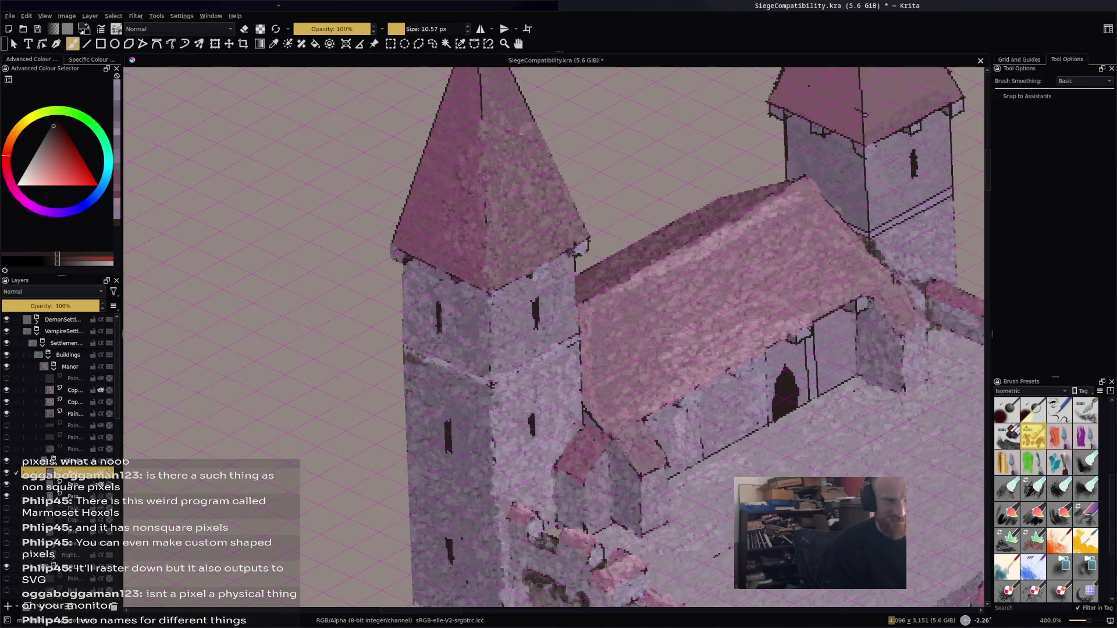
drag(573, 254, 499, 293)
ctrl+click(559, 272)
ctrl+click(573, 254)
click(549, 263)
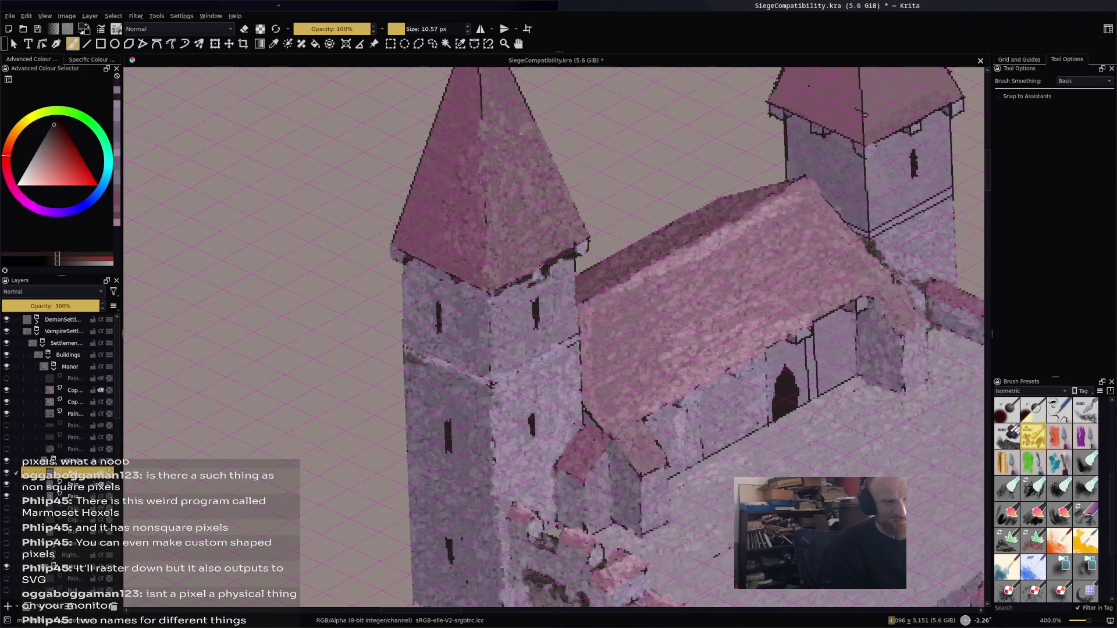
Sample lavender, violet, pink and purple-magenta tones from the tower
ctrl+click(503, 277)
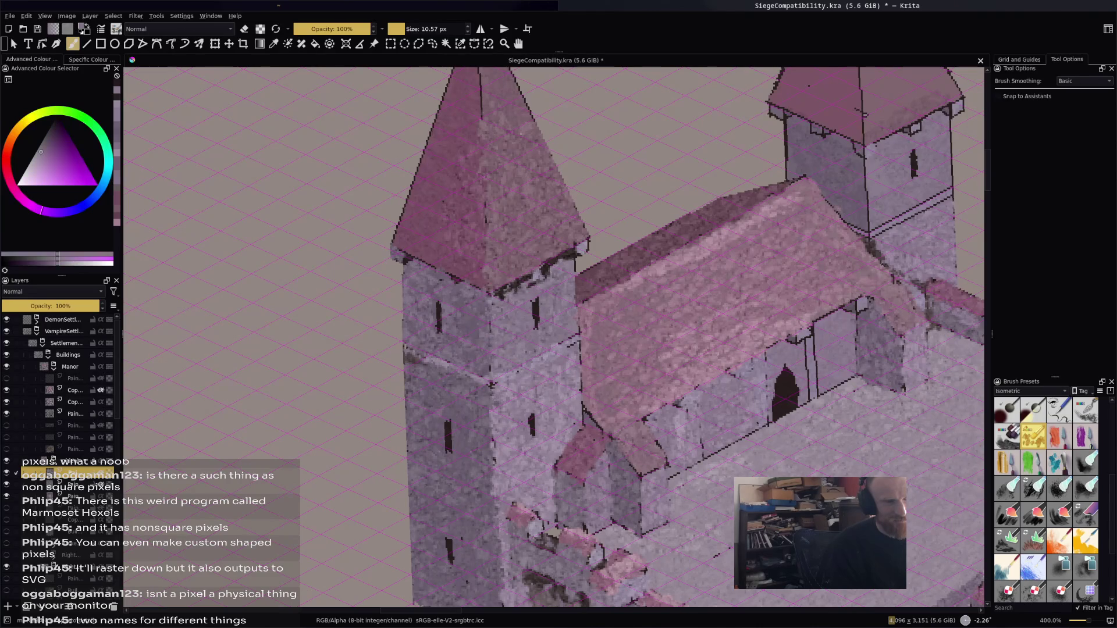
ctrl+click(541, 241)
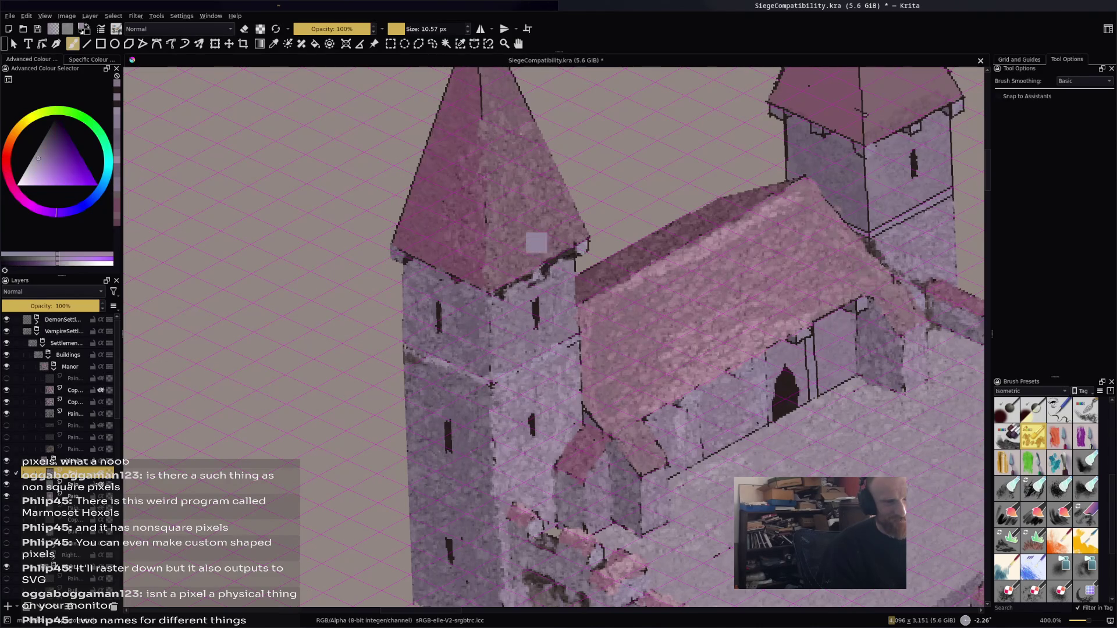
ctrl+click(531, 268)
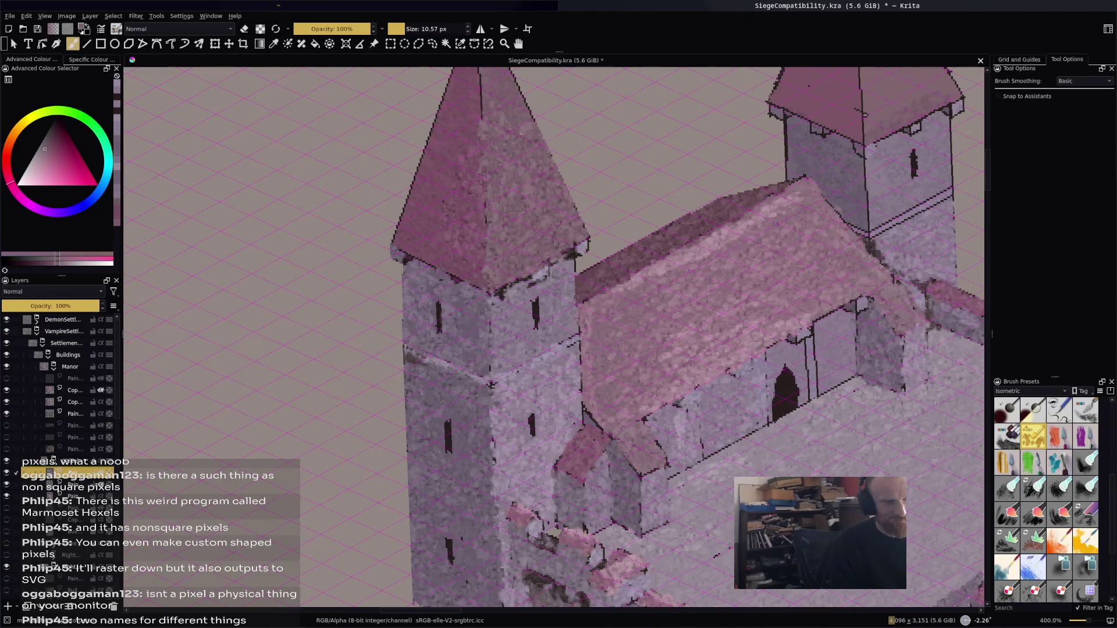
ctrl+click(541, 273)
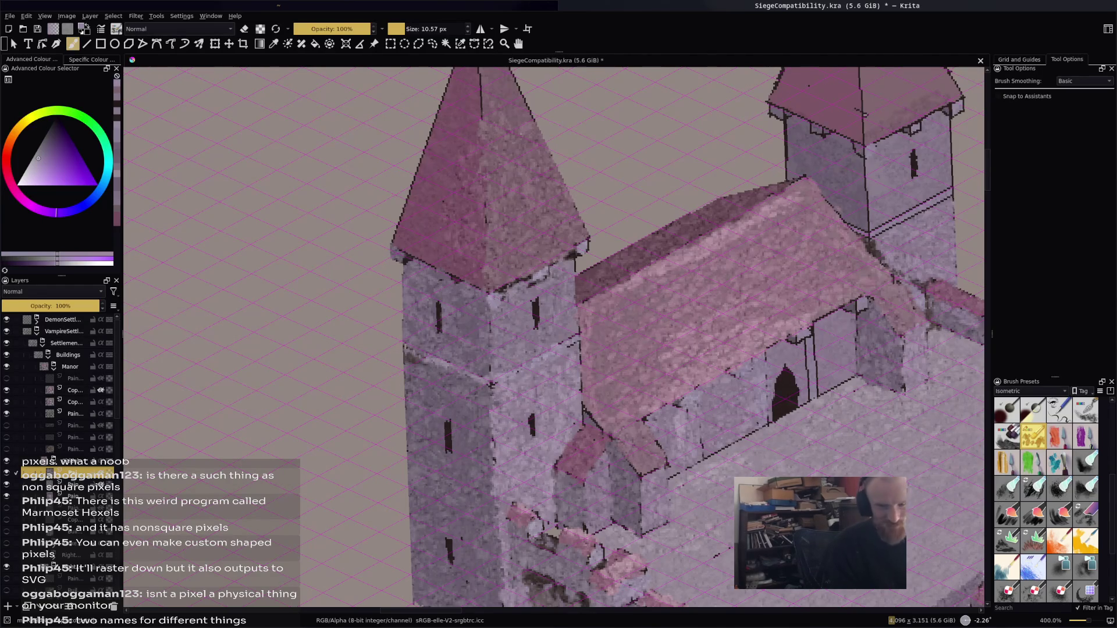
ctrl+click(508, 282)
Sample reddish-pink and violet tones and brighten small spots near the left tower
key(k)
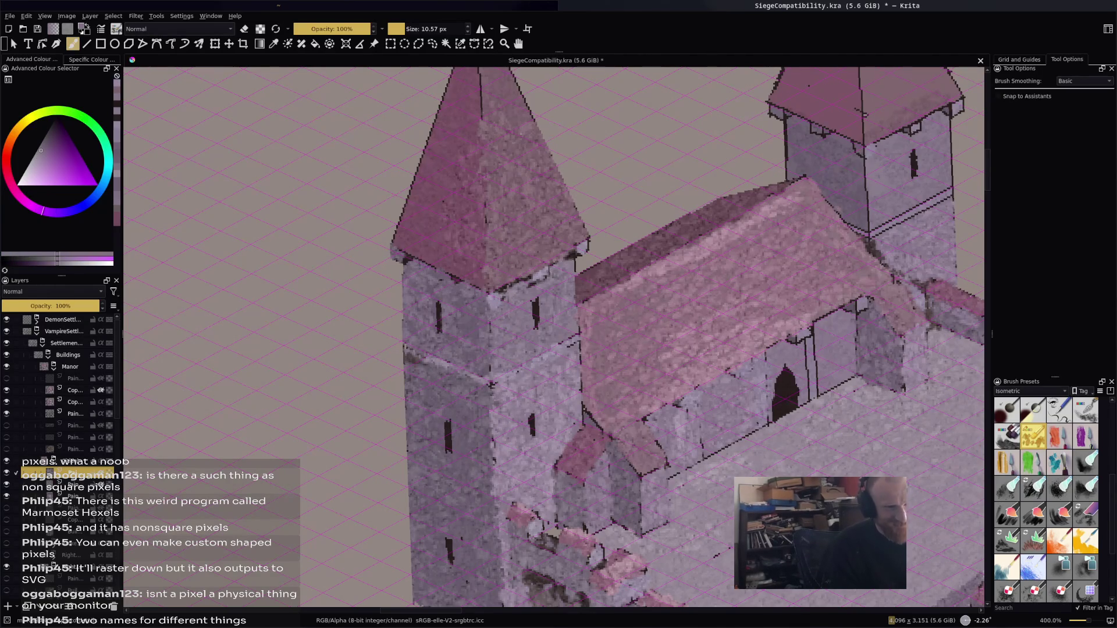
ctrl+click(507, 257)
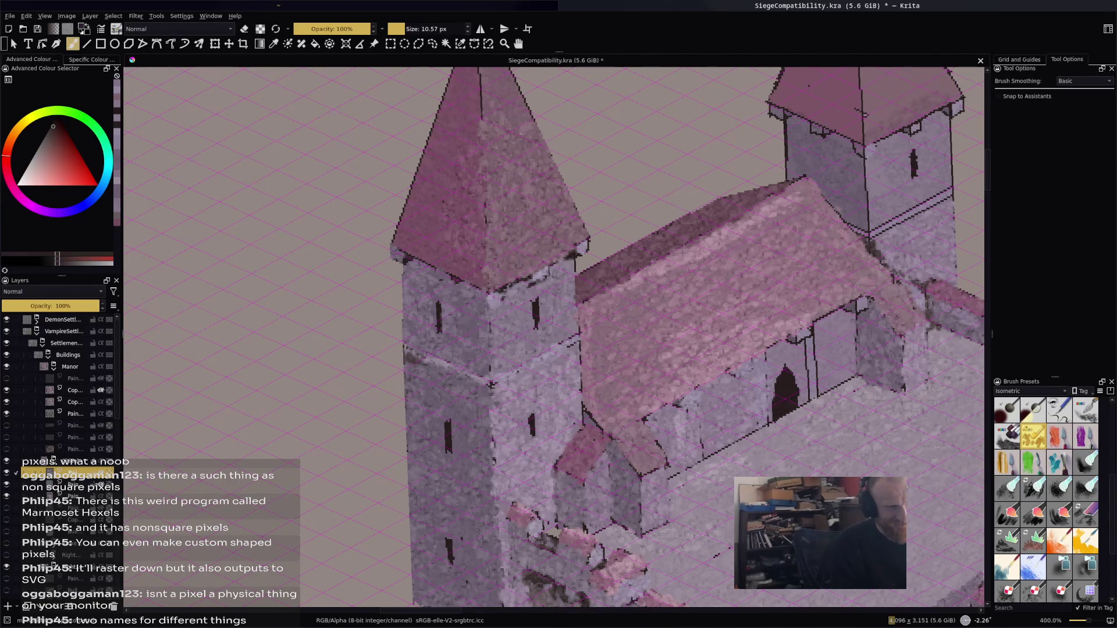
ctrl+click(513, 272)
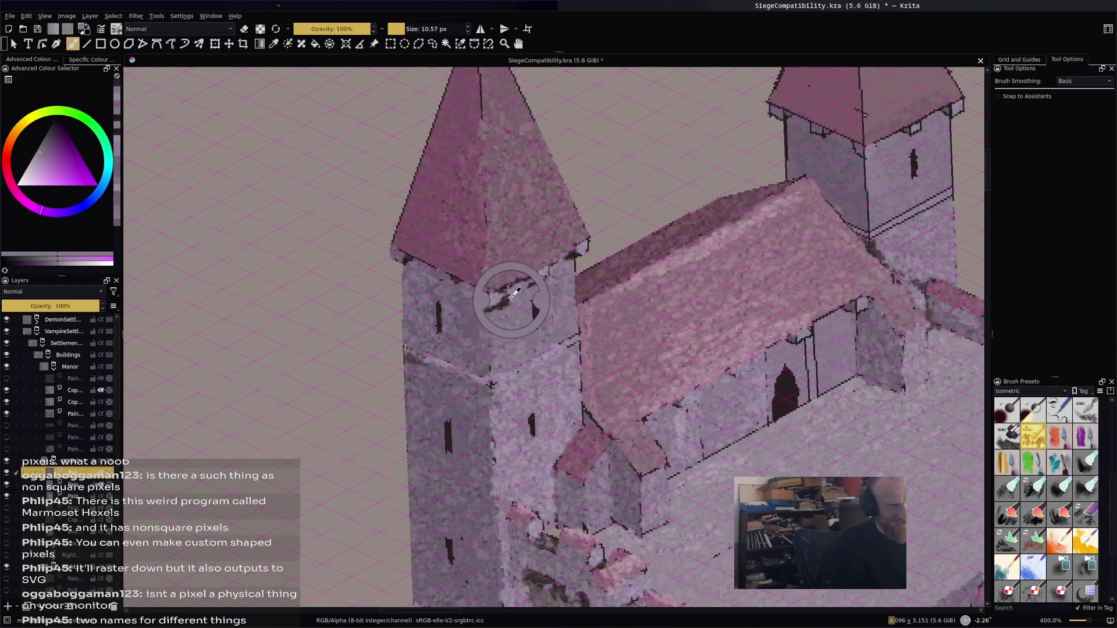
click(509, 300)
click(499, 309)
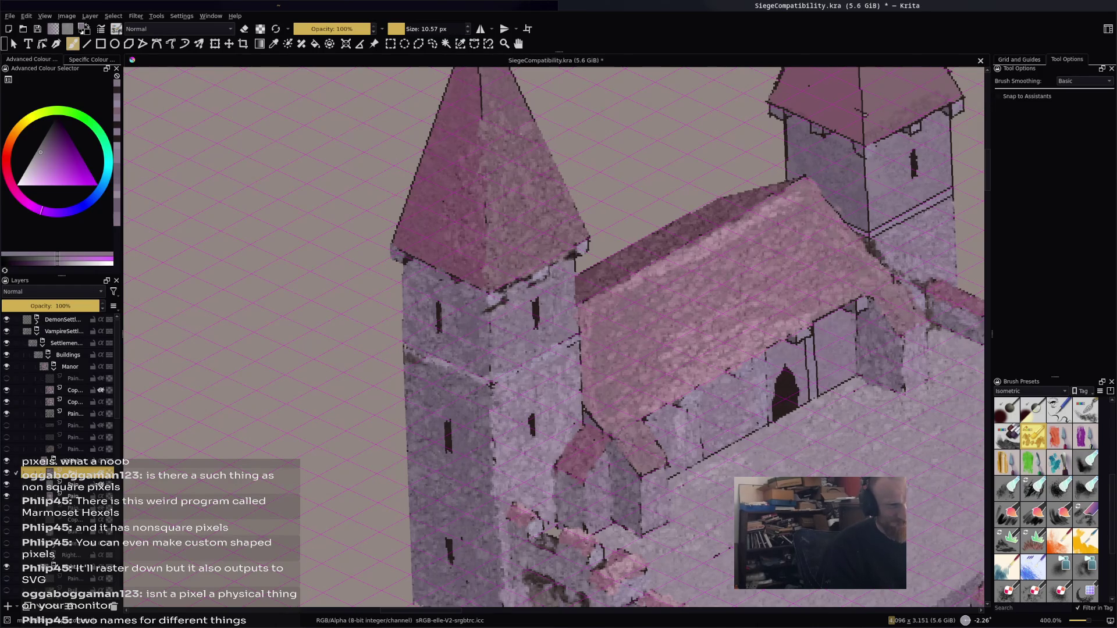
Paint dark shading along the tower's eave edge with freshly sampled tones
ctrl+click(493, 275)
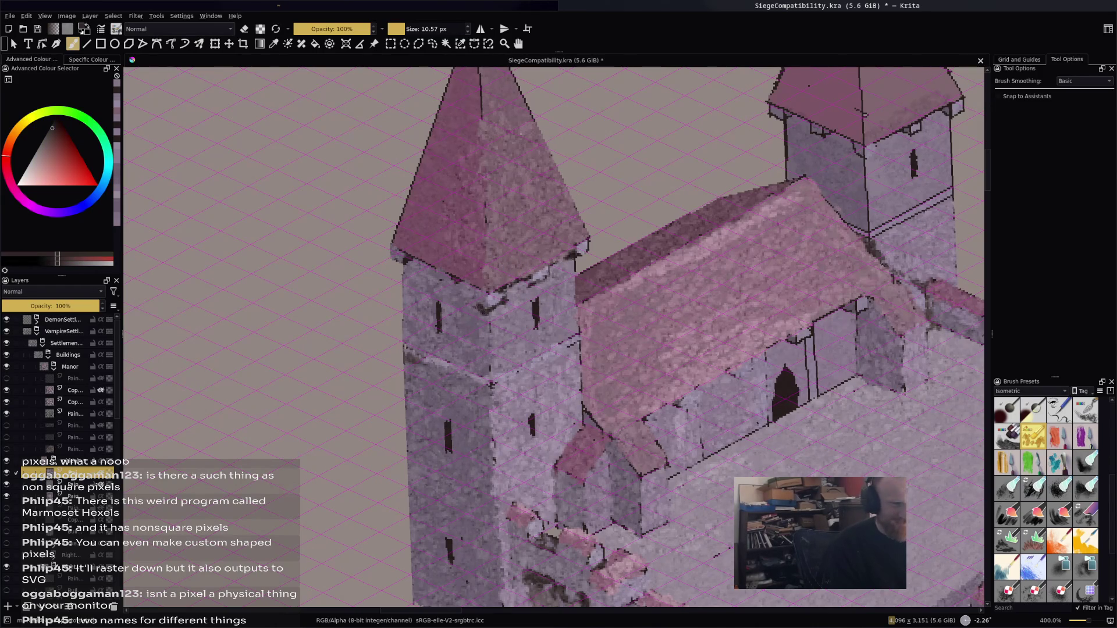
ctrl+click(484, 313)
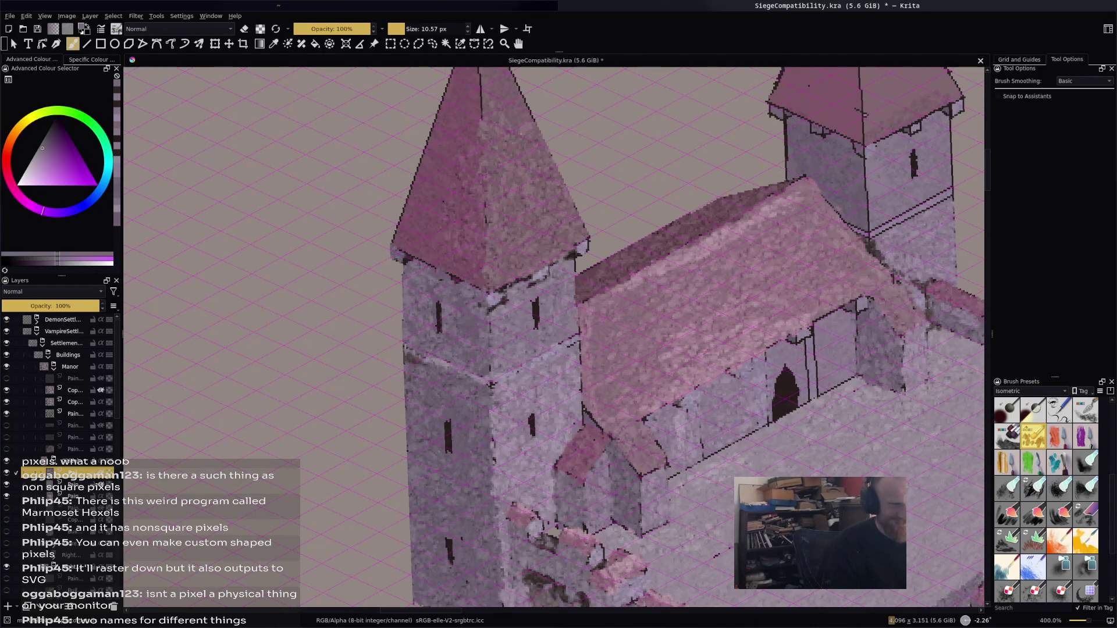
ctrl+click(455, 256)
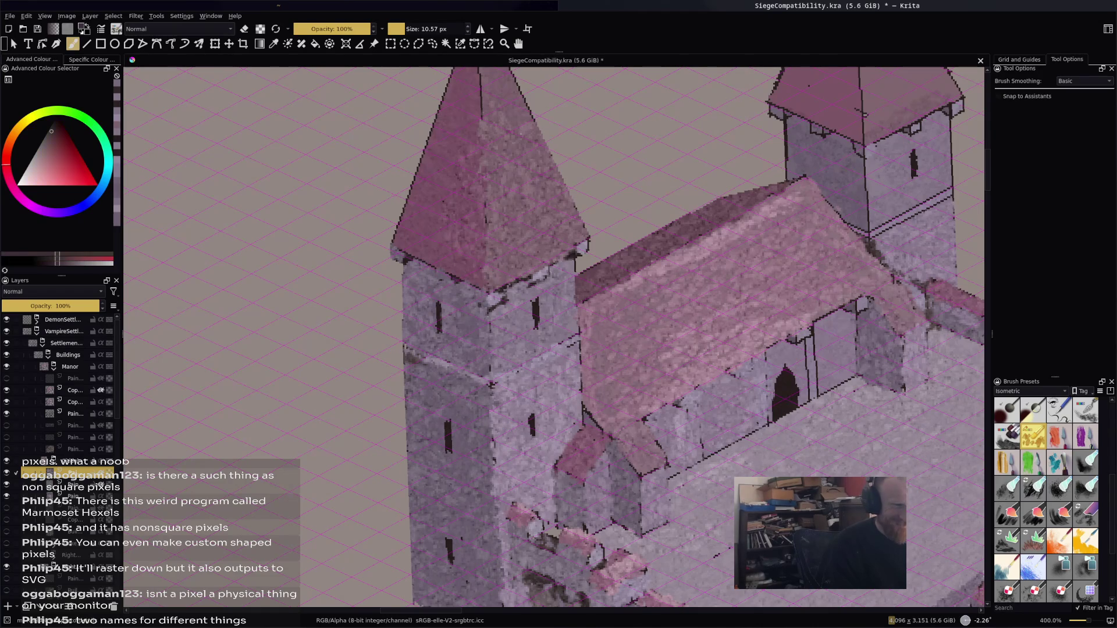
ctrl+click(554, 259)
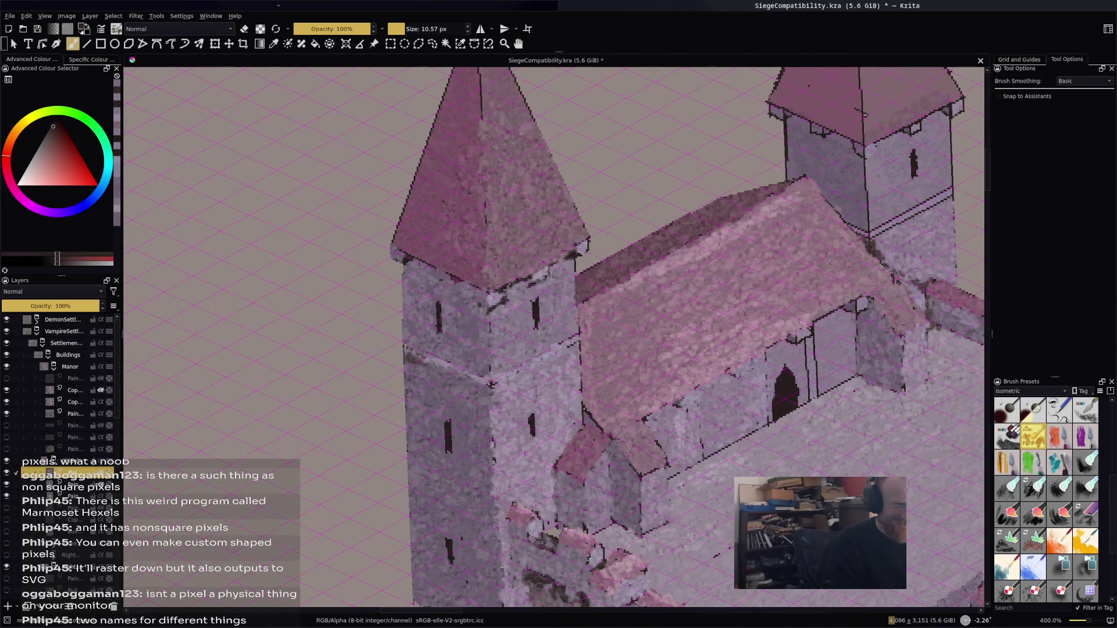
drag(456, 280, 471, 286)
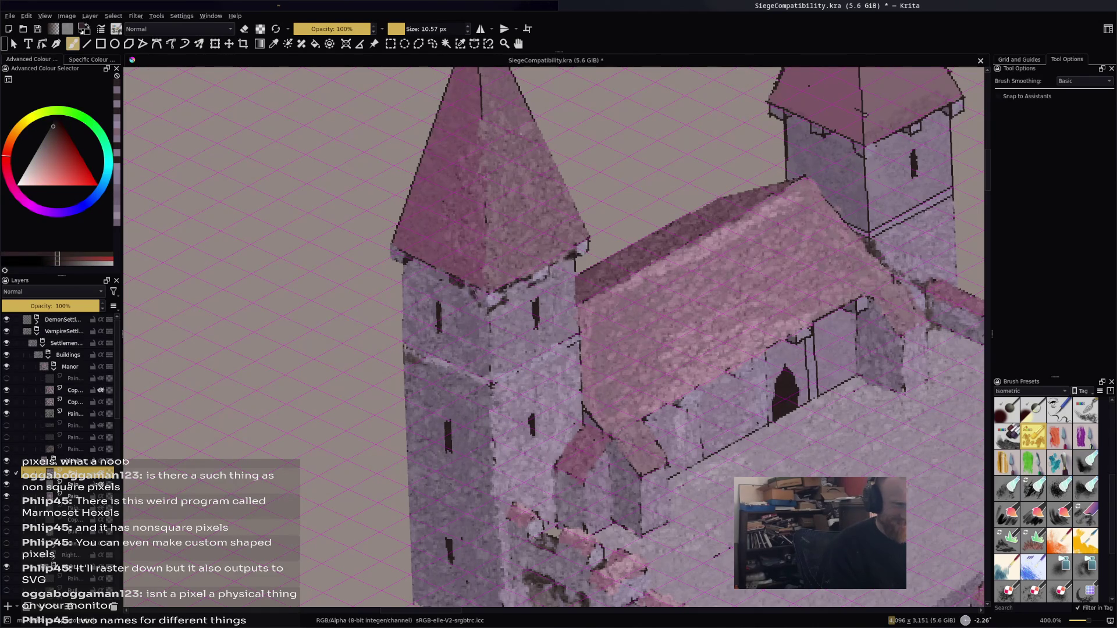
Highlight the spire's central ridge and lower-left edge in light pink, then mix a lavender tone
ctrl+click(432, 272)
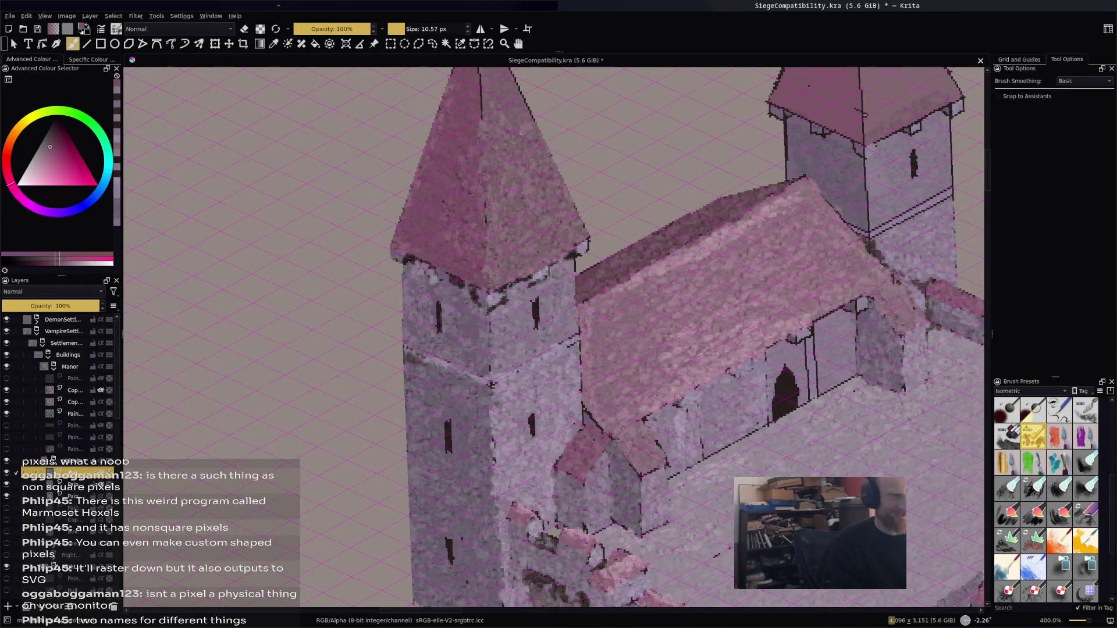
drag(482, 120, 480, 224)
drag(402, 235, 415, 229)
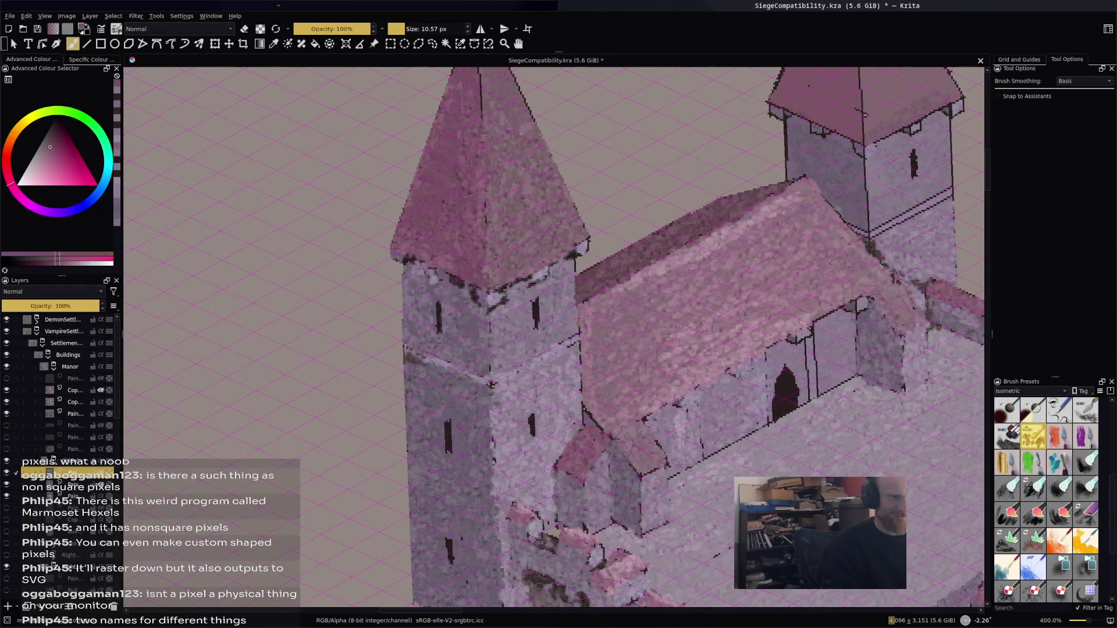
ctrl+click(446, 271)
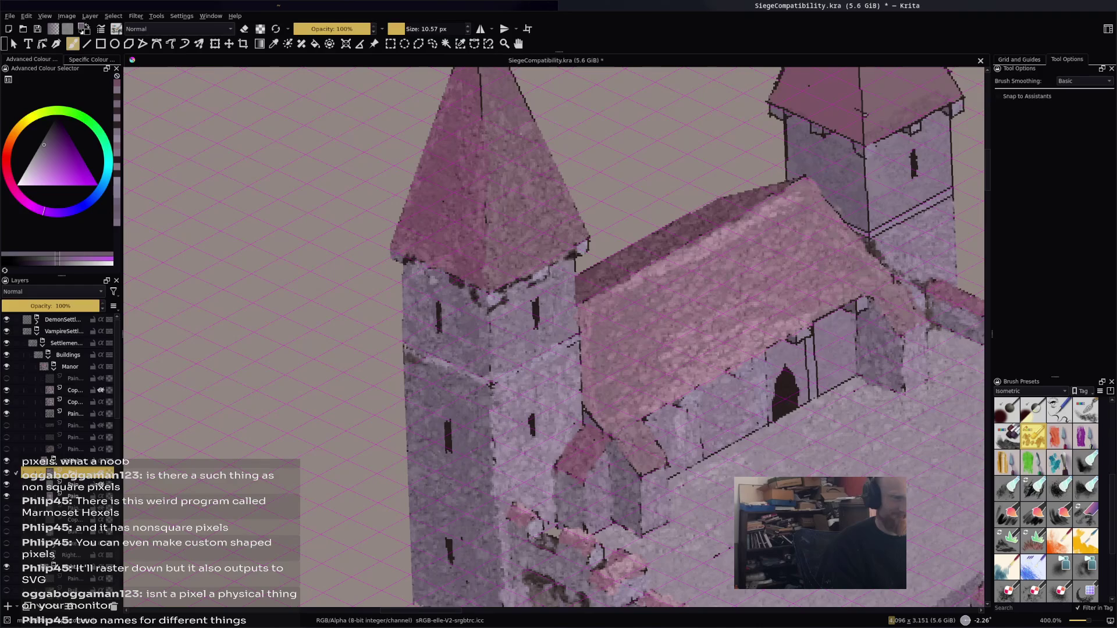
ctrl+click(430, 281)
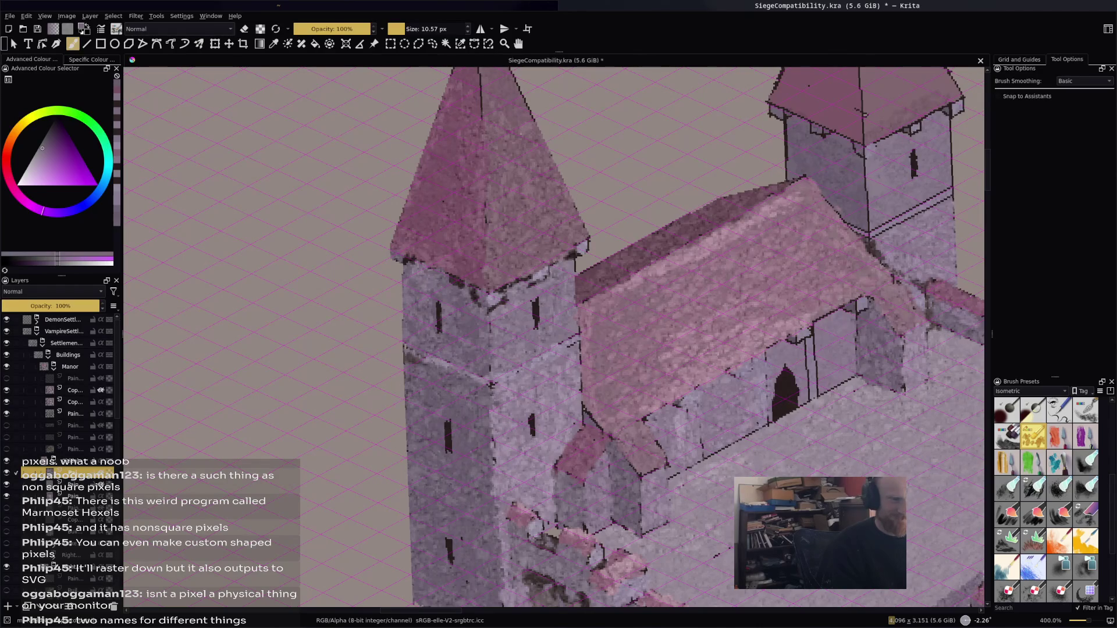
ctrl+click(495, 290)
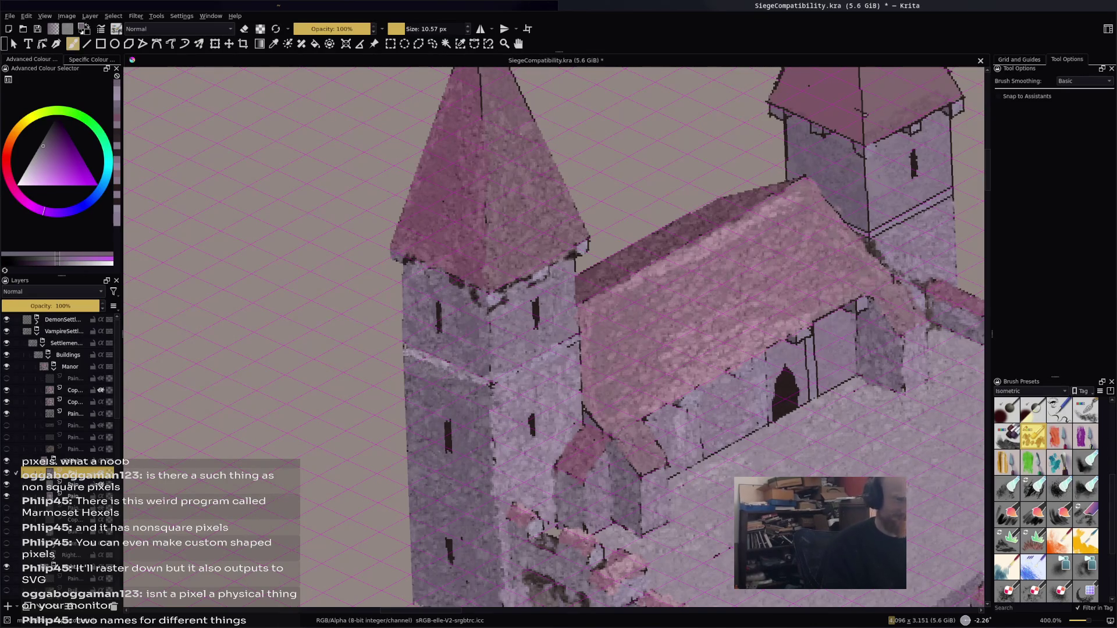
key(minus)
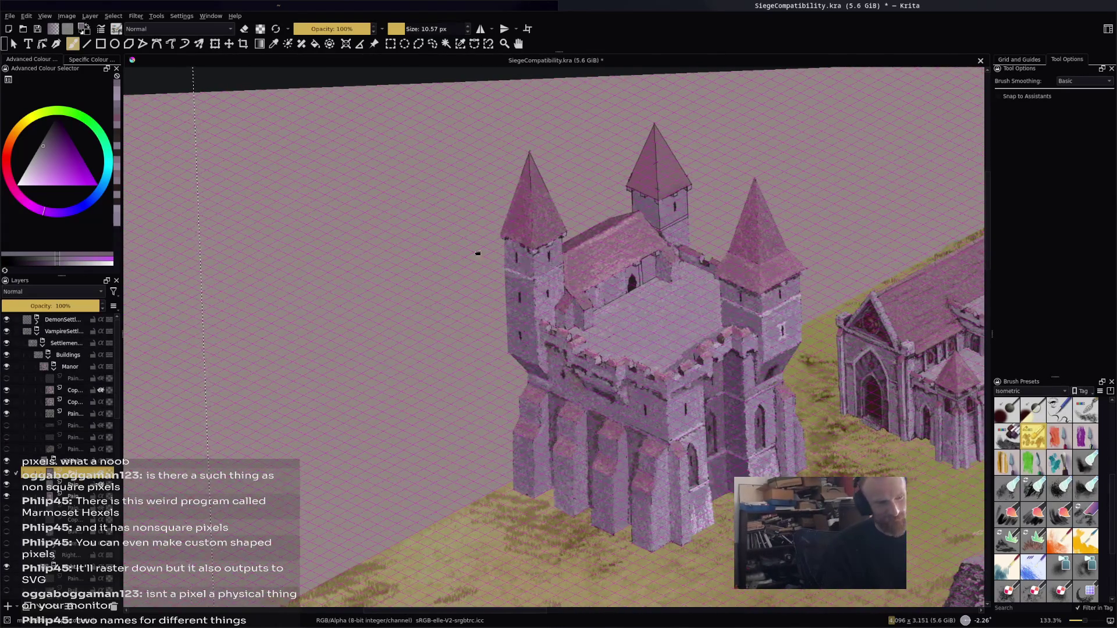
Zoom in on the left tower and paint a light stroke along its wall edge
key(plus)
key(plus)
key(plus)
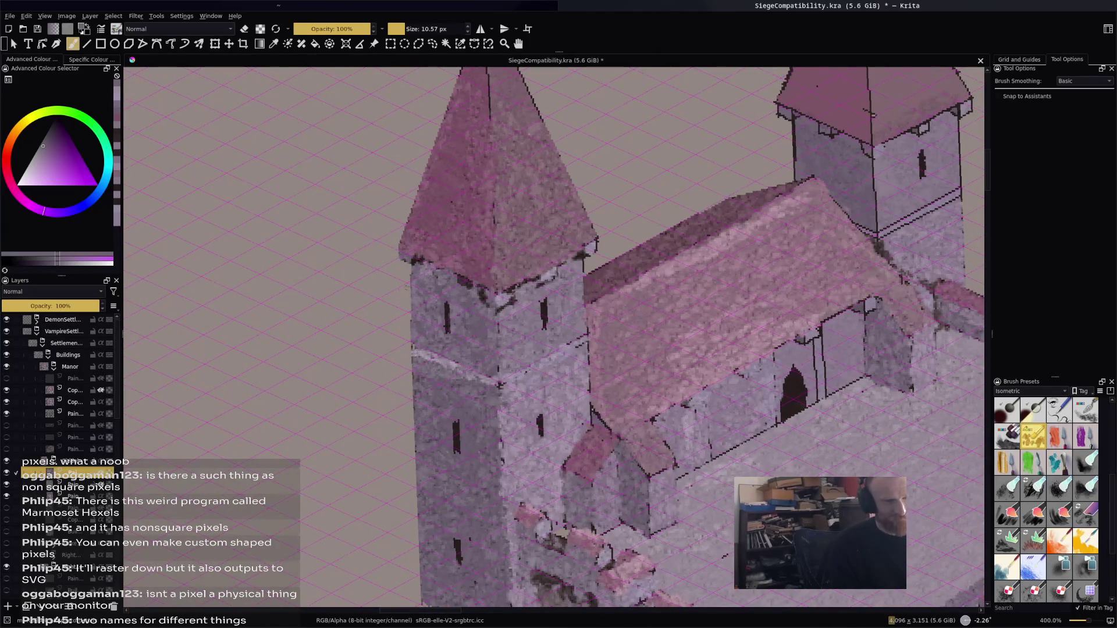
ctrl+click(568, 334)
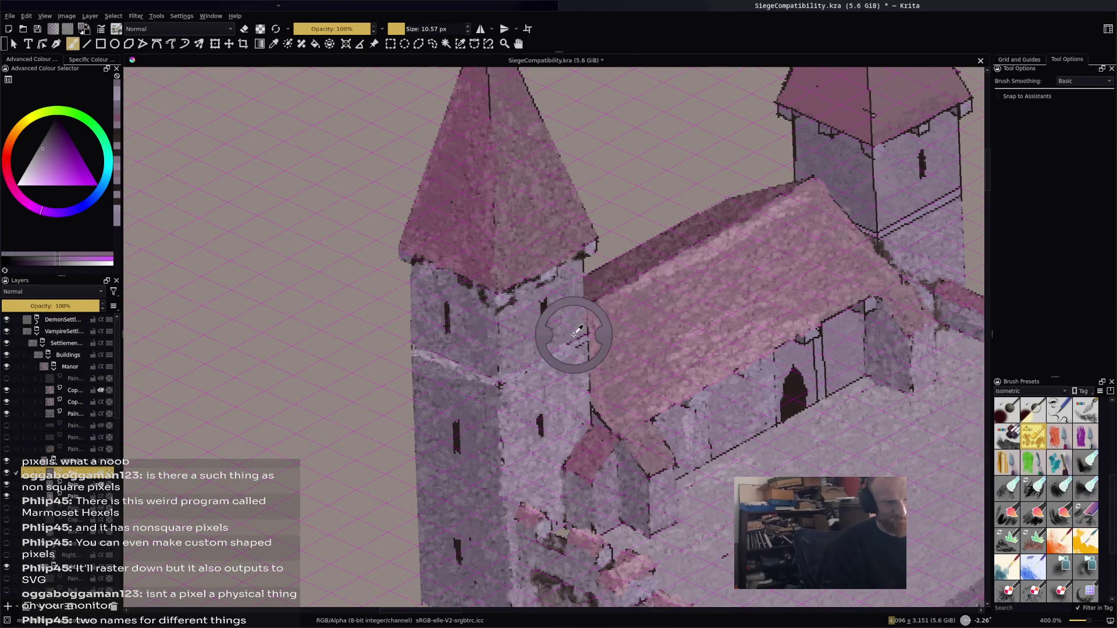
ctrl+click(546, 361)
drag(556, 353, 586, 332)
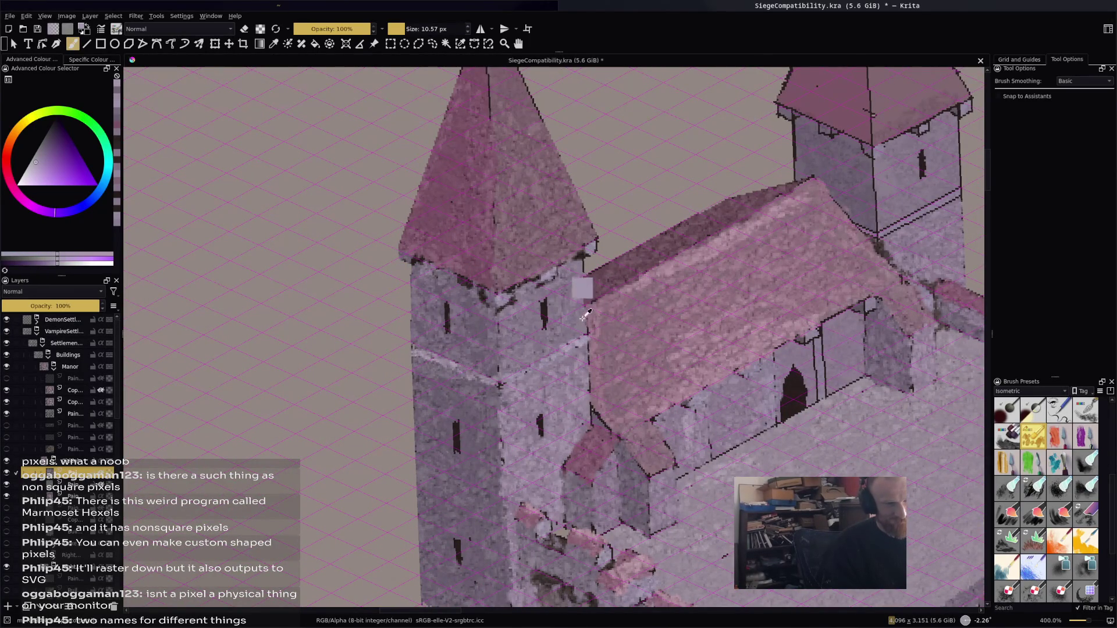
Highlight the spire roofs' central ridges and right edges with sampled pink tones
ctrl+click(599, 248)
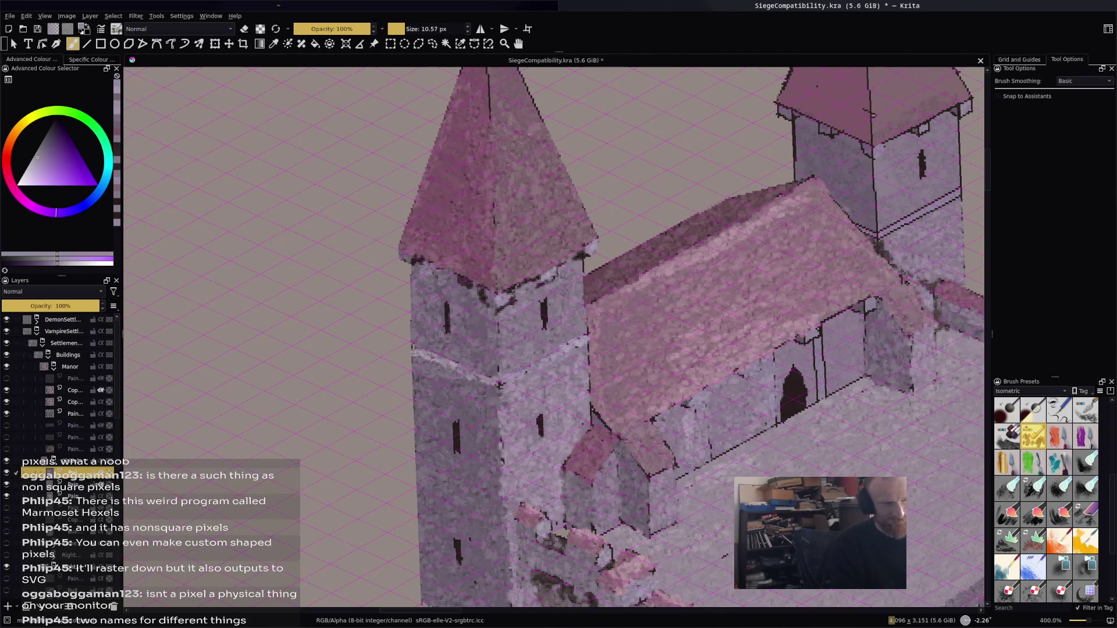
ctrl+click(494, 92)
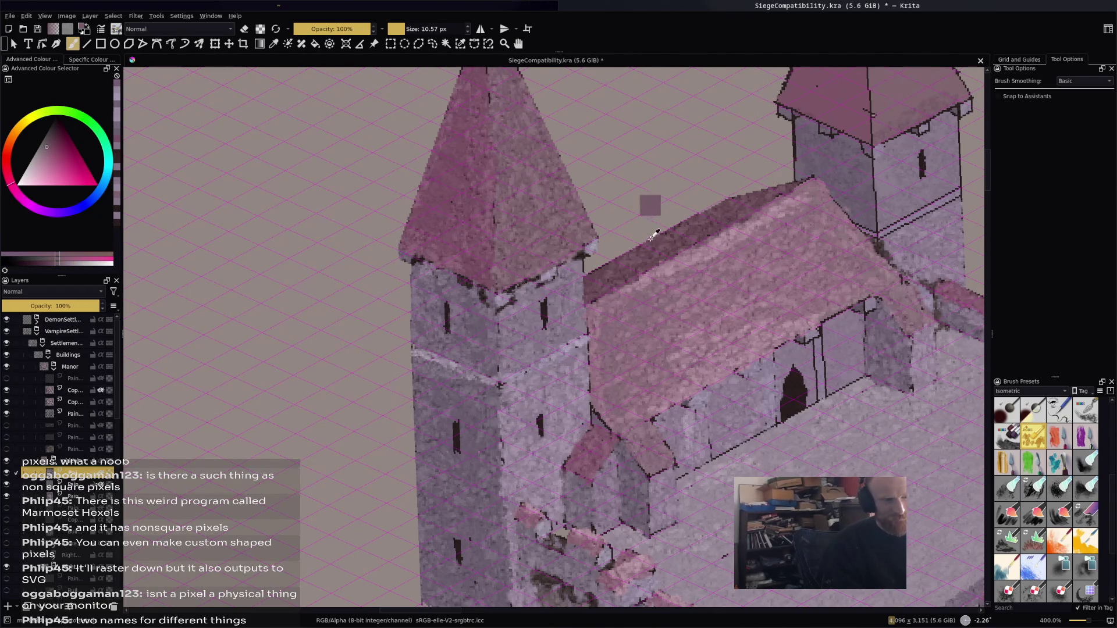
ctrl+click(677, 246)
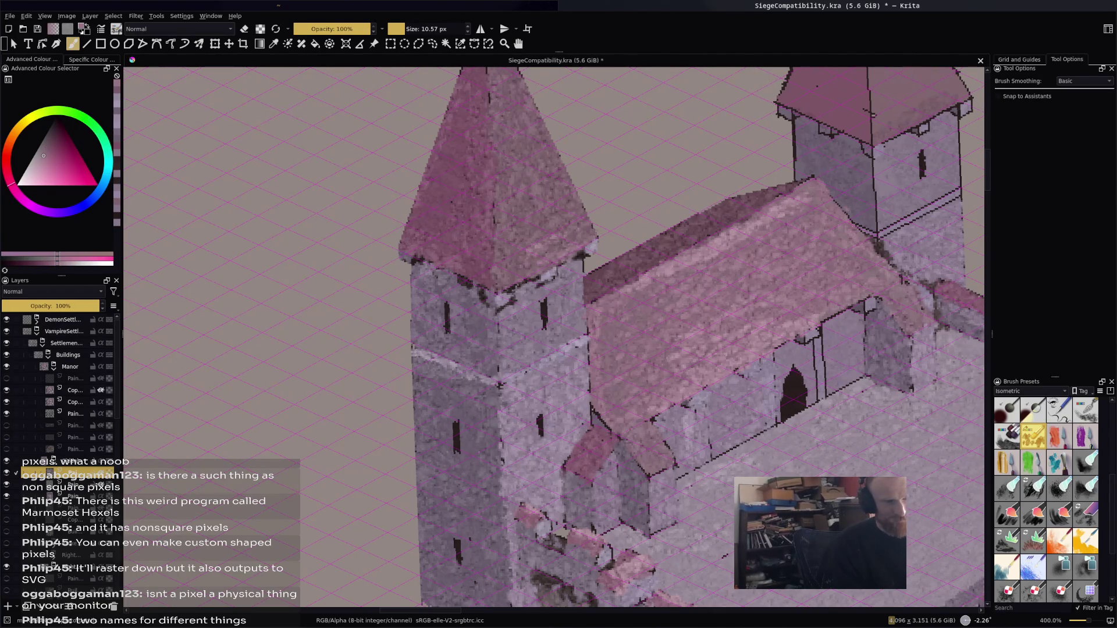
mouse_move(489, 103)
mouse_down()
mouse_move(497, 175)
mouse_move(498, 129)
mouse_up()
drag(581, 154, 626, 369)
mouse_move(531, 224)
mouse_down()
mouse_move(533, 289)
mouse_move(534, 276)
mouse_move(561, 294)
mouse_up()
ctrl+click(511, 288)
mouse_move(518, 244)
mouse_down()
mouse_move(520, 263)
mouse_move(532, 243)
mouse_up()
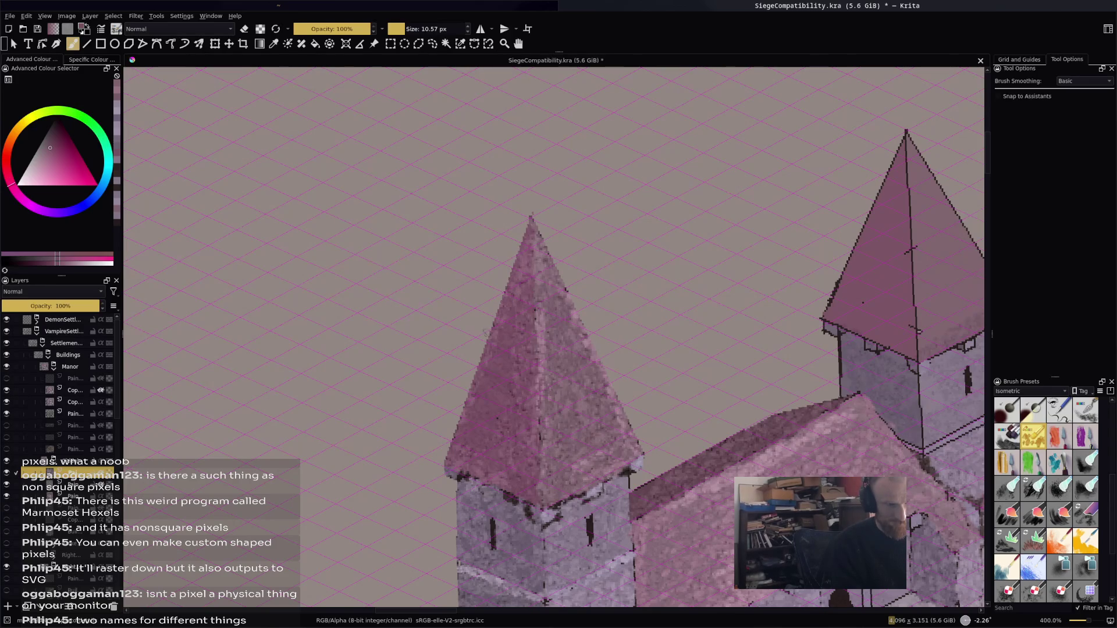
Zoom out to 100%, centre the castle, then zoom in to 400% on the courtyard hall
key(1)
drag(509, 323, 588, 183)
scroll(588, 184, up, 5)
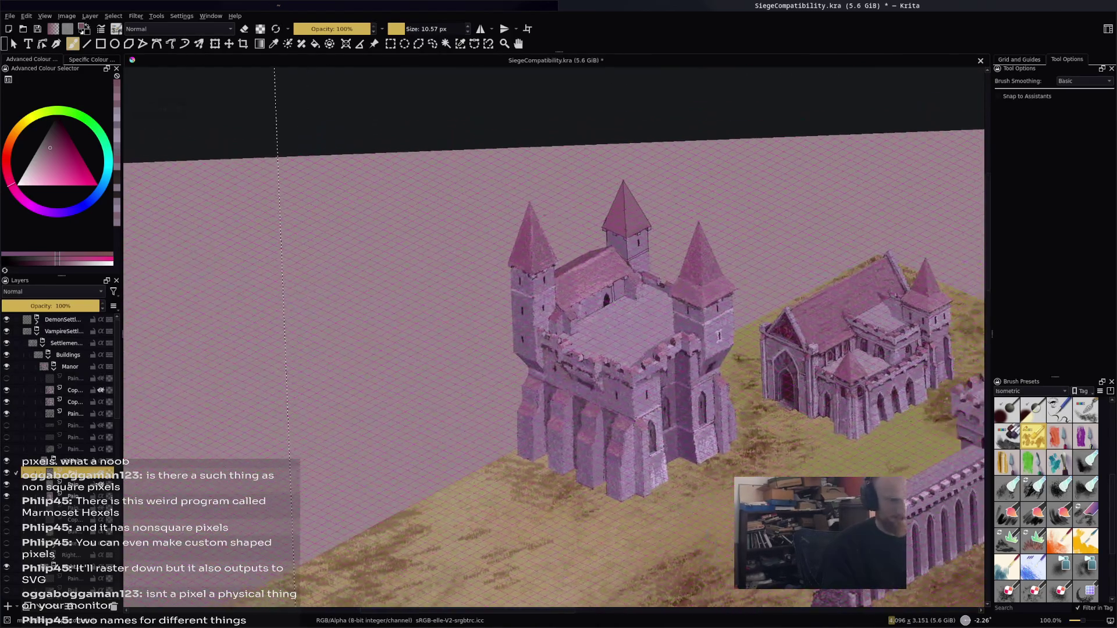
mouse_move(442, 315)
mouse_down()
mouse_move(497, 178)
mouse_move(491, 227)
mouse_move(434, 290)
mouse_up()
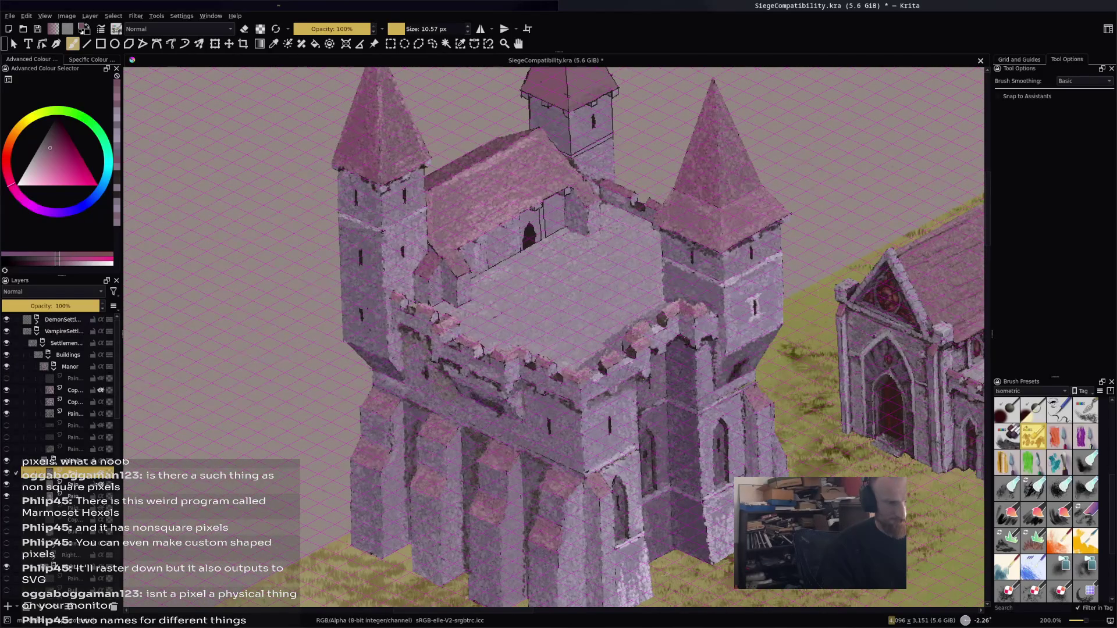
scroll(498, 256, up, 2)
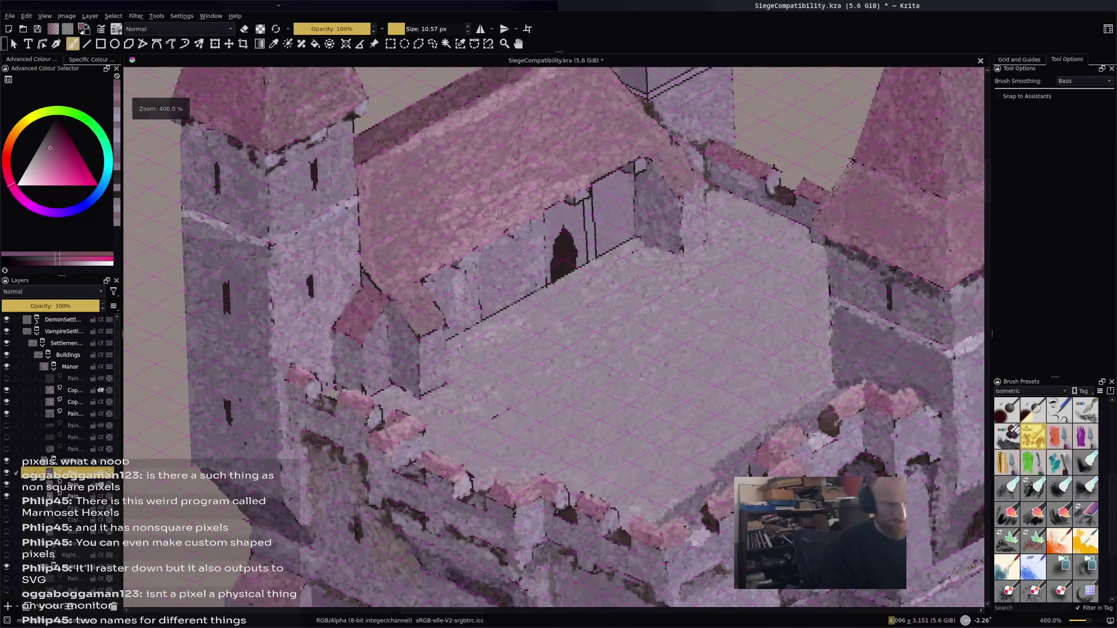
Paint light marks over the hall wall's dark outlines and repaint the arched doorway dark
ctrl+click(588, 210)
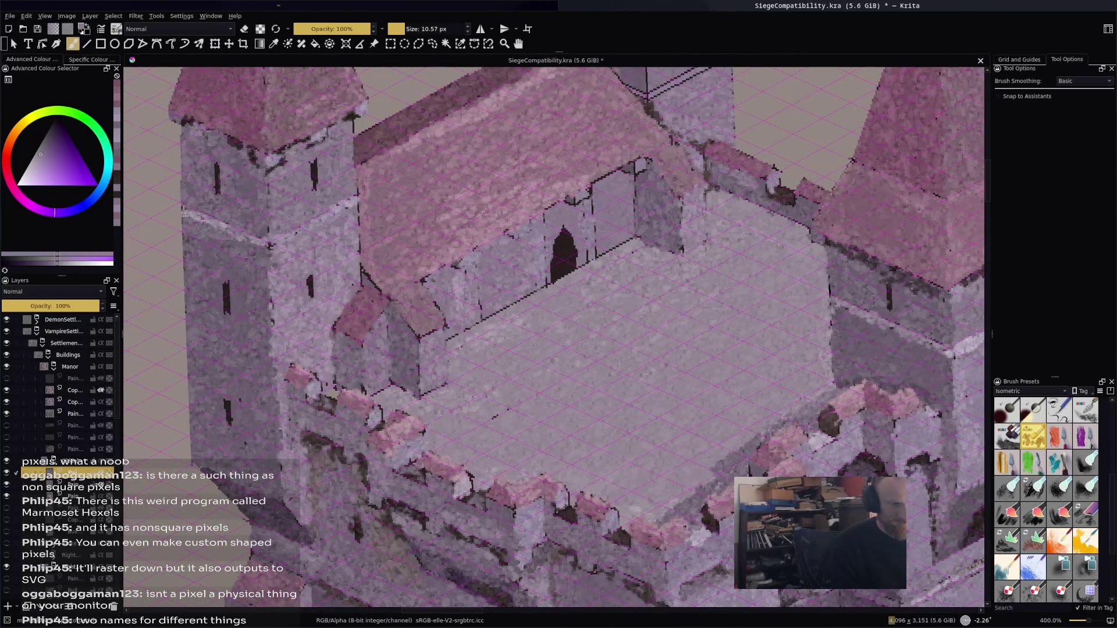
ctrl+click(590, 250)
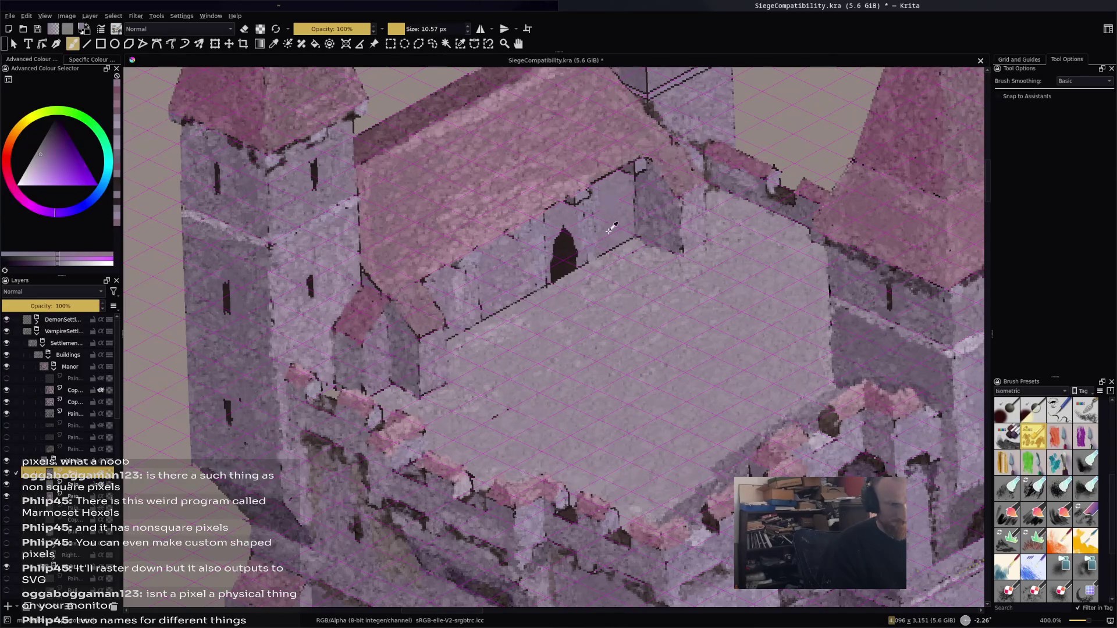
drag(601, 251, 625, 240)
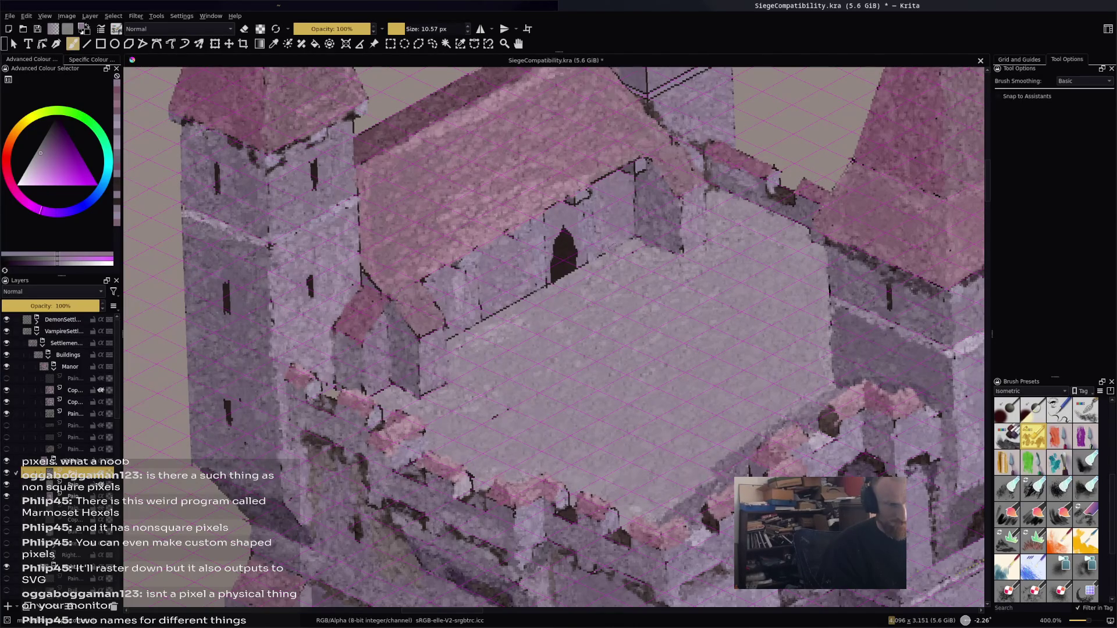
mouse_move(608, 191)
mouse_down()
mouse_move(625, 177)
mouse_move(613, 171)
mouse_move(625, 198)
mouse_move(634, 189)
mouse_up()
click(608, 223)
drag(547, 209, 565, 199)
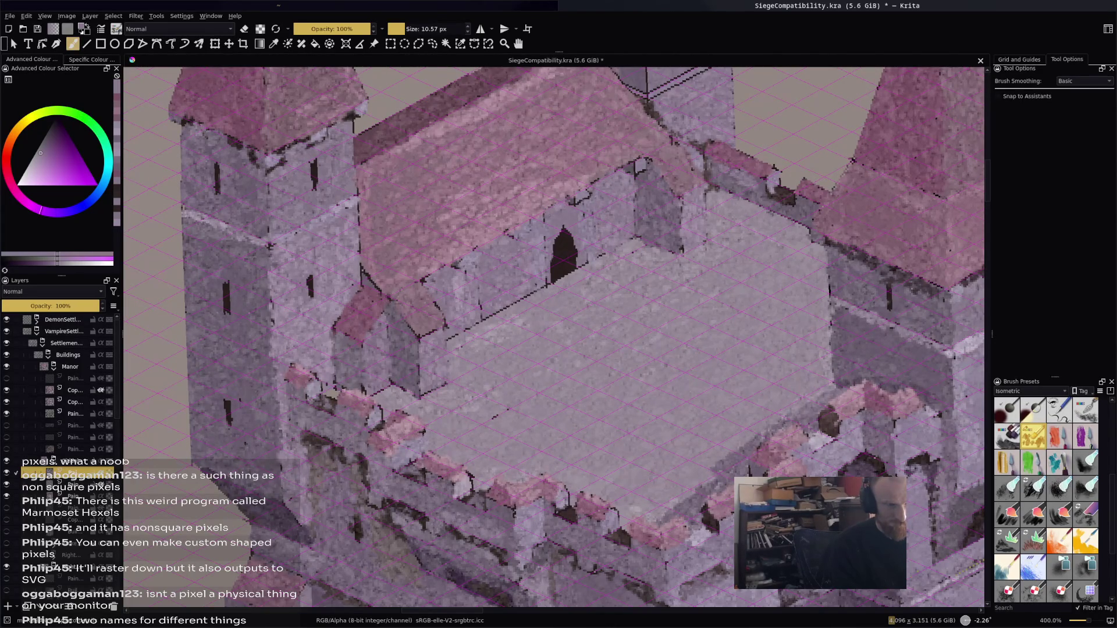
click(557, 237)
ctrl+click(560, 255)
drag(558, 259, 569, 253)
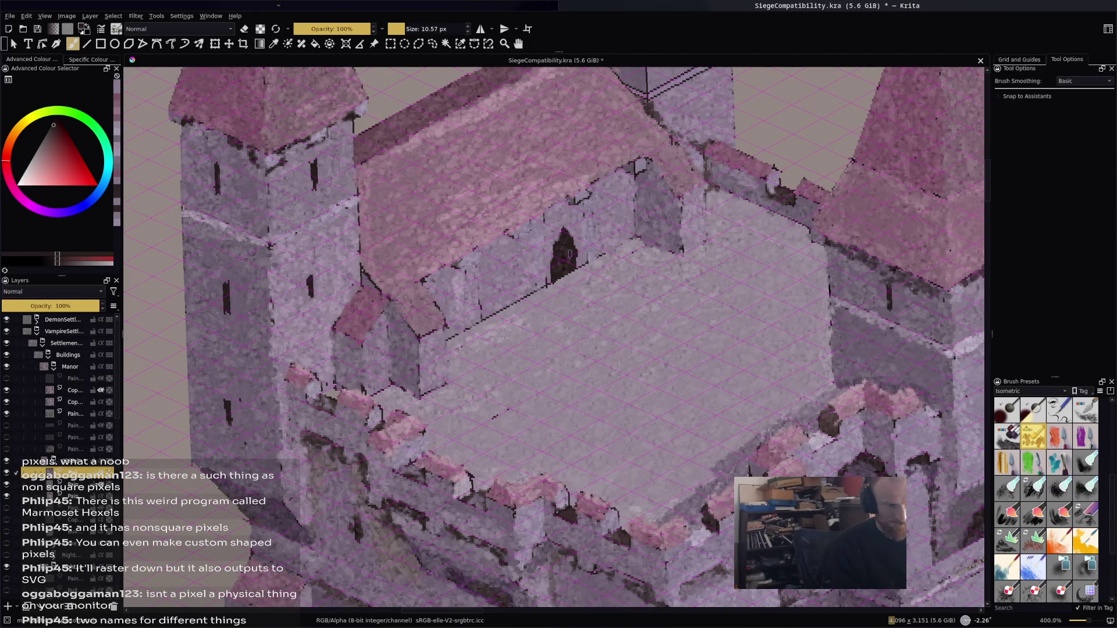
Sample wall and roof purples and dab a lighter purple onto the hall wall
ctrl+click(585, 198)
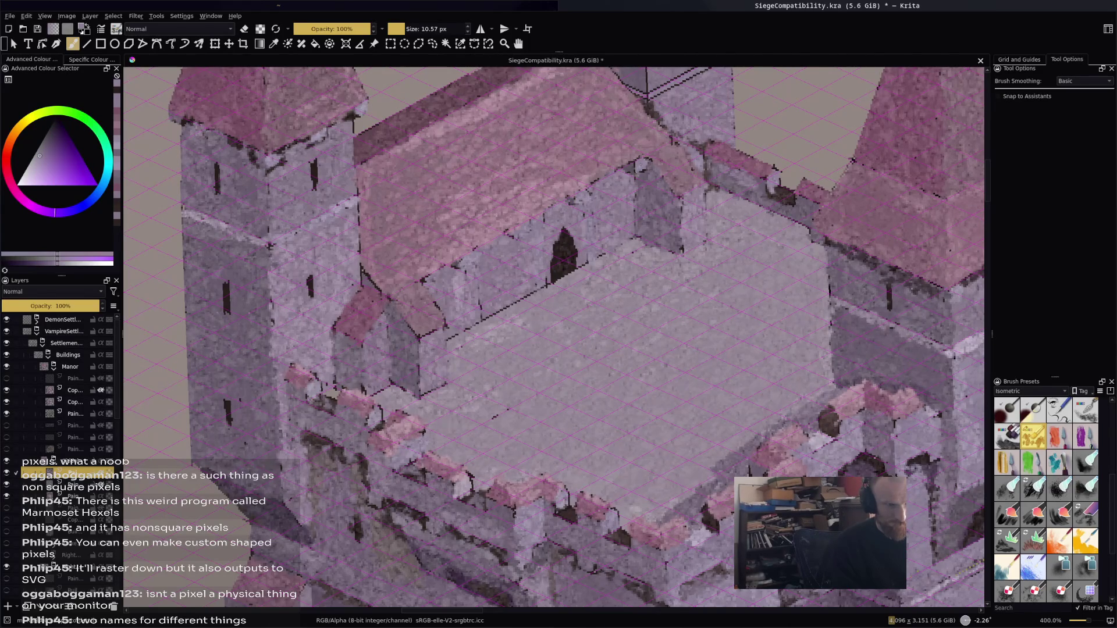
ctrl+click(622, 142)
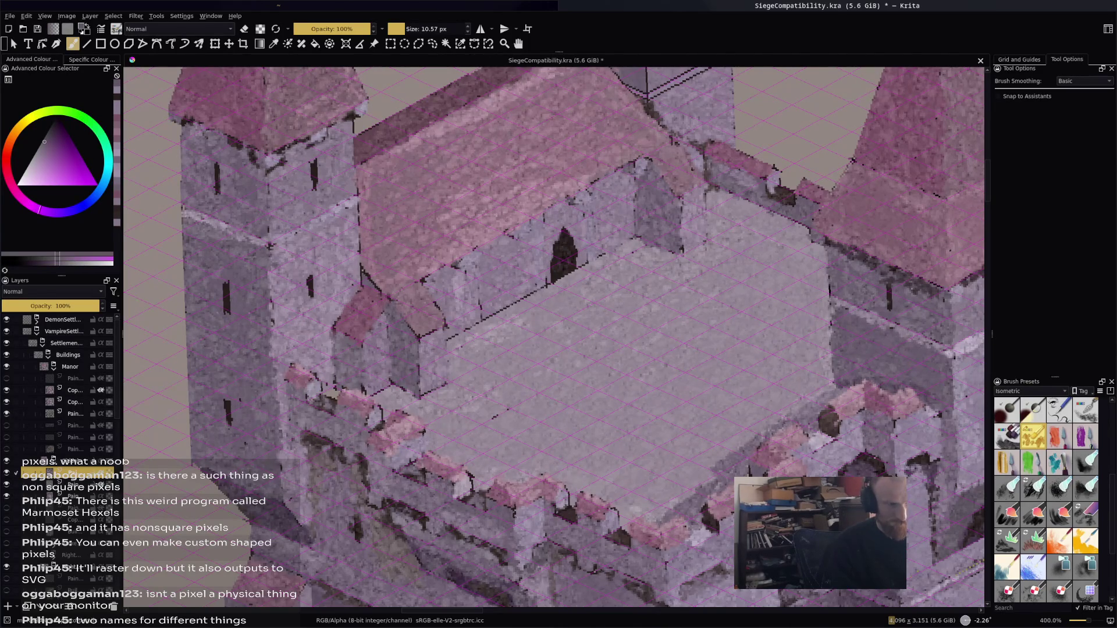
ctrl+click(512, 233)
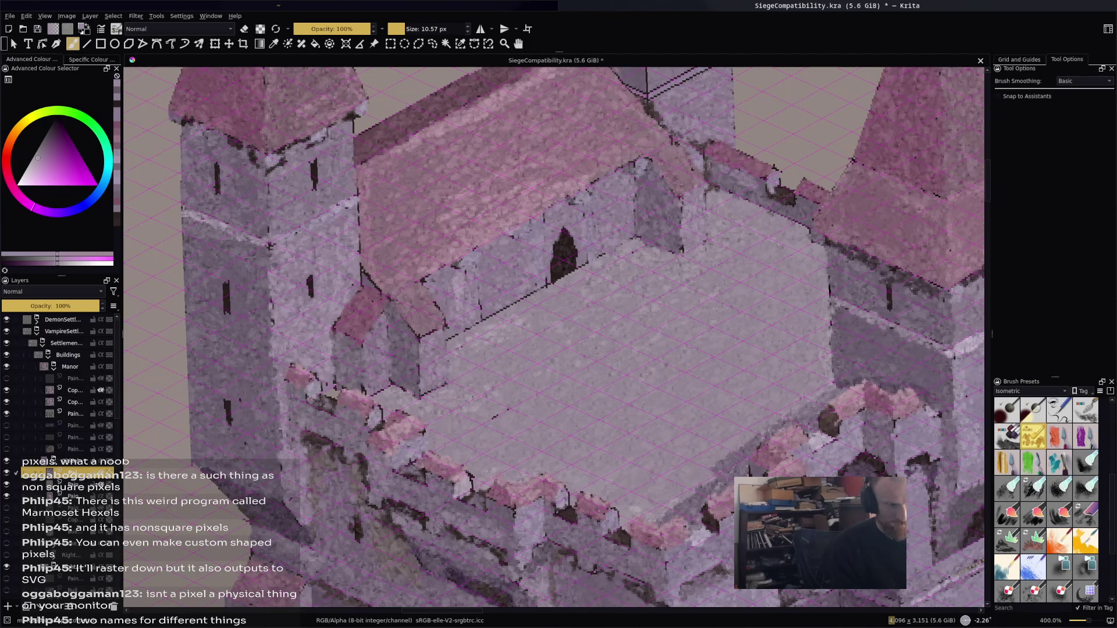
ctrl+click(453, 262)
click(460, 263)
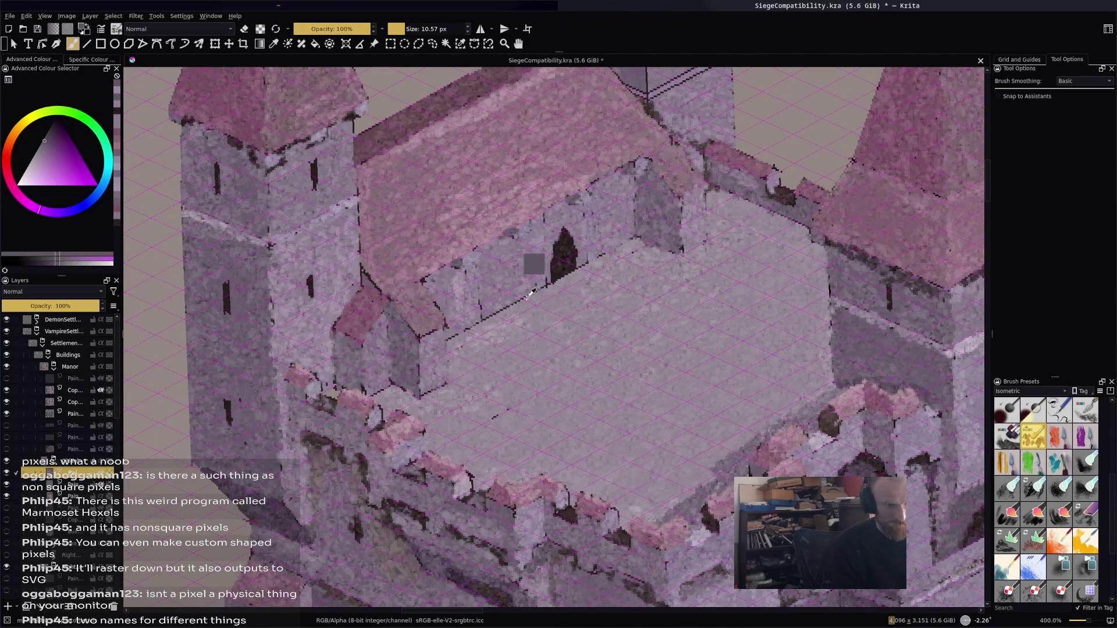
Dab light greyish purple across the courtyard floor
ctrl+click(501, 275)
click(488, 317)
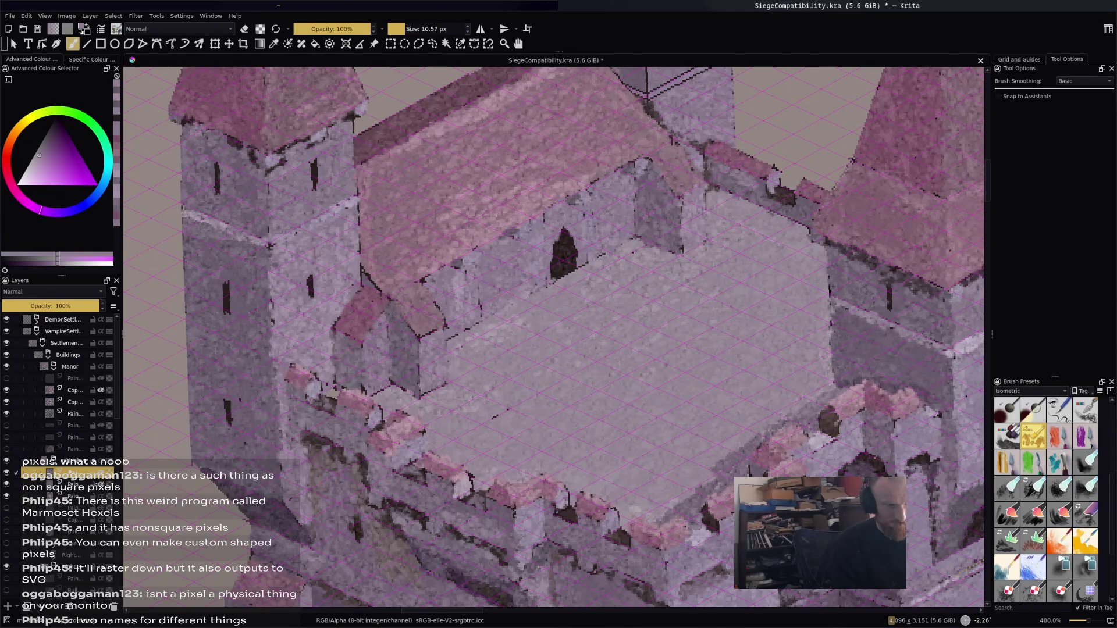
click(477, 308)
ctrl+click(480, 309)
click(469, 325)
click(452, 338)
Dab a lighter sampled tone onto the wall and adjust the paint colour
ctrl+click(436, 293)
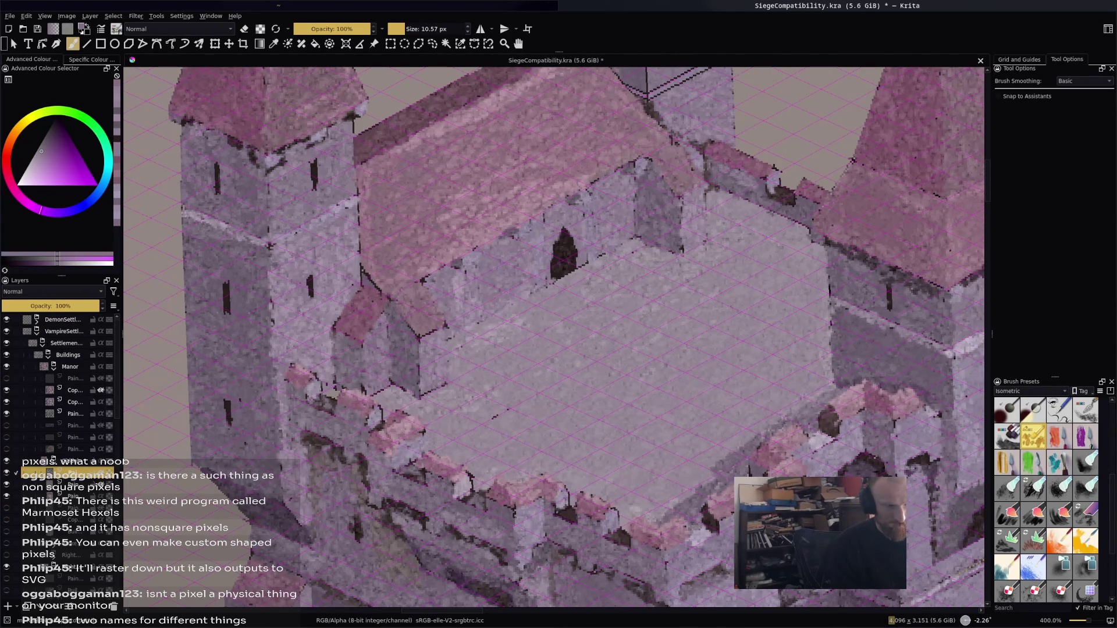
ctrl+click(640, 256)
click(640, 256)
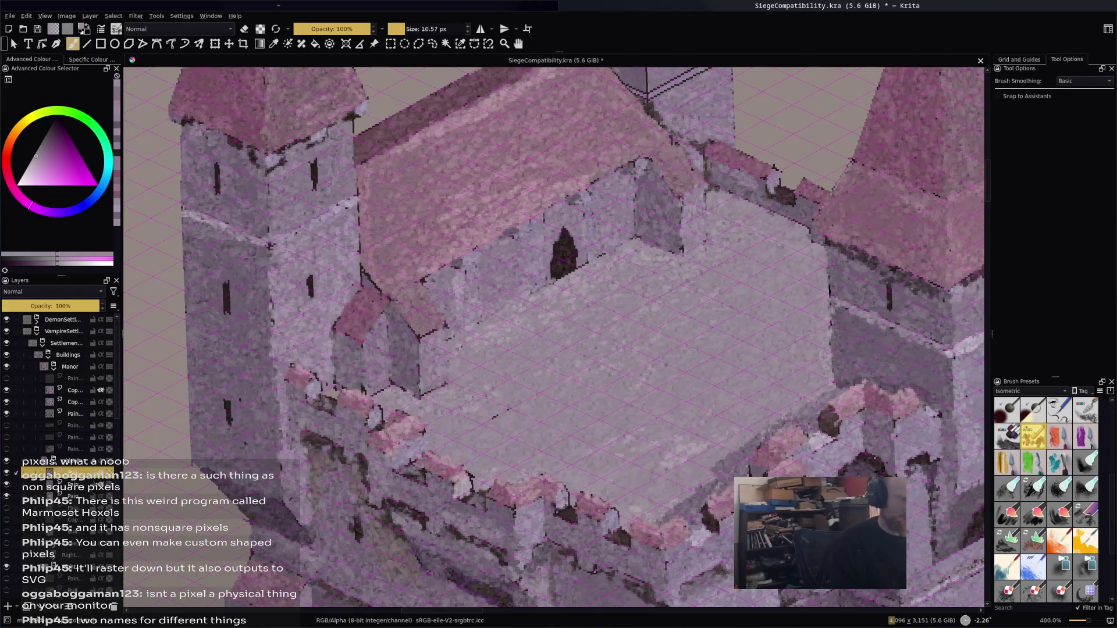
ctrl+click(436, 387)
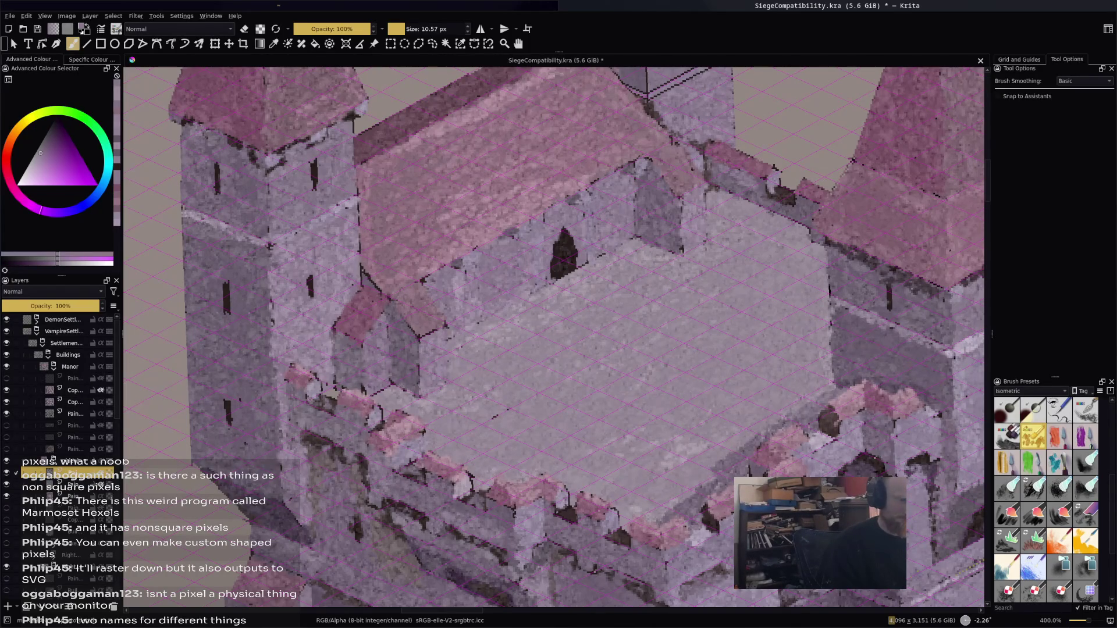
ctrl+click(379, 262)
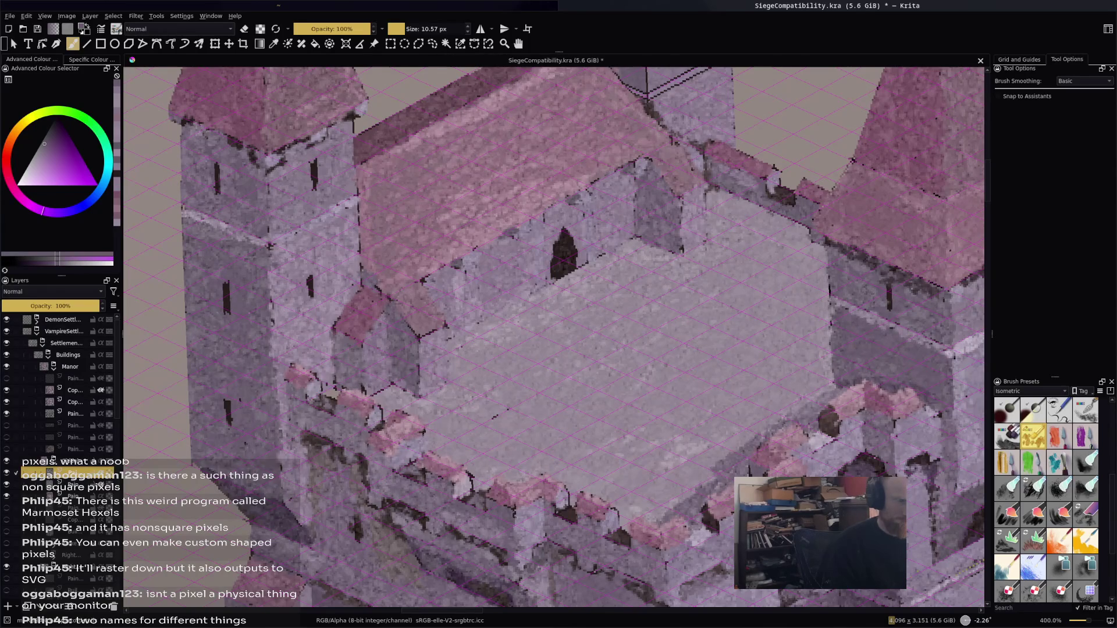
Darken the dormer's left wall edge and the roof's lower edge above it in muted red
ctrl+click(351, 118)
drag(388, 311, 390, 375)
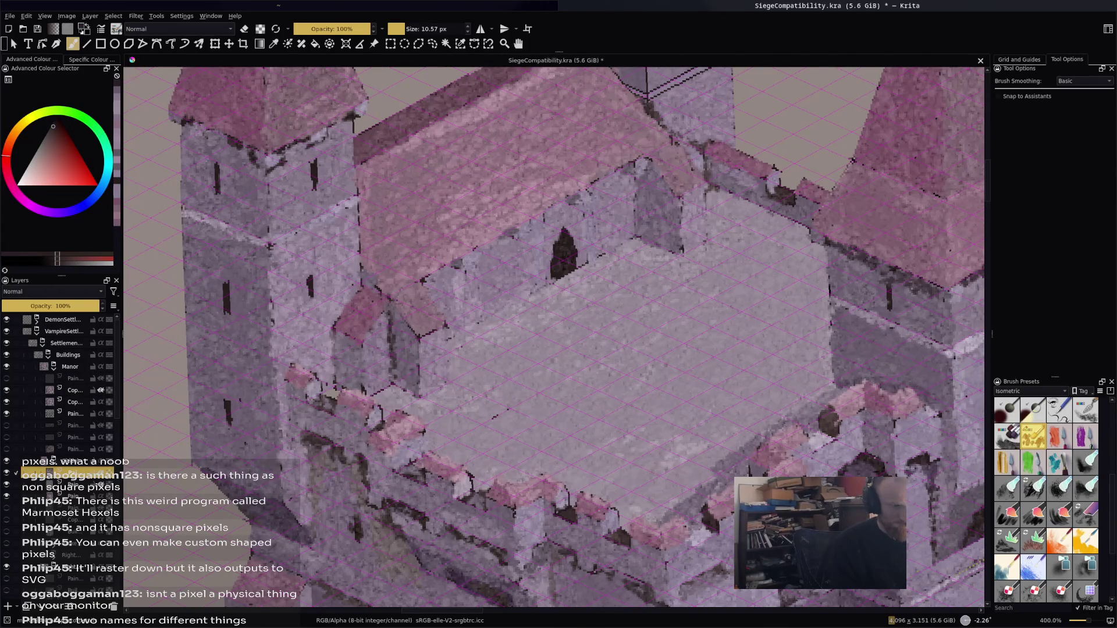
mouse_move(429, 279)
mouse_down()
mouse_move(634, 164)
mouse_move(605, 175)
mouse_move(641, 176)
mouse_up()
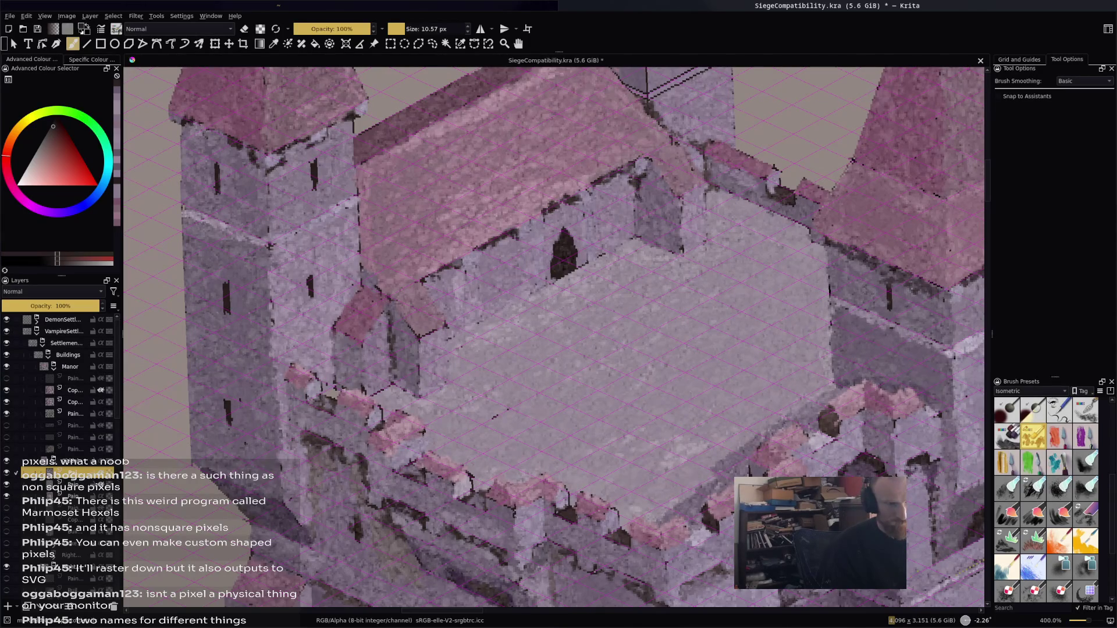
scroll(662, 372, down, 1)
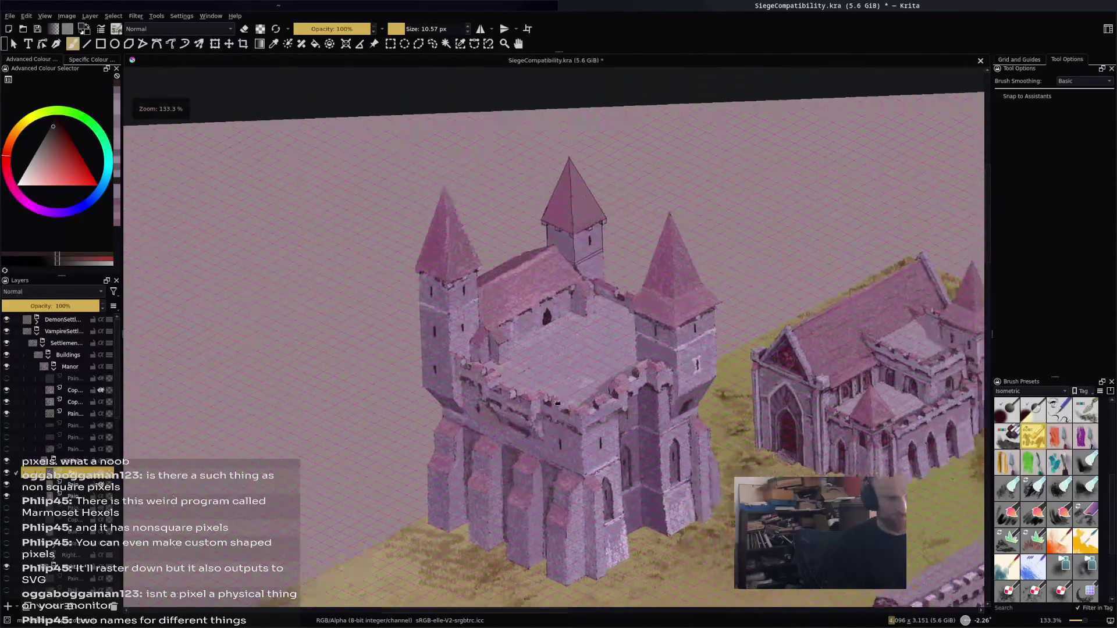
scroll(718, 261, up, 2)
scroll(704, 480, up, 1)
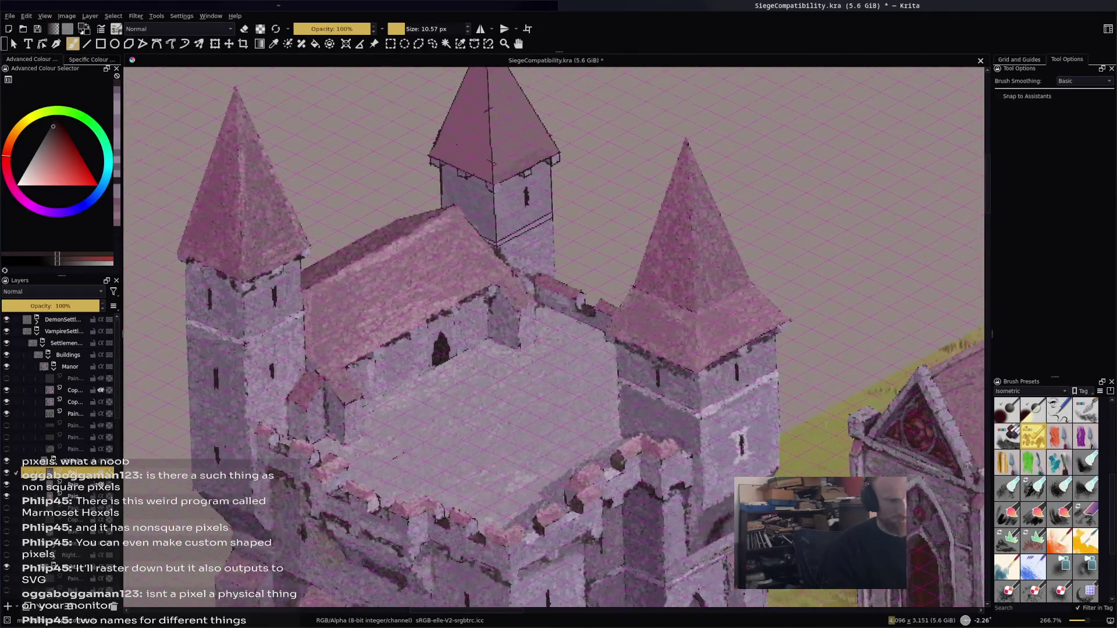
drag(49, 345, 330, 226)
ctrl+click(331, 226)
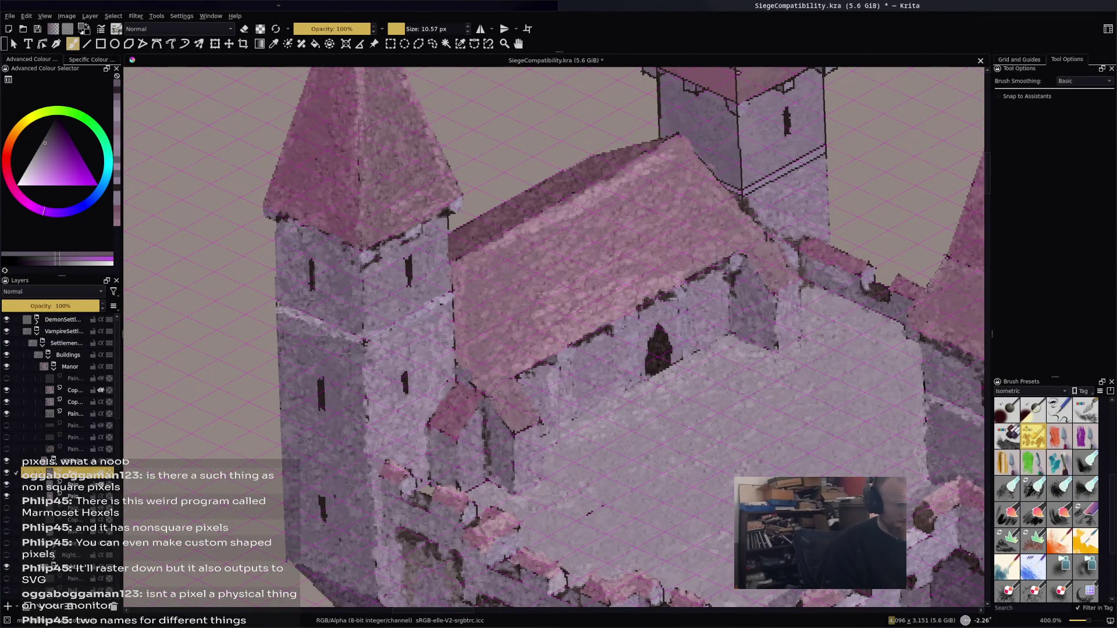
ctrl+click(367, 221)
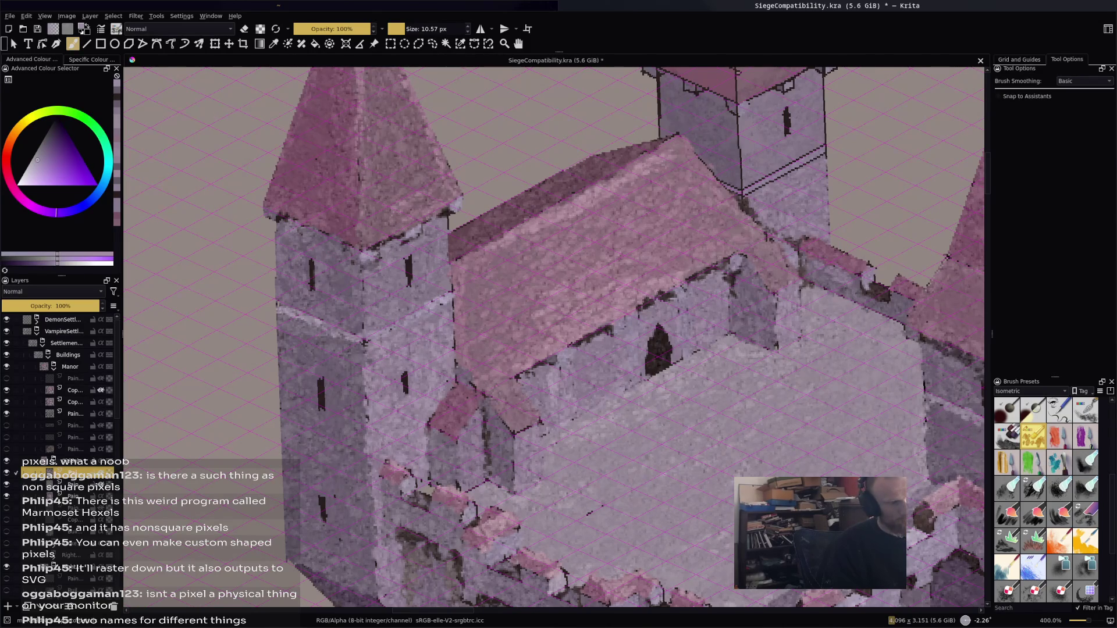
key(d)
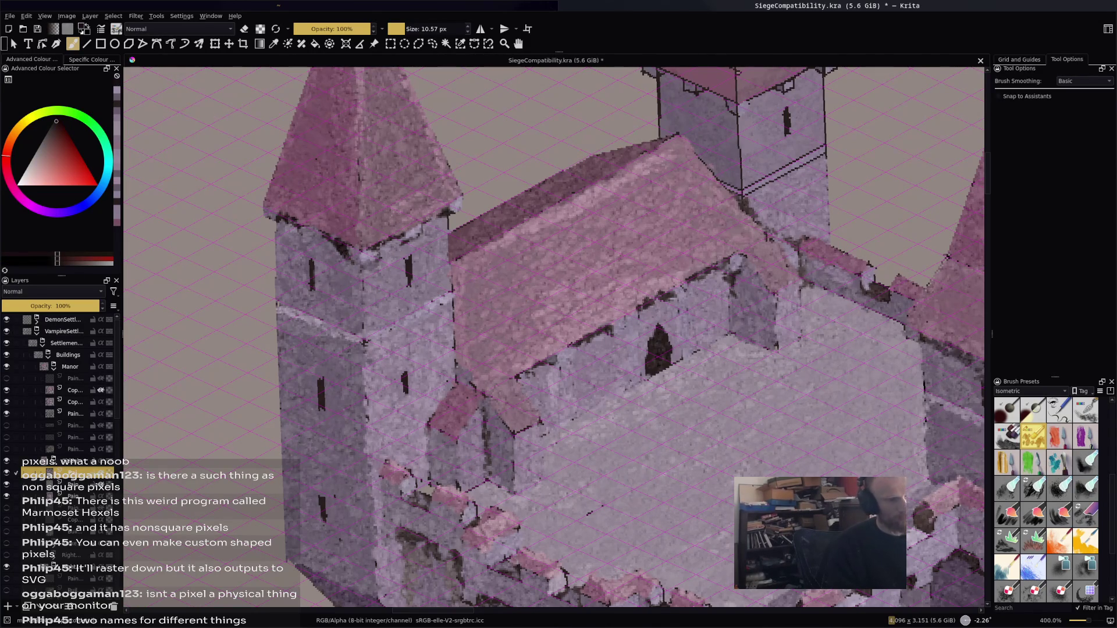
key(minus)
key(minus)
key(minus)
key(equal)
key(equal)
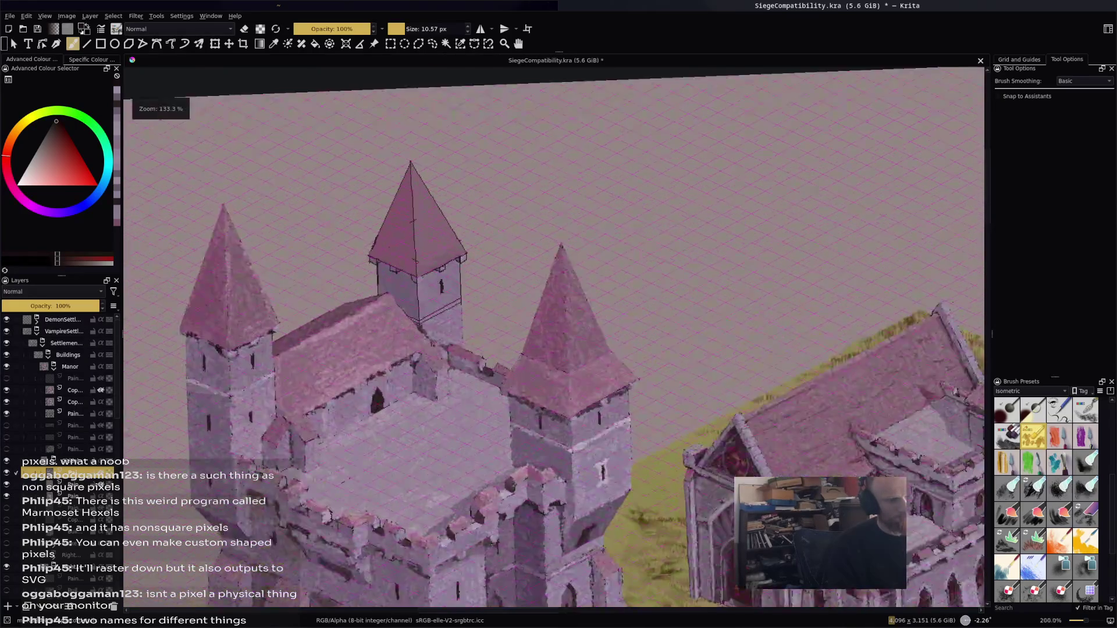
Lighten the tower's lower wall and brighten its right wall edge with sampled stone purples
scroll(451, 261, up, 1)
ctrl+click(430, 330)
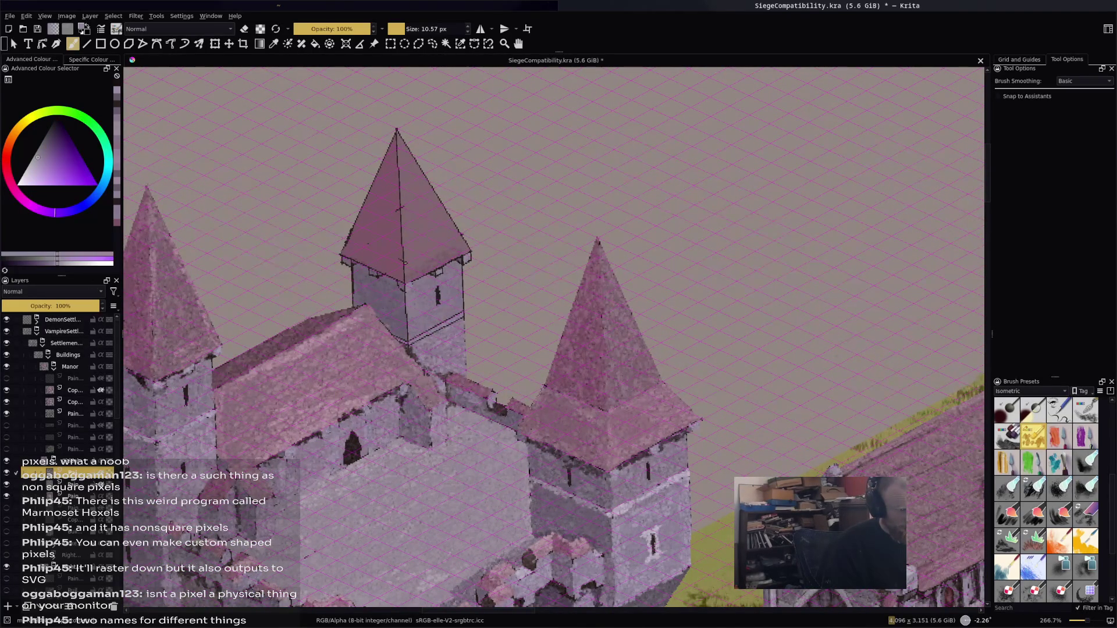
drag(410, 343, 463, 315)
ctrl+click(448, 320)
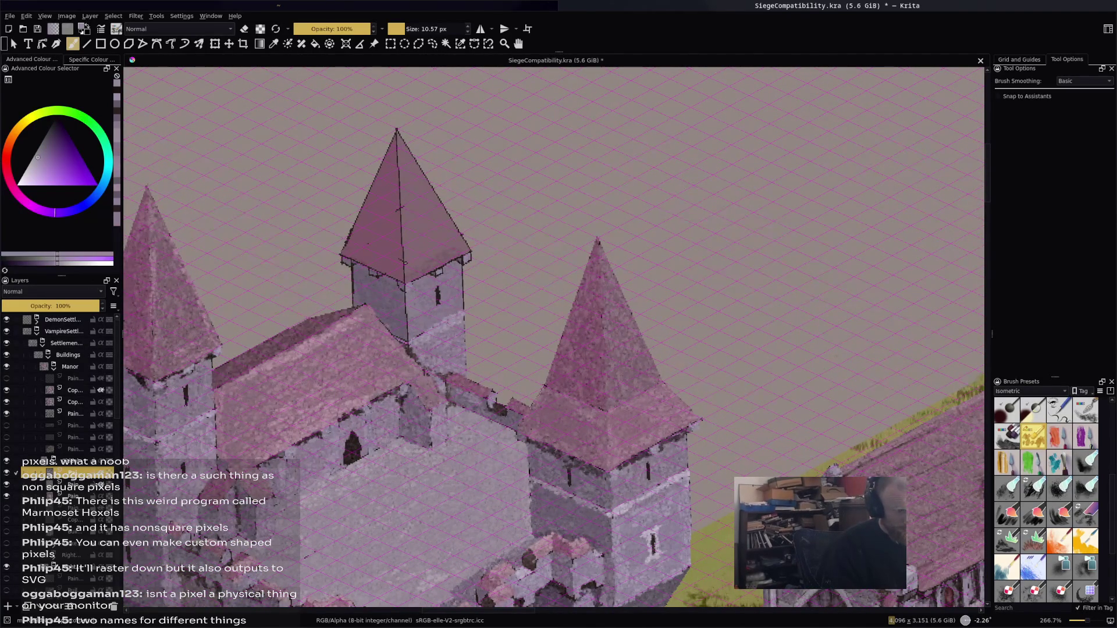
drag(401, 349, 471, 308)
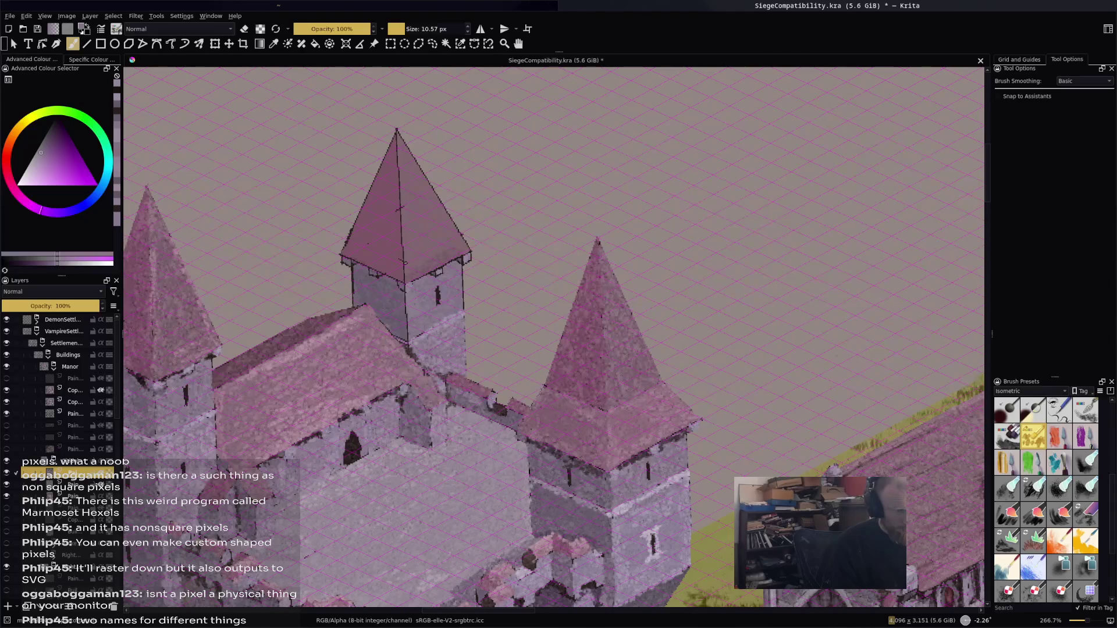
ctrl+click(437, 314)
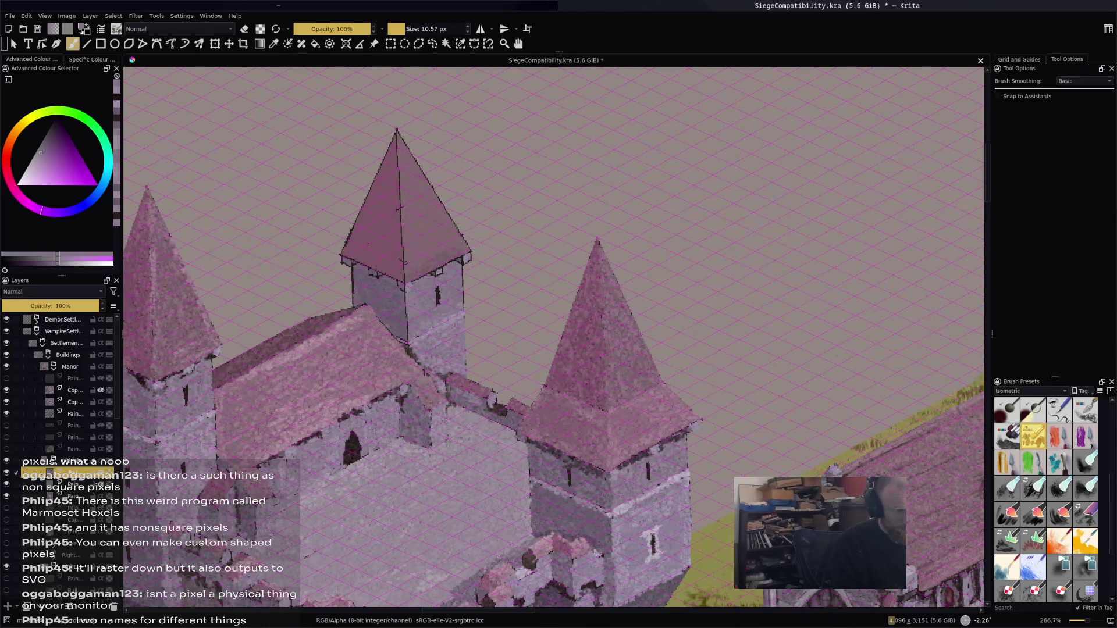
drag(464, 276, 459, 298)
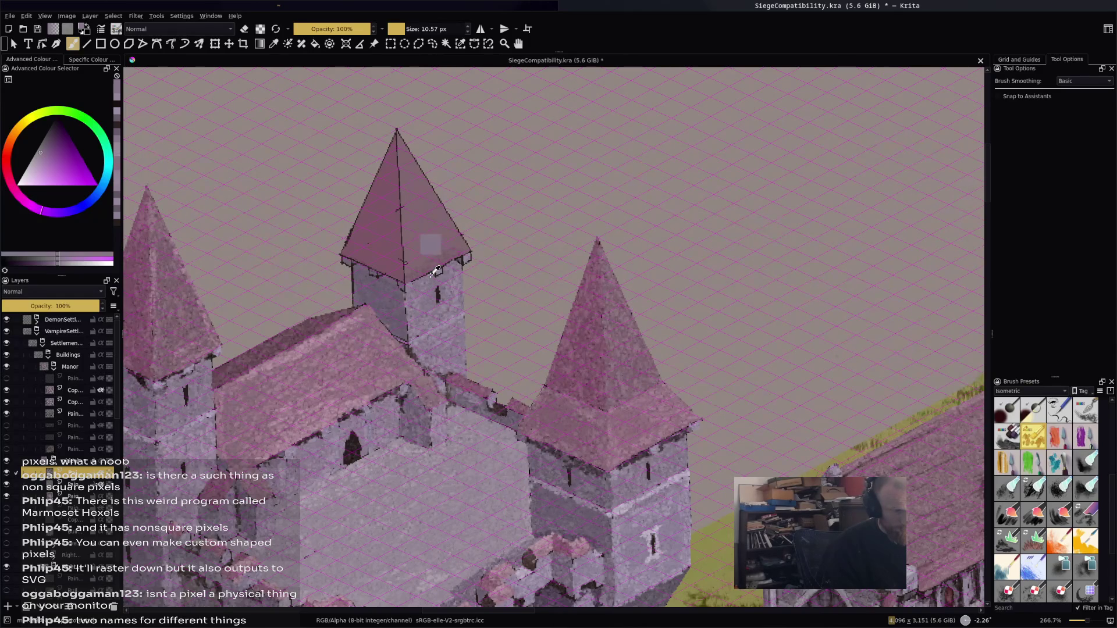
Lighten the tower's roof corner and touch up stone patches near the tower base
ctrl+click(431, 243)
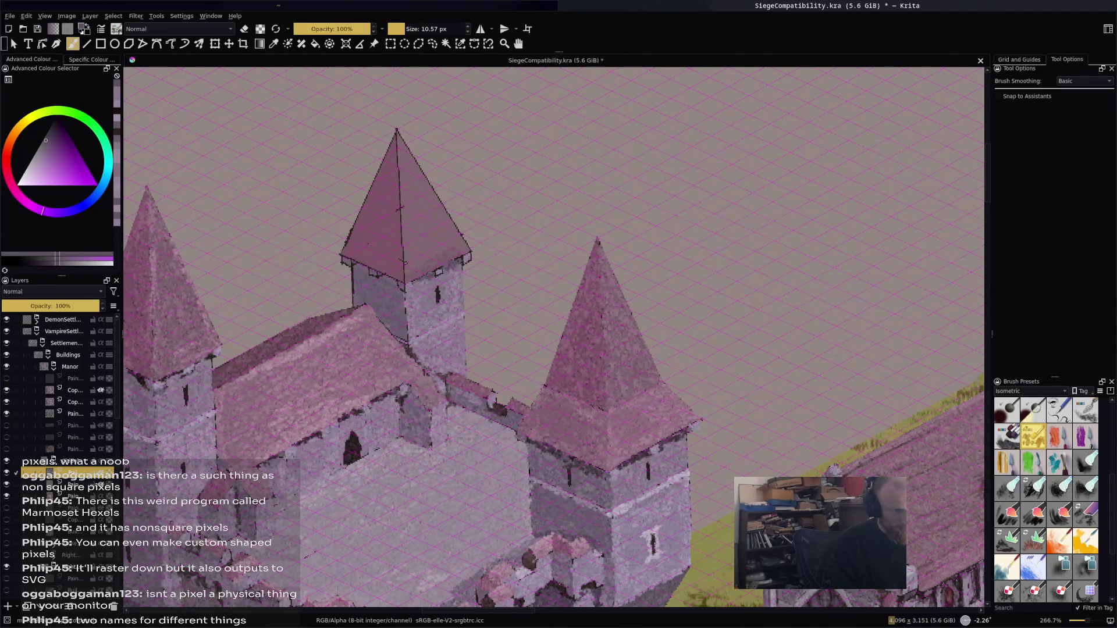
ctrl+click(465, 259)
drag(466, 261, 444, 276)
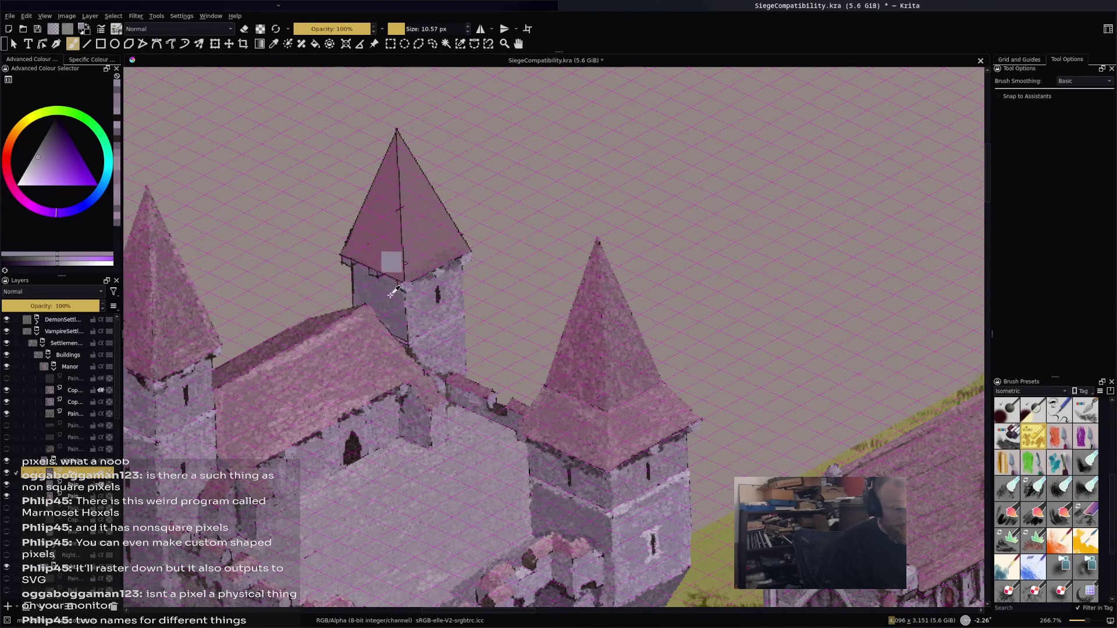
ctrl+click(396, 258)
mouse_move(391, 325)
mouse_down()
mouse_move(396, 335)
mouse_move(404, 308)
mouse_up()
ctrl+click(407, 337)
ctrl+click(406, 334)
Sample several wall shades and a pink-red roof colour from the tower
ctrl+click(412, 320)
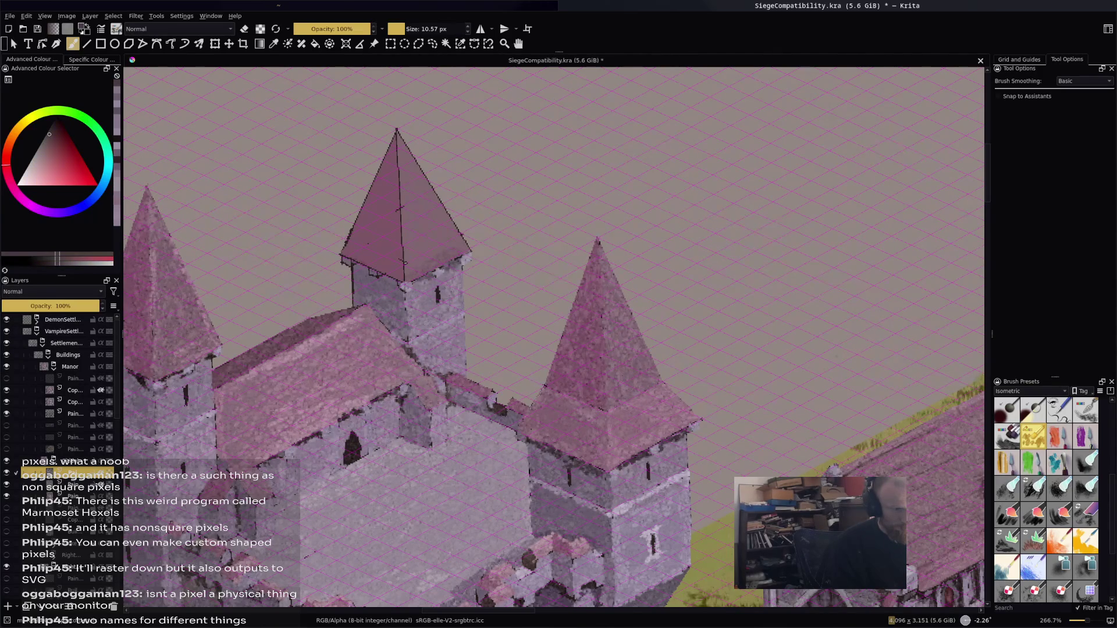
ctrl+click(387, 317)
ctrl+click(349, 282)
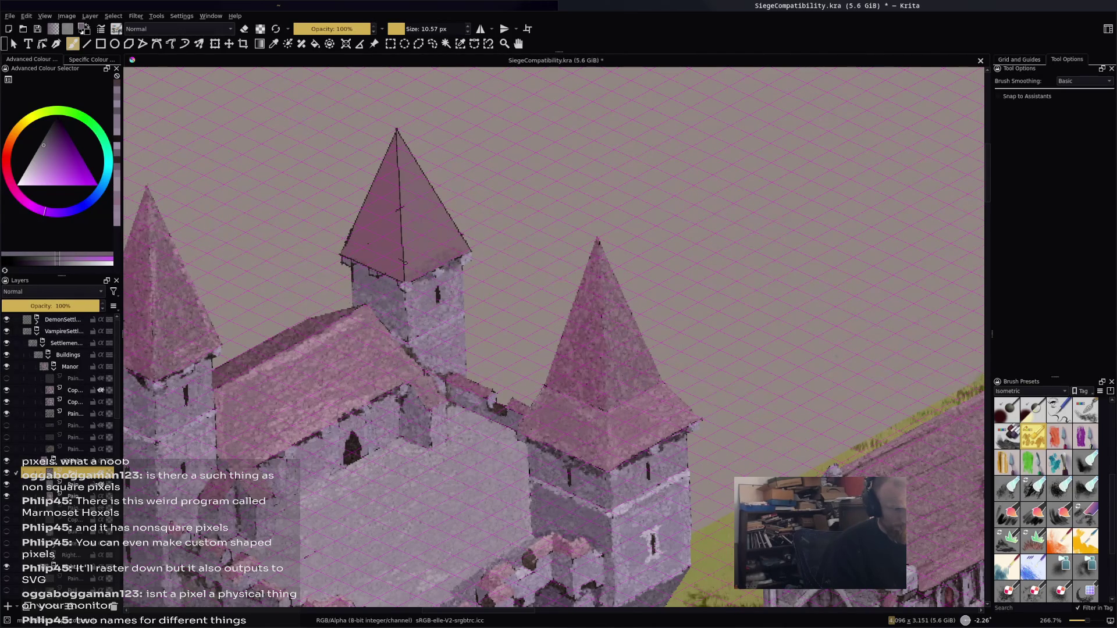
ctrl+click(344, 281)
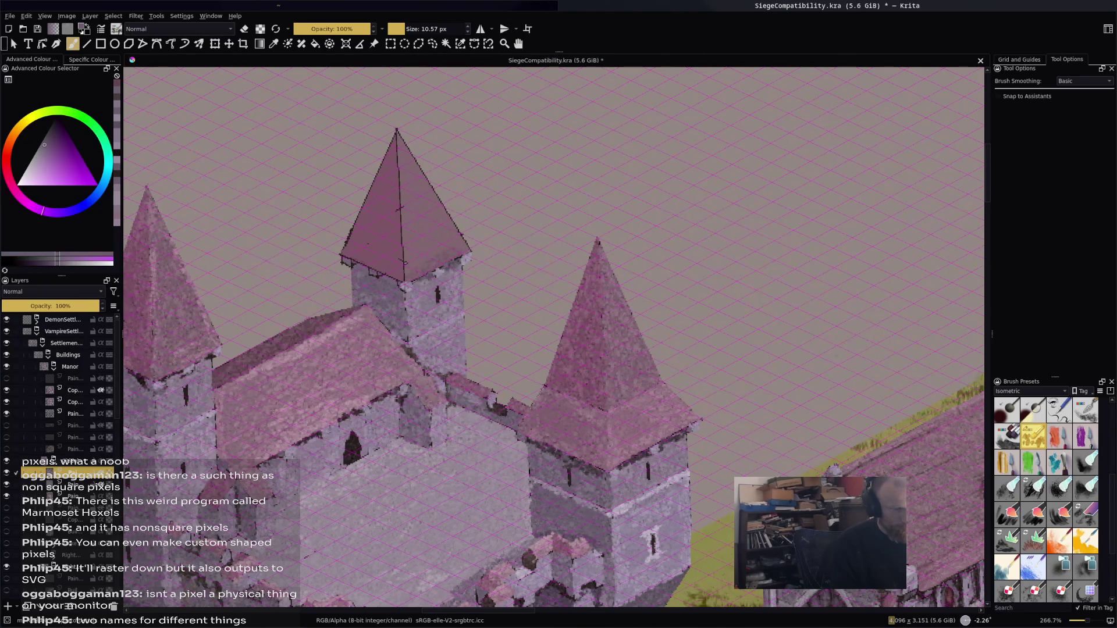
ctrl+click(360, 268)
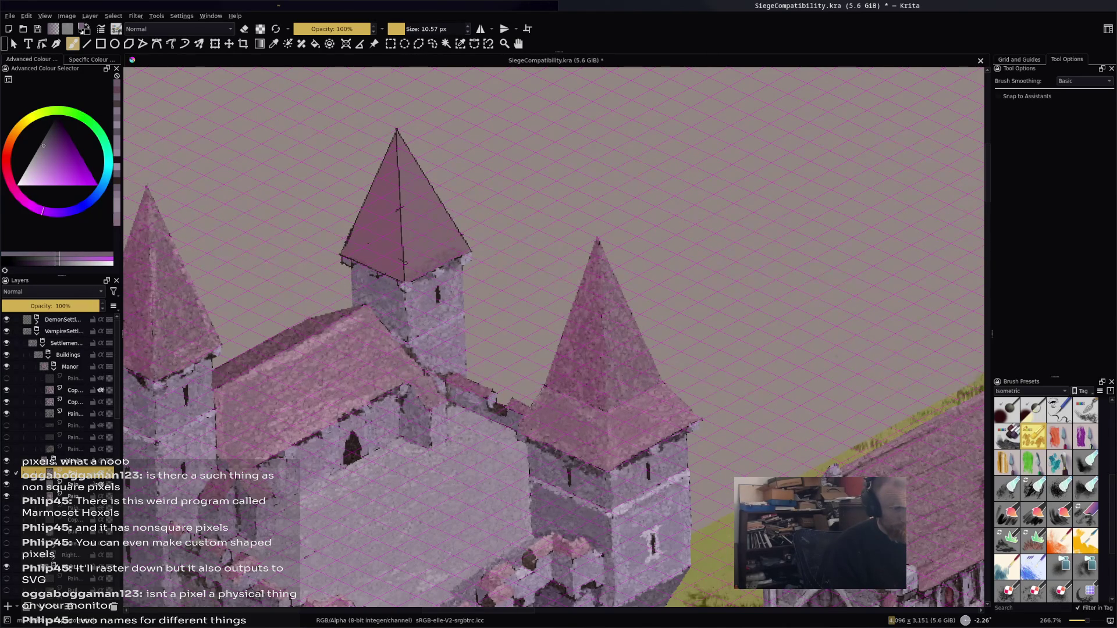
ctrl+click(350, 245)
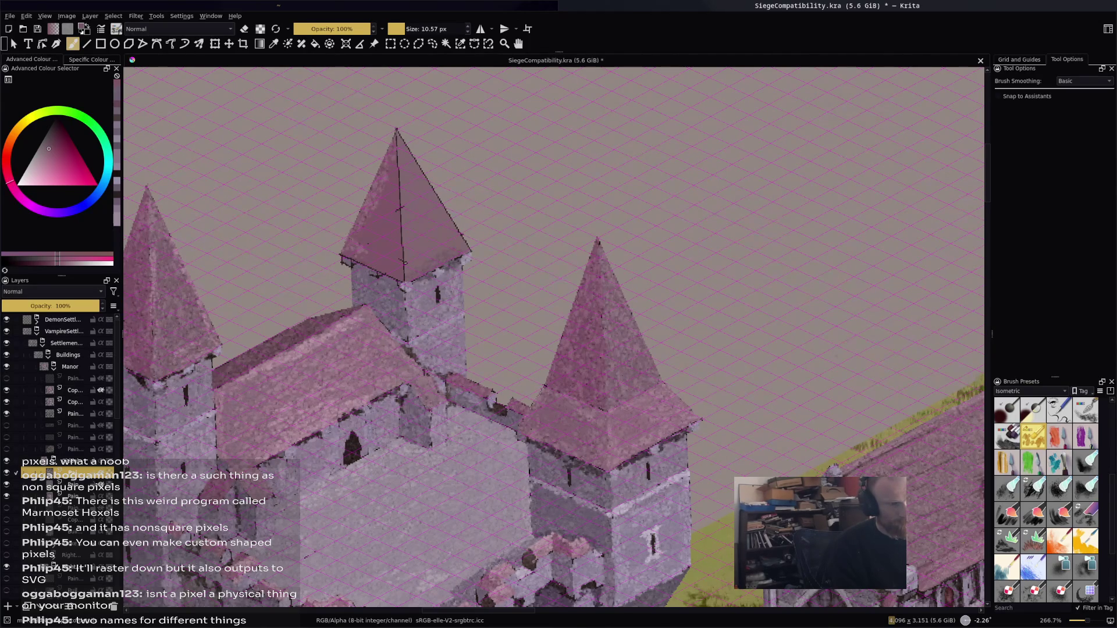
Brighten the spire roof's dark ridge lines and soften its right and lower edges
drag(396, 156, 402, 263)
ctrl+click(425, 215)
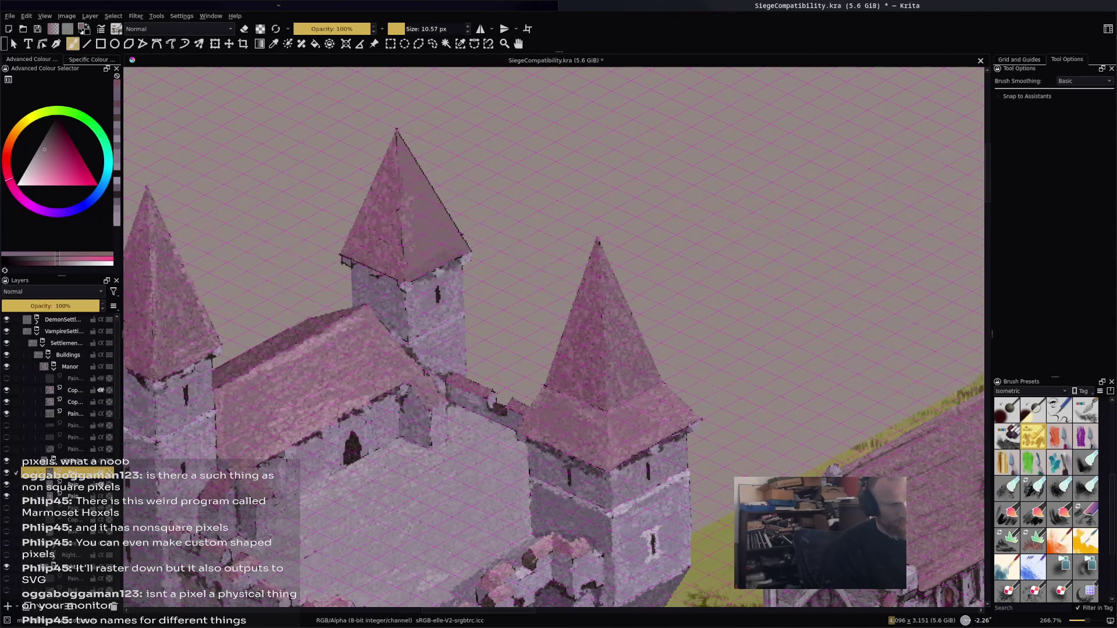
drag(396, 132, 400, 147)
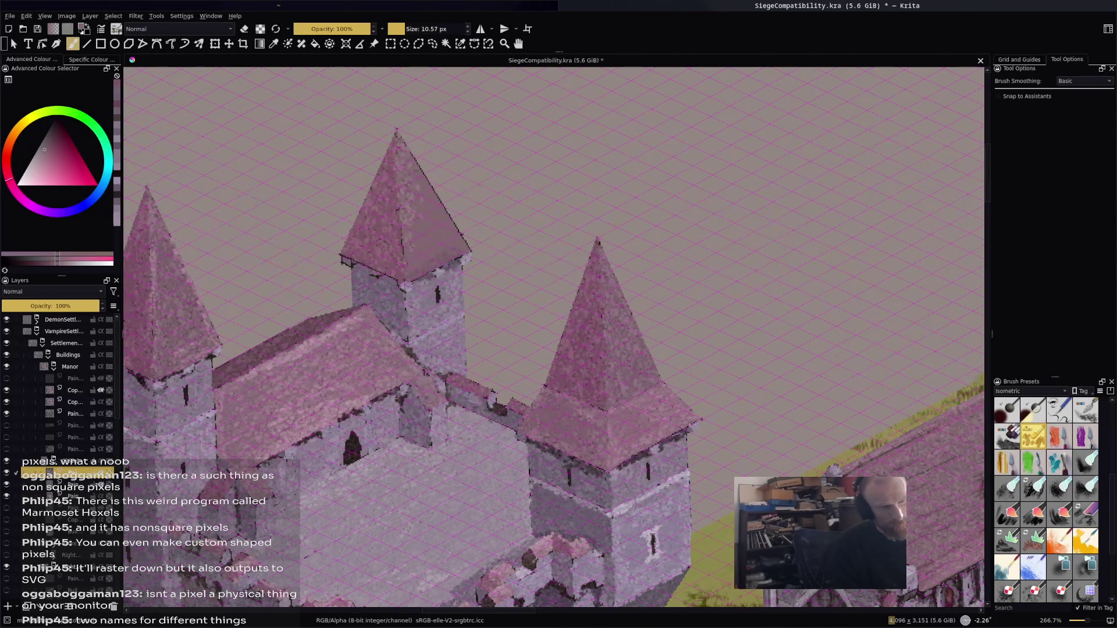
drag(435, 190, 446, 210)
drag(451, 249, 463, 256)
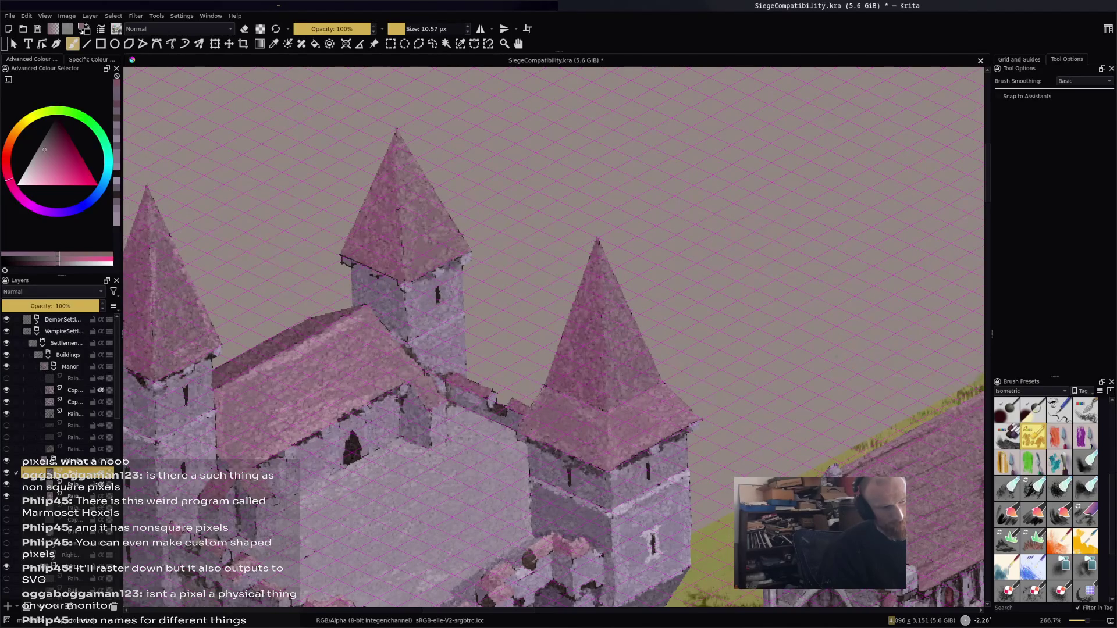
drag(428, 218, 433, 226)
Undo a trial pale purple roof dab, sample castle tones, and save the drawing
ctrl+click(347, 229)
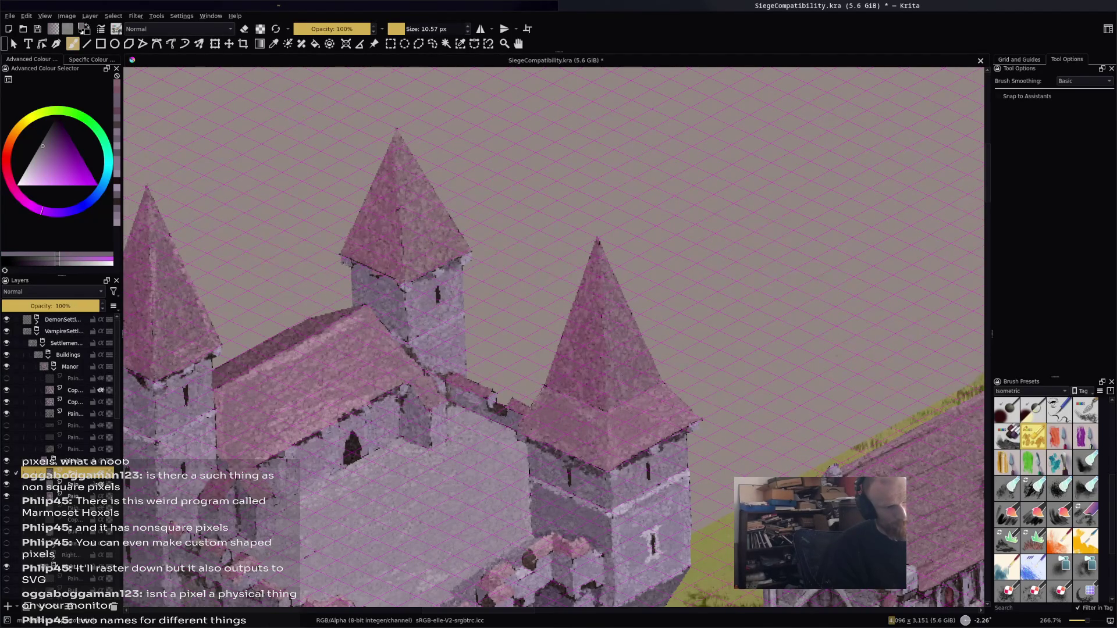
drag(423, 242, 437, 259)
key(ctrl+z)
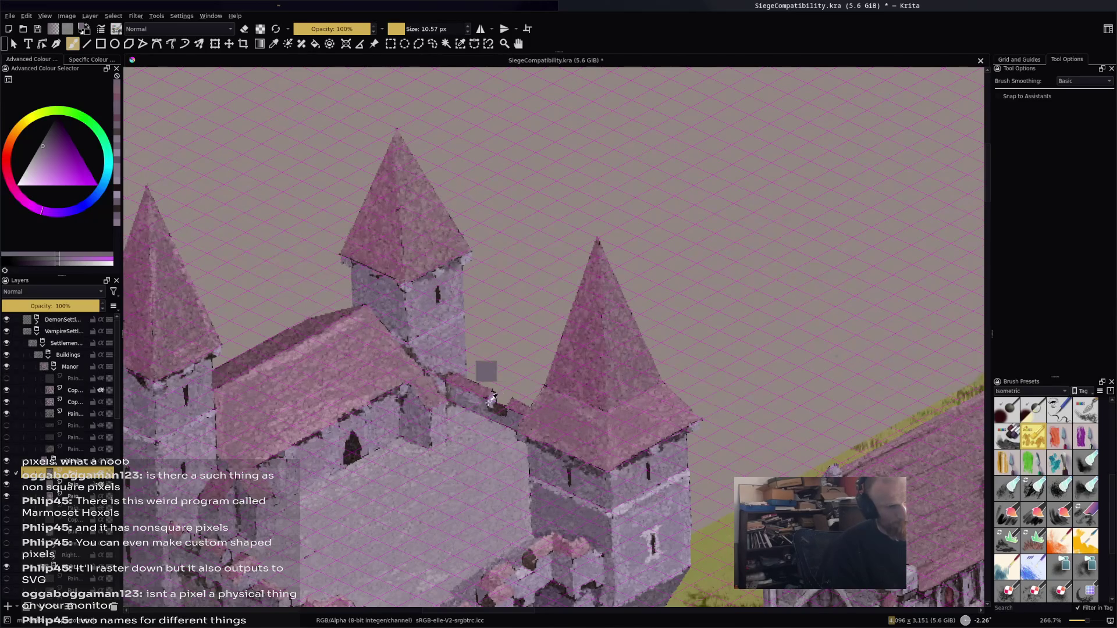
ctrl+click(499, 372)
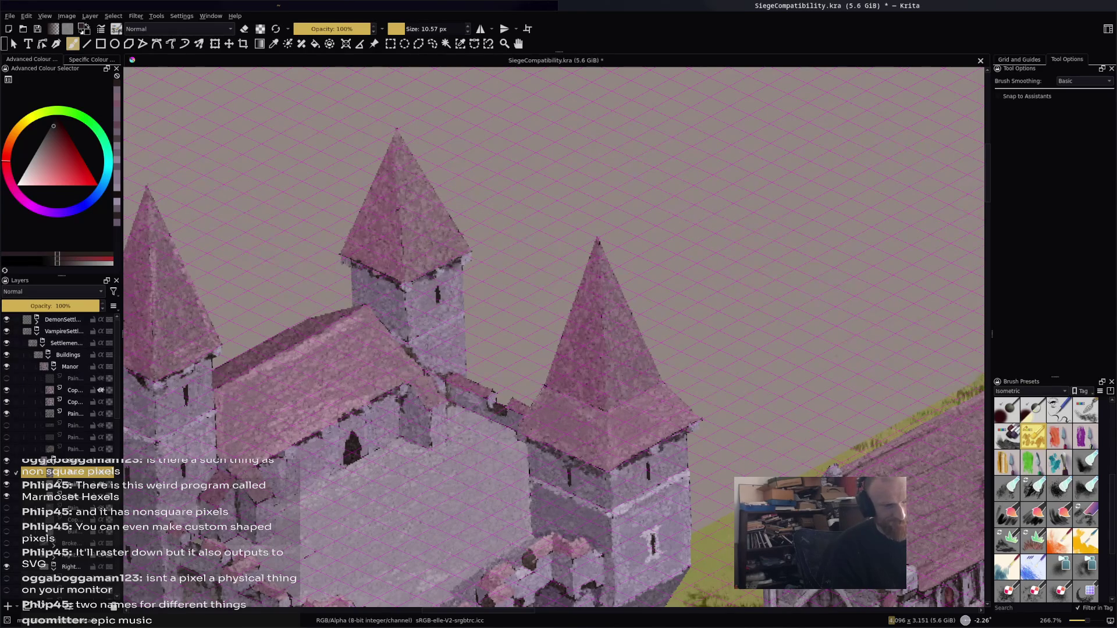
ctrl+click(429, 354)
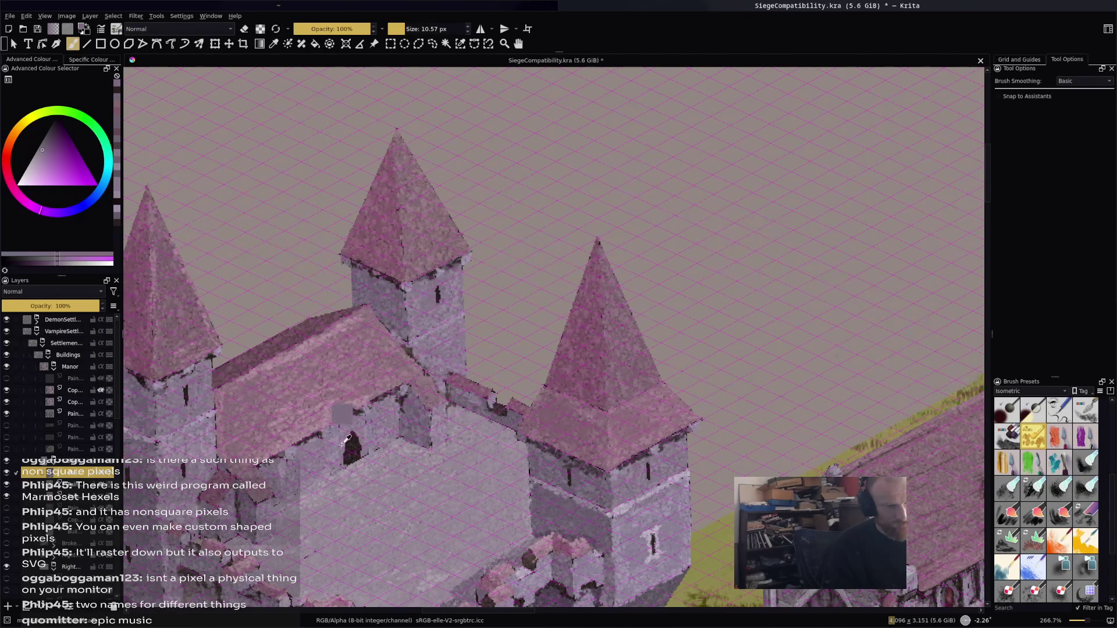
ctrl+click(346, 413)
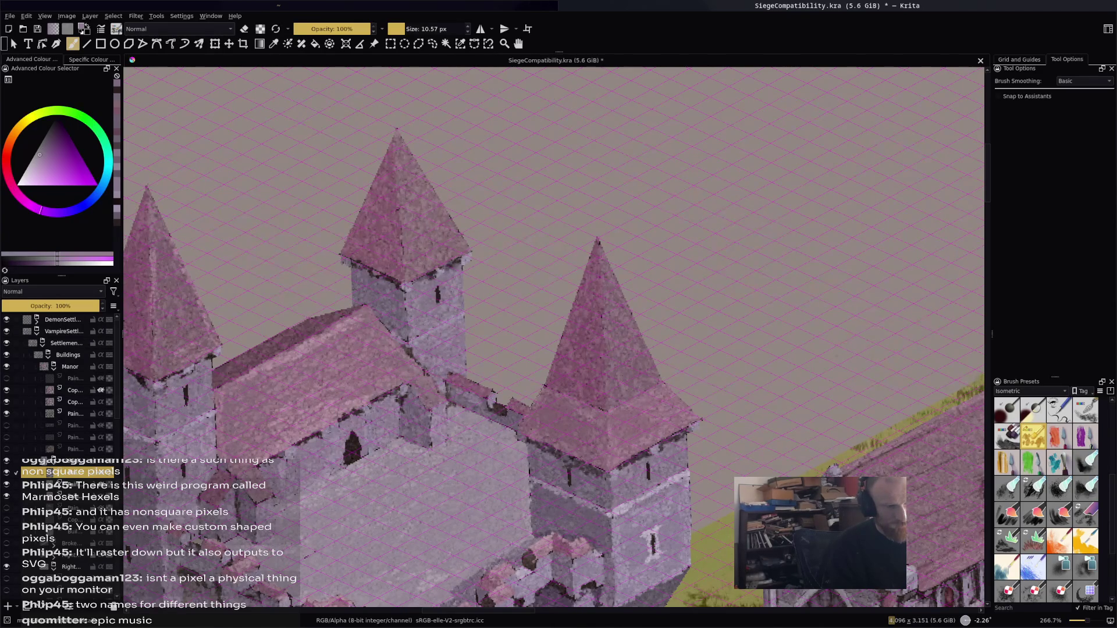
key(ctrl+s)
ctrl+click(317, 343)
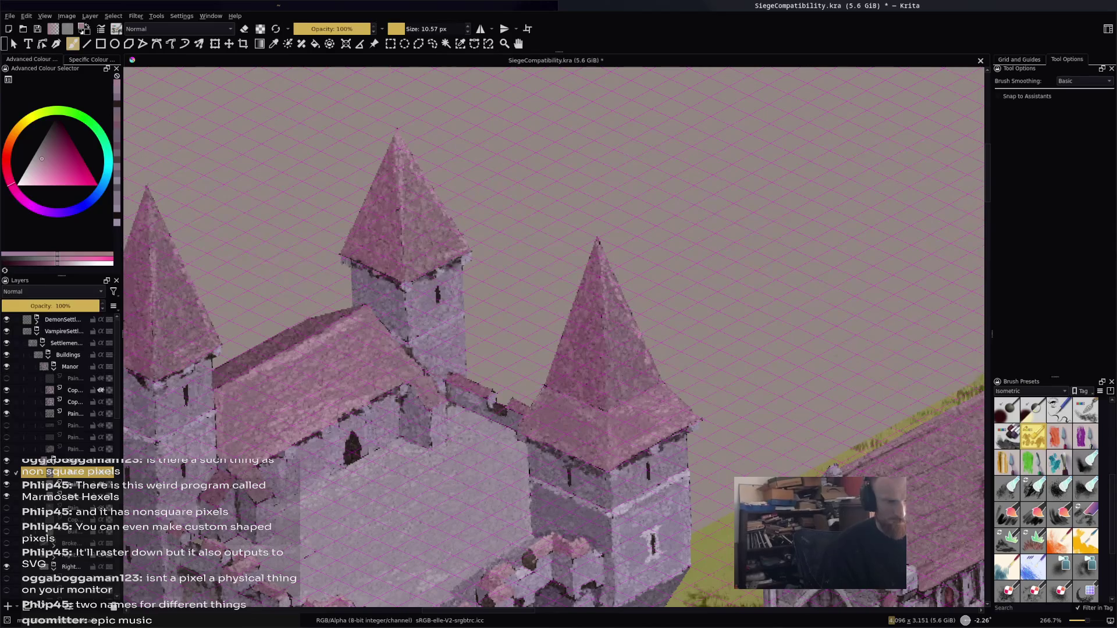
Zoom the canvas out to about 133% to view the keep beside the chapel and fort
scroll(691, 376, down, 4)
scroll(650, 183, up, 3)
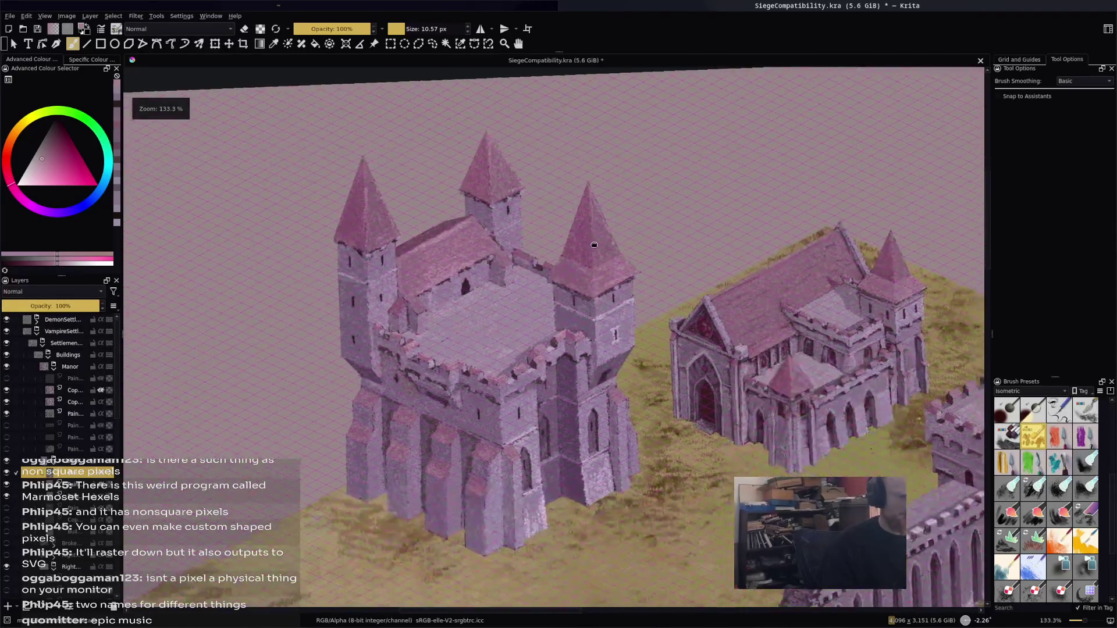
scroll(650, 184, down, 4)
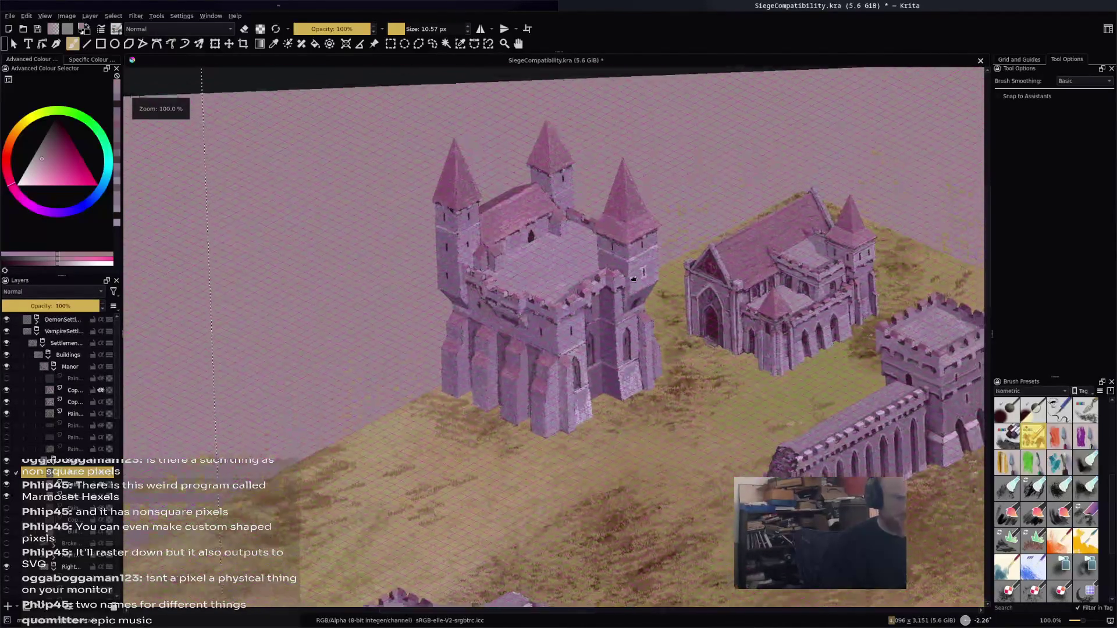
scroll(650, 184, up, 3)
scroll(382, 244, down, 2)
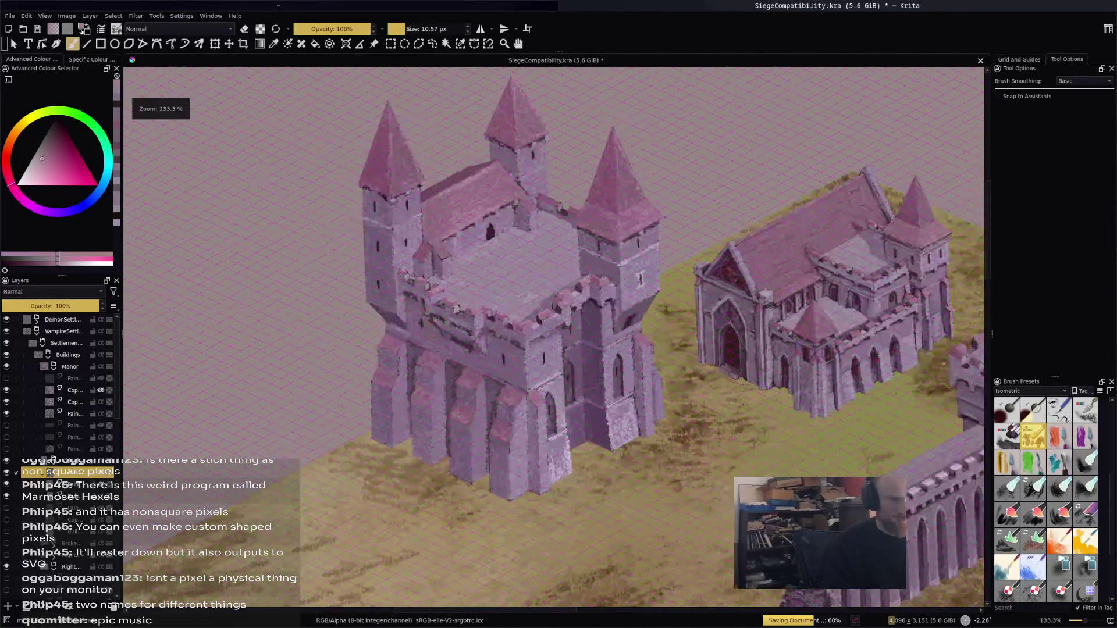
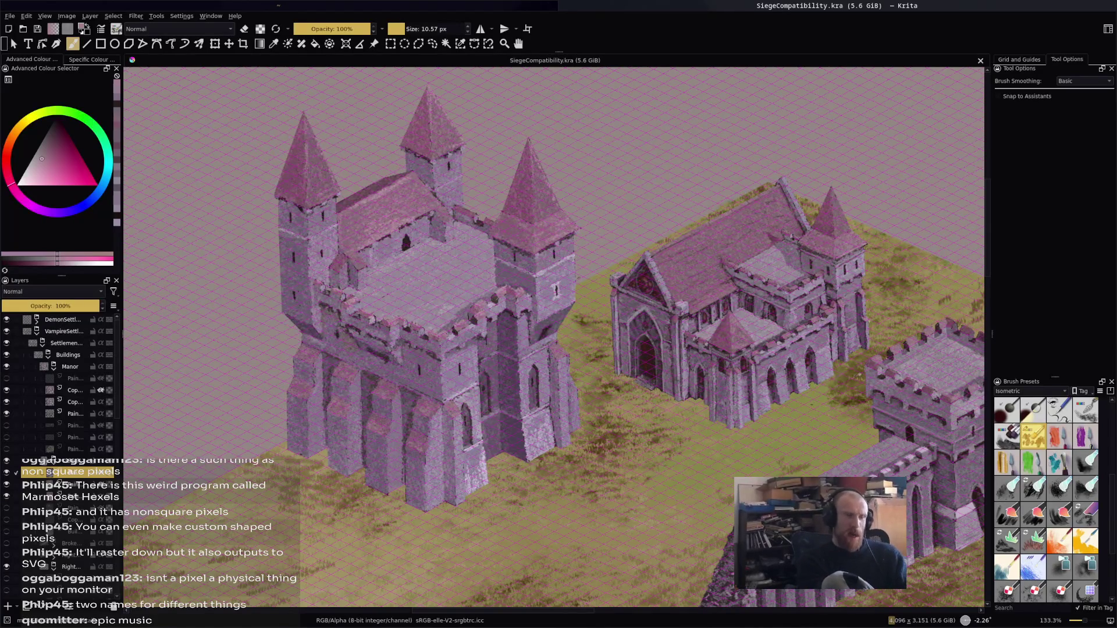
Turn off the magenta isometric grid overlay in the Grid and Guides docker
scroll(751, 392, down, 1)
scroll(751, 392, up, 4)
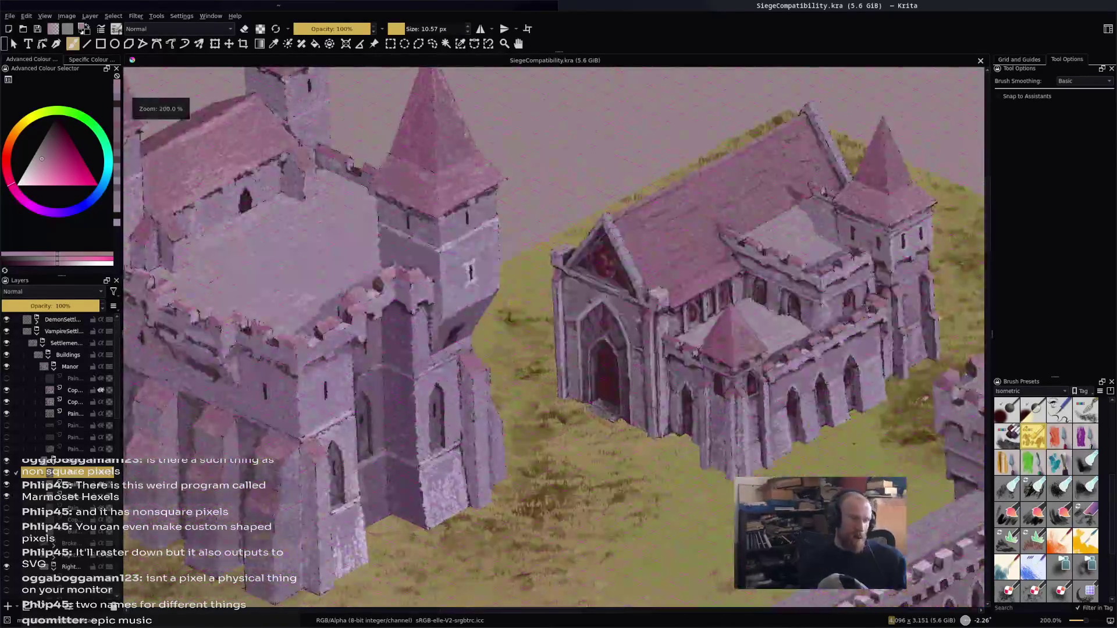
scroll(788, 314, down, 3)
scroll(788, 315, up, 2)
scroll(788, 314, down, 1)
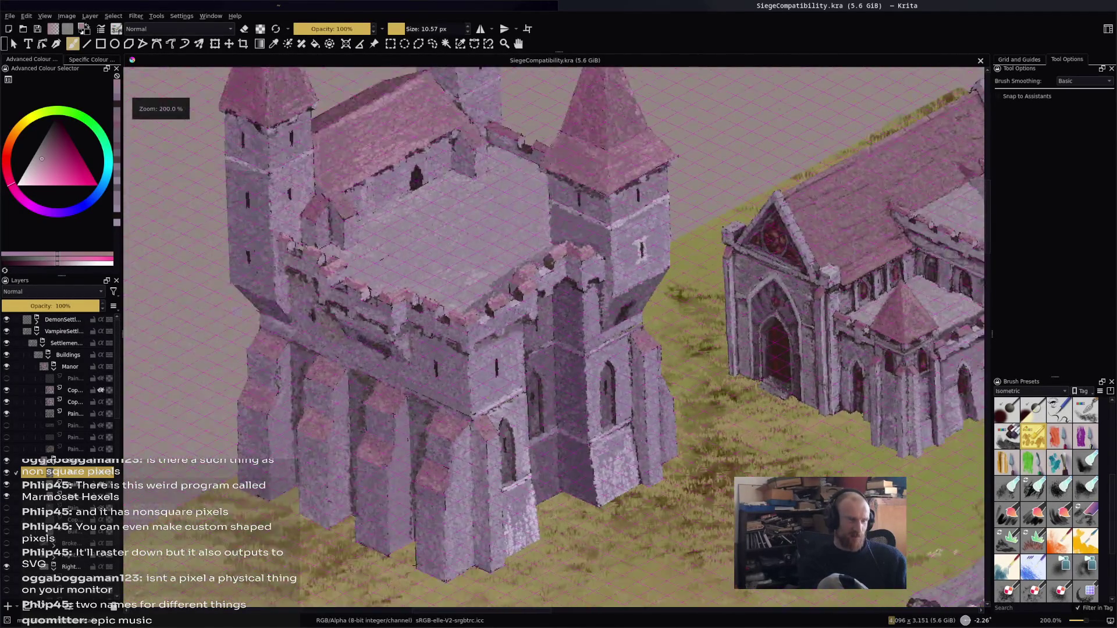
scroll(554, 338, down, 1)
scroll(554, 337, up, 1)
scroll(554, 337, down, 2)
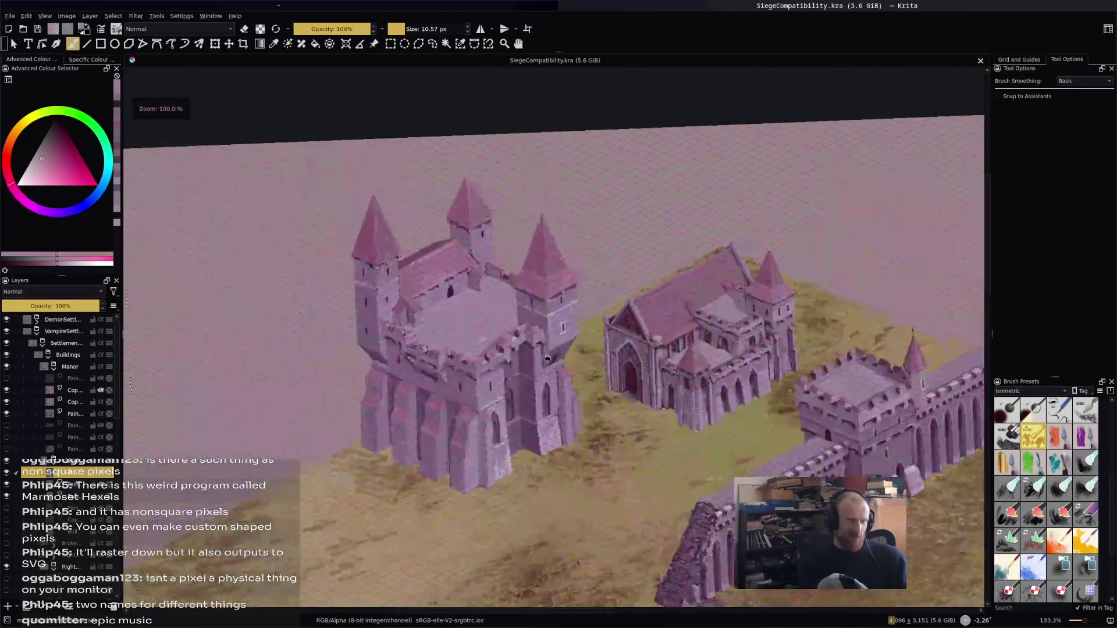
scroll(616, 370, up, 2)
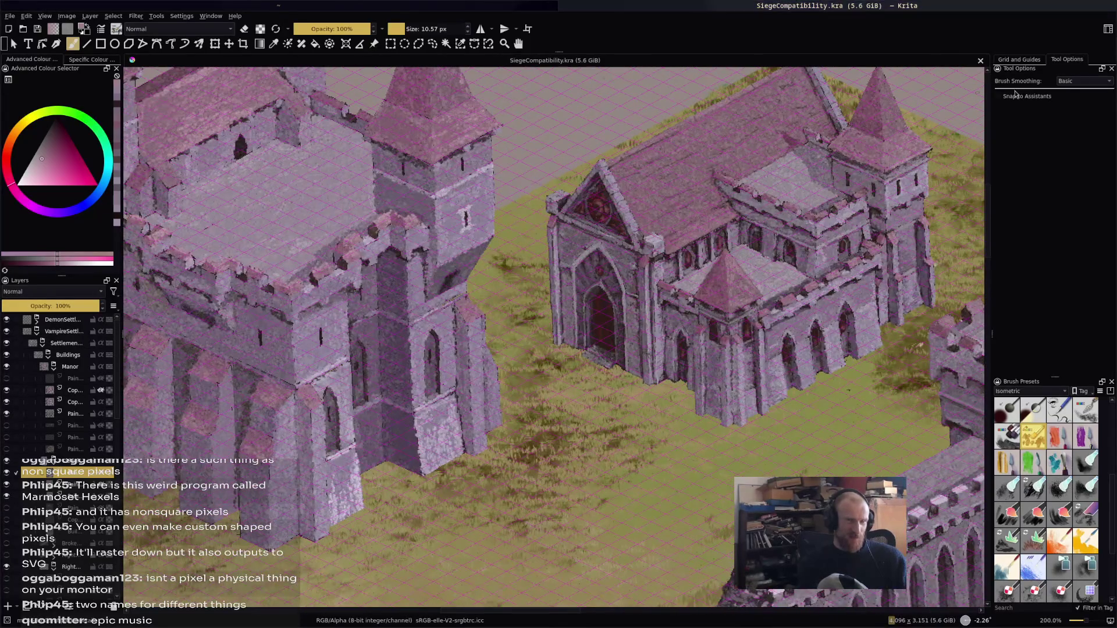
click(1036, 61)
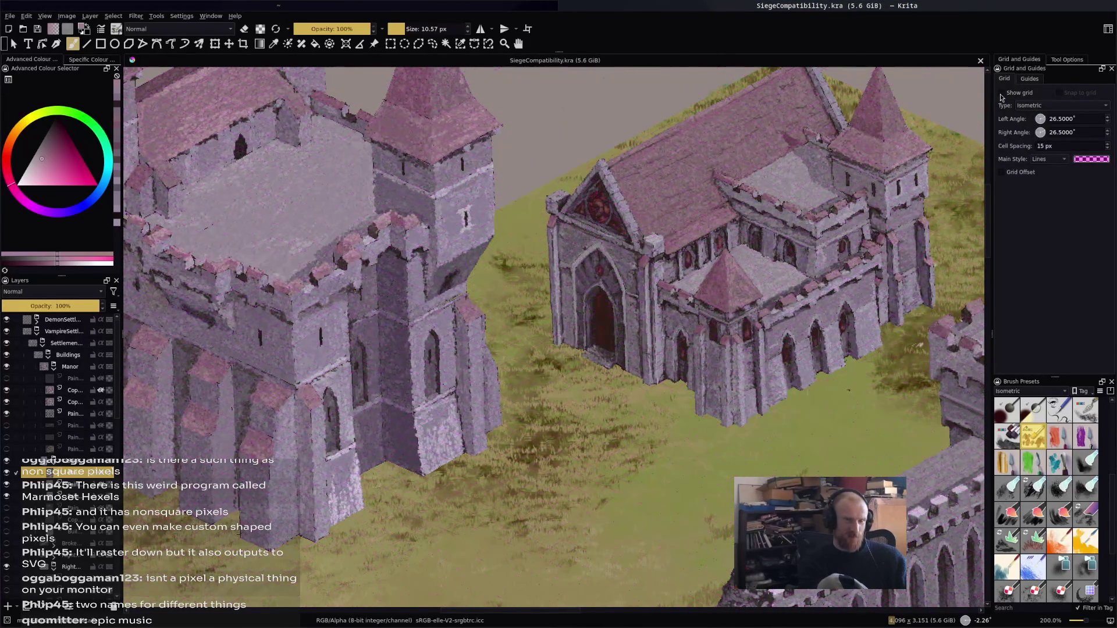
Pan across the manor and select the Citidel layer group
scroll(609, 234, down, 2)
scroll(610, 235, up, 1)
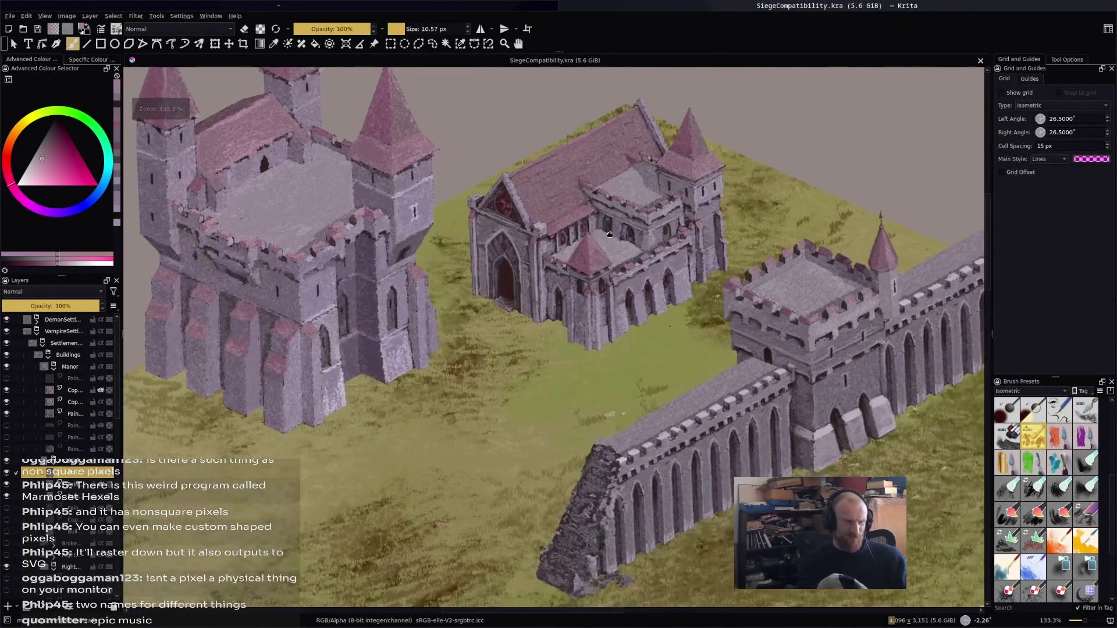
mouse_move(610, 234)
mouse_down()
mouse_move(649, 273)
mouse_move(653, 305)
mouse_up()
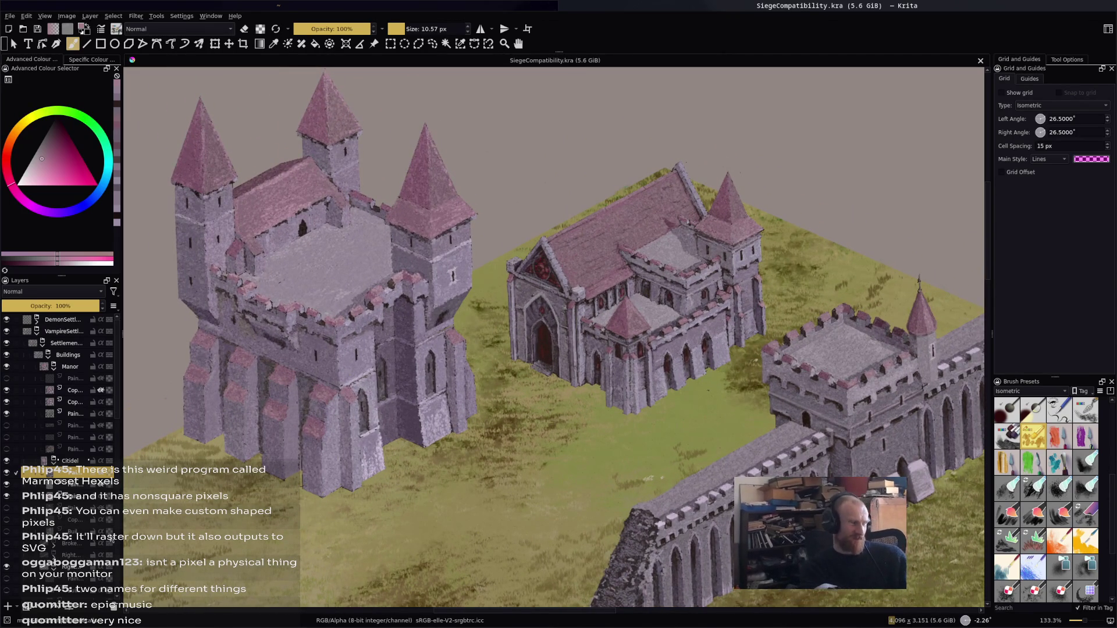
click(70, 460)
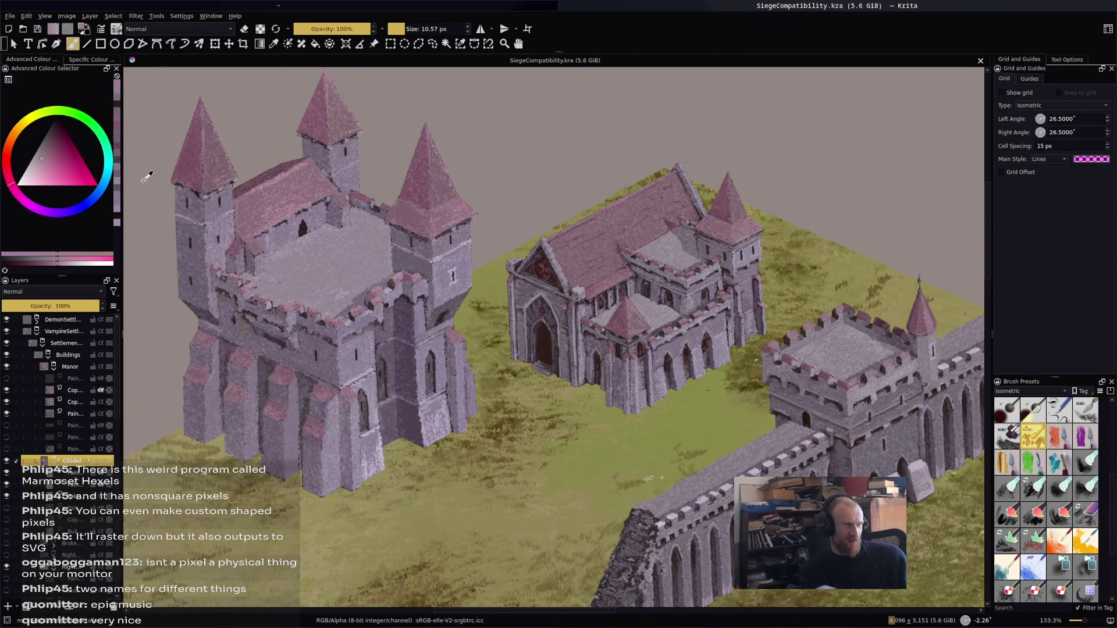
Browse the Filter > Adjust menu and dismiss it without applying anything
click(134, 16)
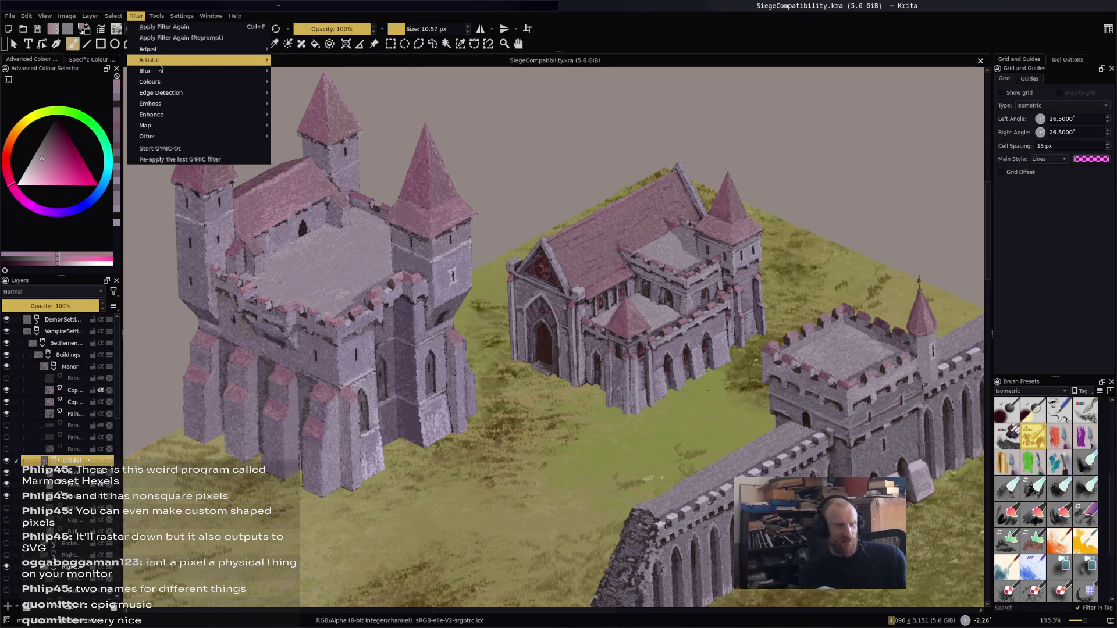
mouse_move(159, 54)
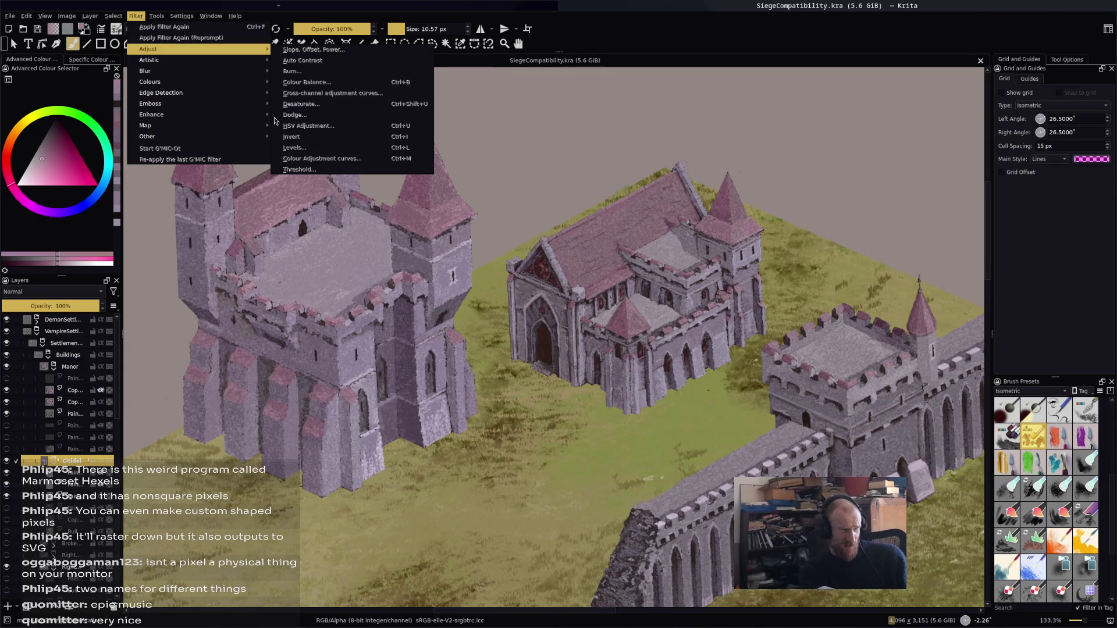
key(Escape)
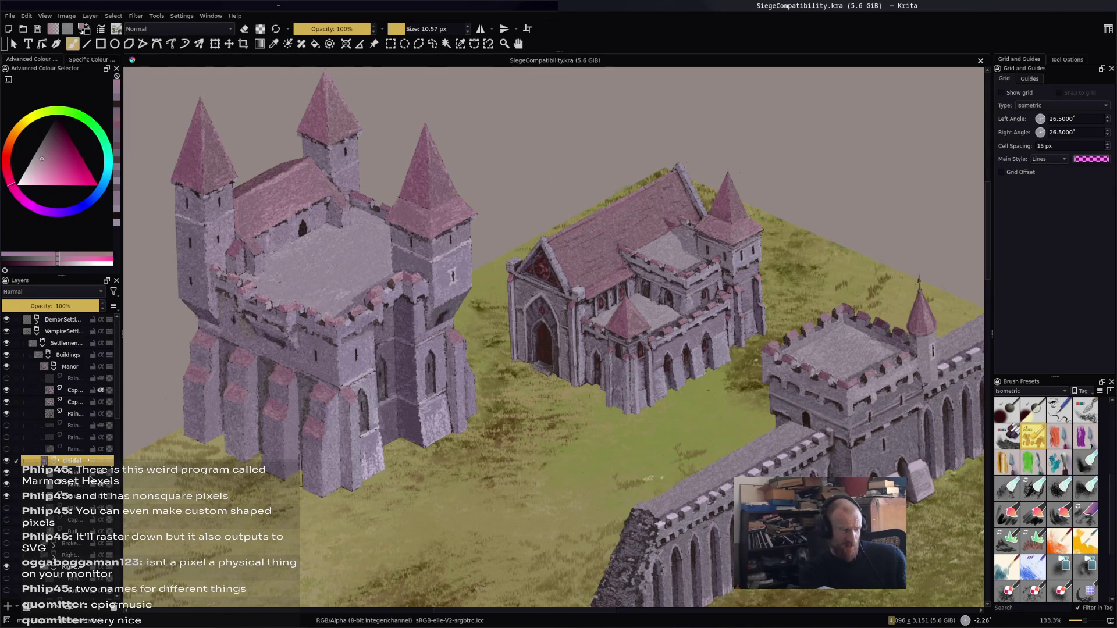
Select the layer below Citidel and compare castle versions via undo/redo, keeping the cleaner one
click(87, 474)
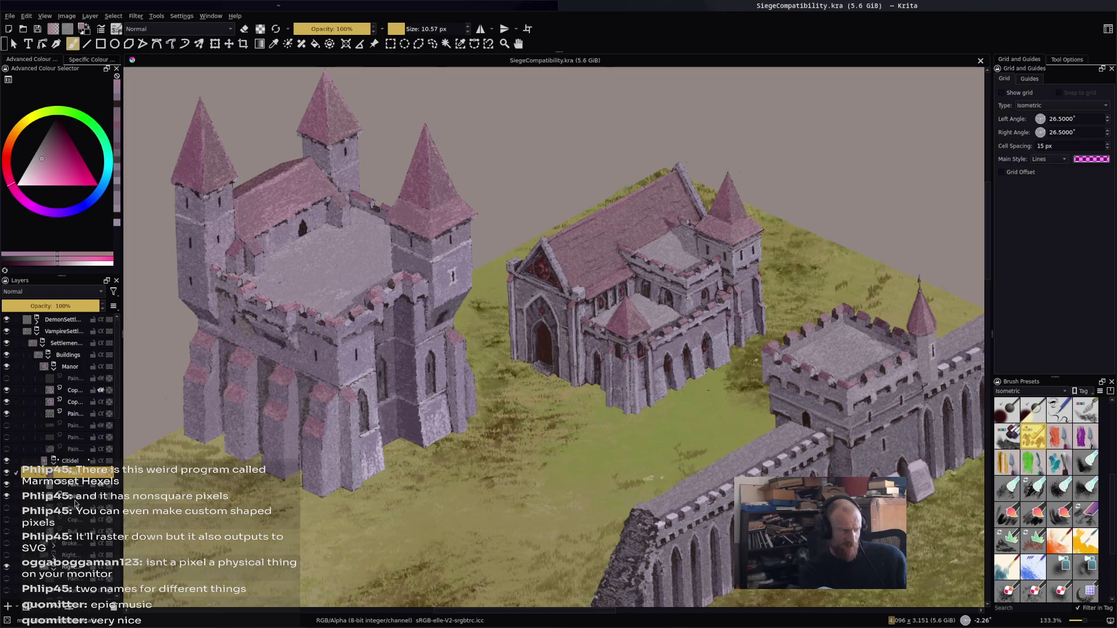
mouse_move(72, 493)
mouse_move(69, 474)
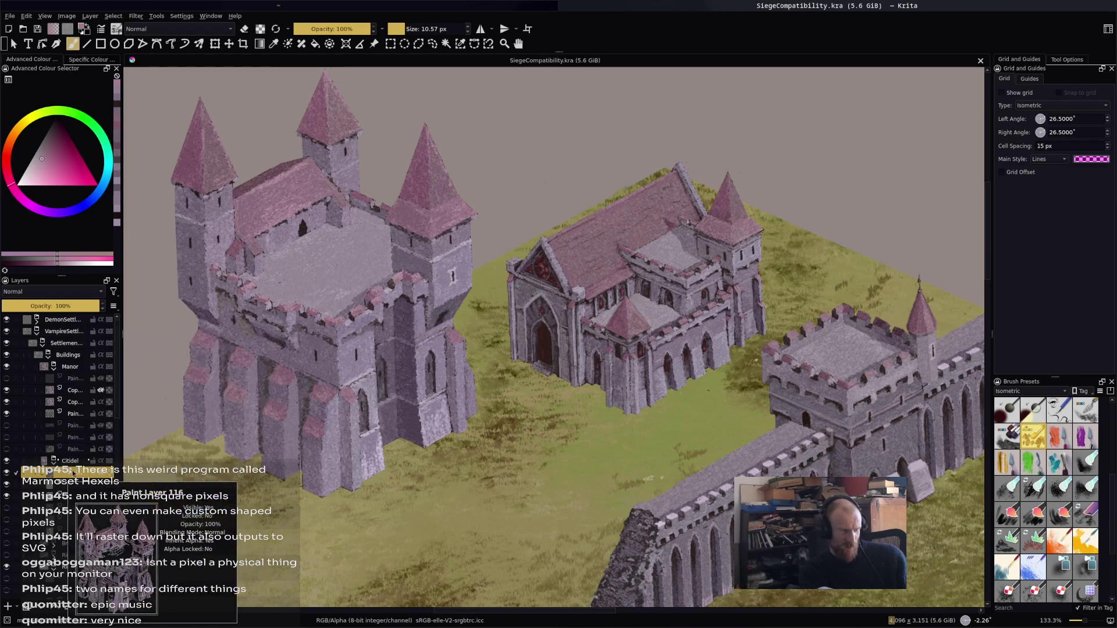
key(ctrl+z)
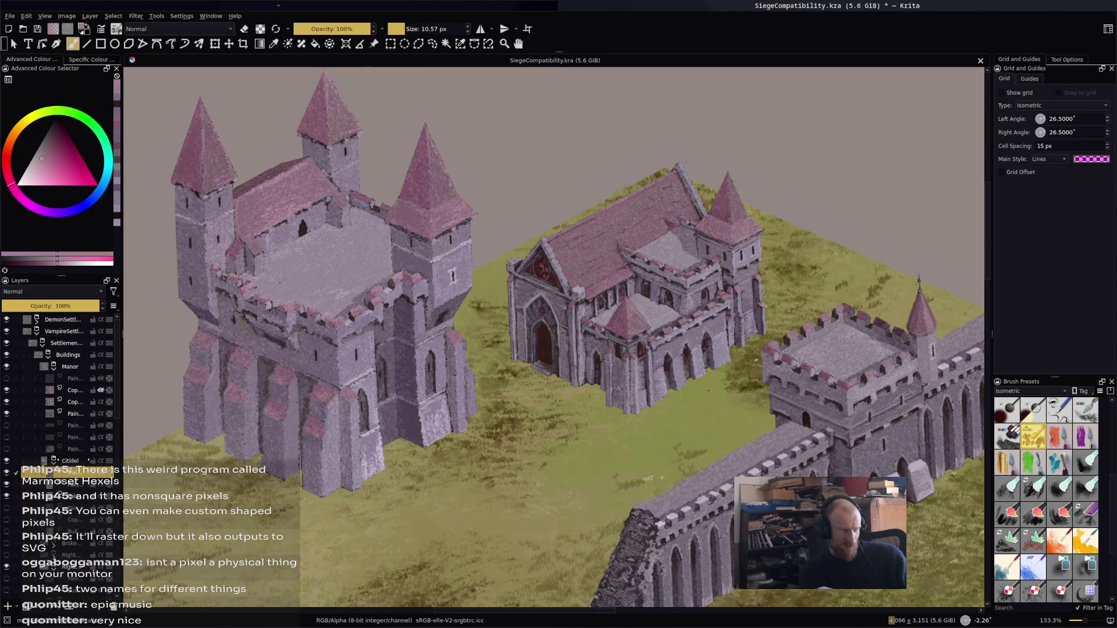
key(ctrl+shift+z)
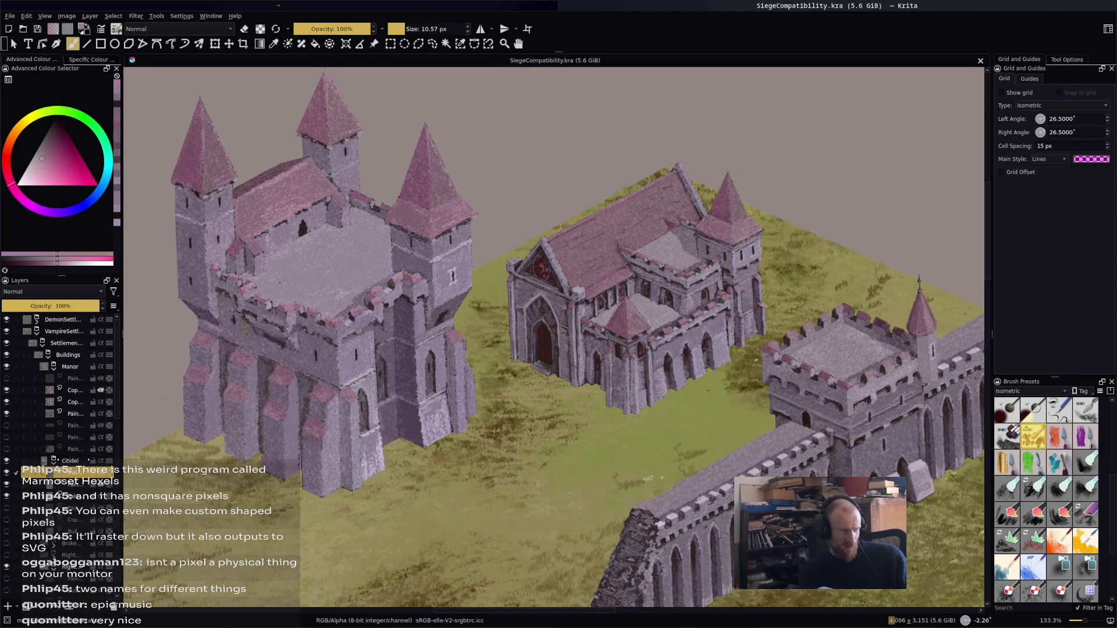
key(ctrl+z)
key(ctrl+shift+z)
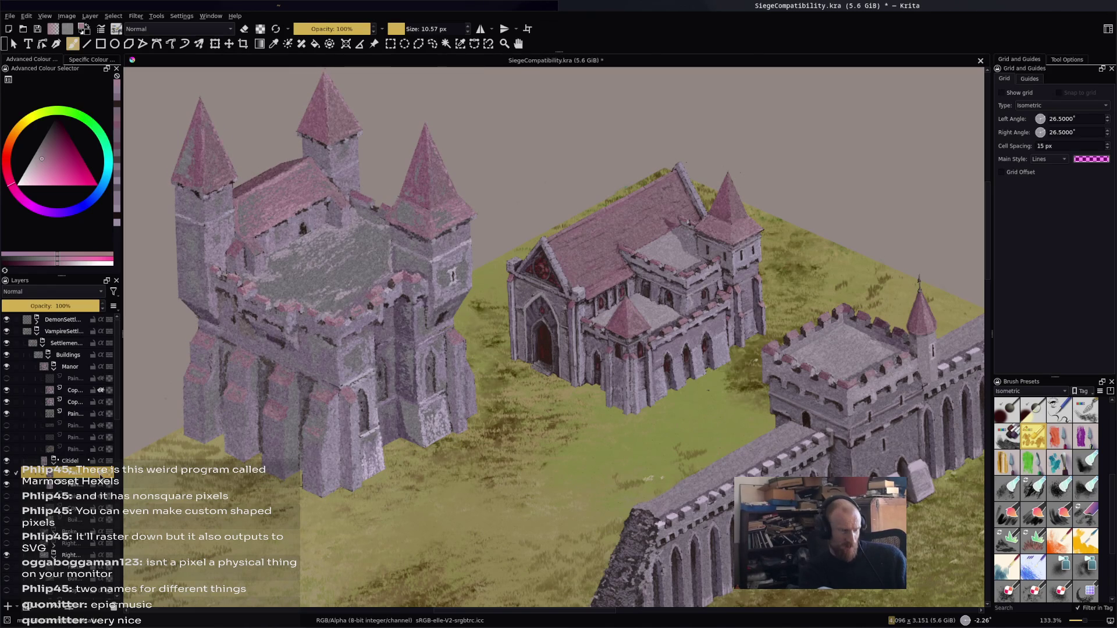
key(ctrl+shift+z)
key(ctrl+z)
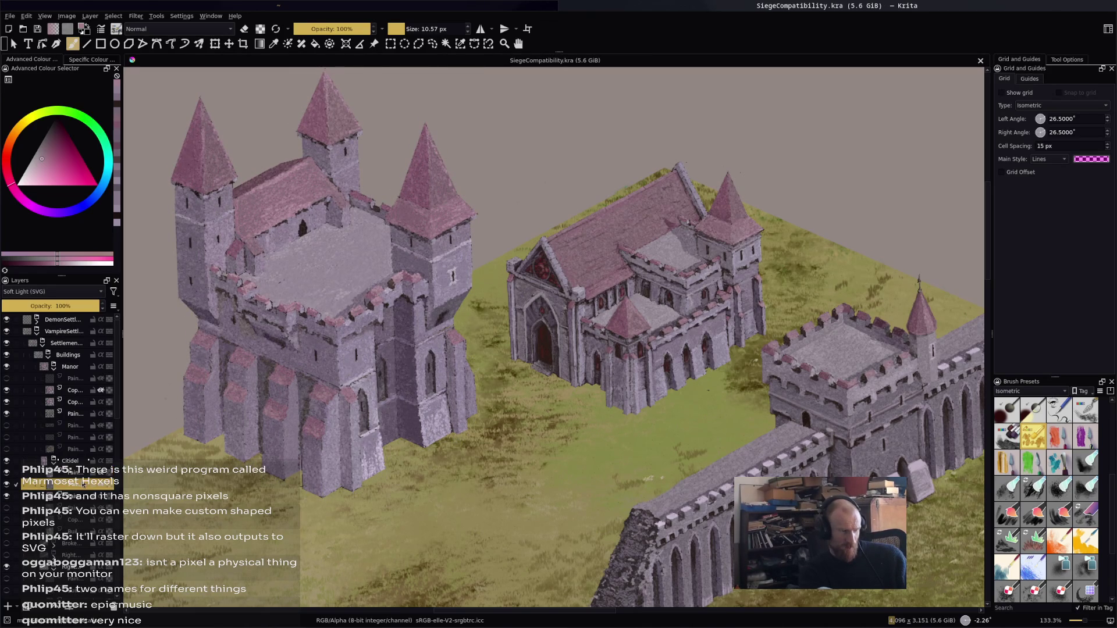
key(ctrl+shift+z)
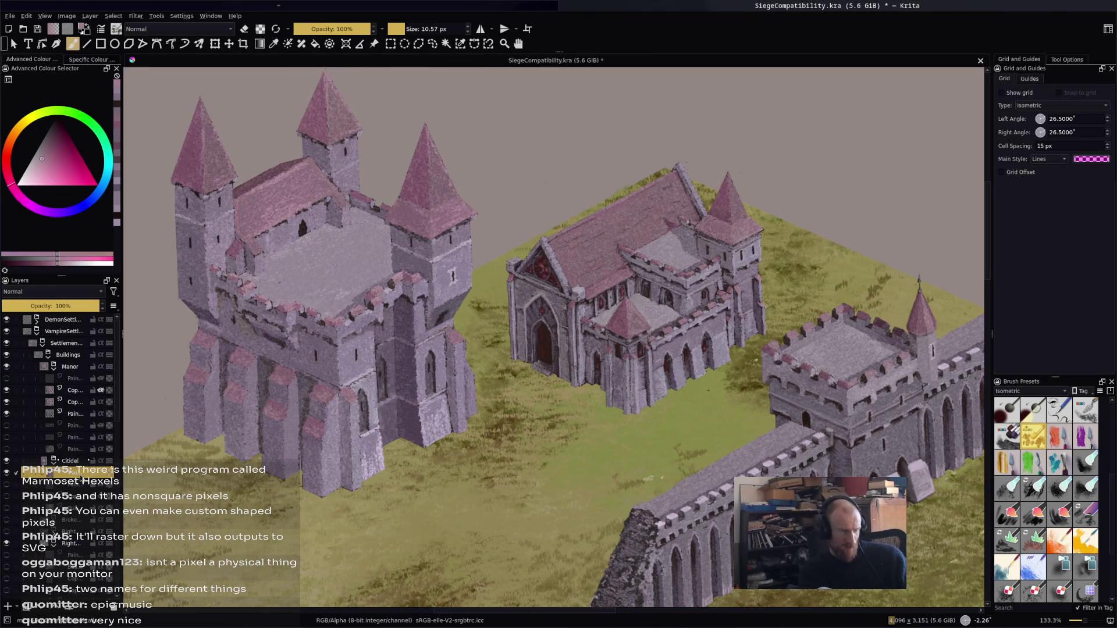
Pan toward the castle keep and save SiegeCompatibility.kra
drag(352, 335, 415, 321)
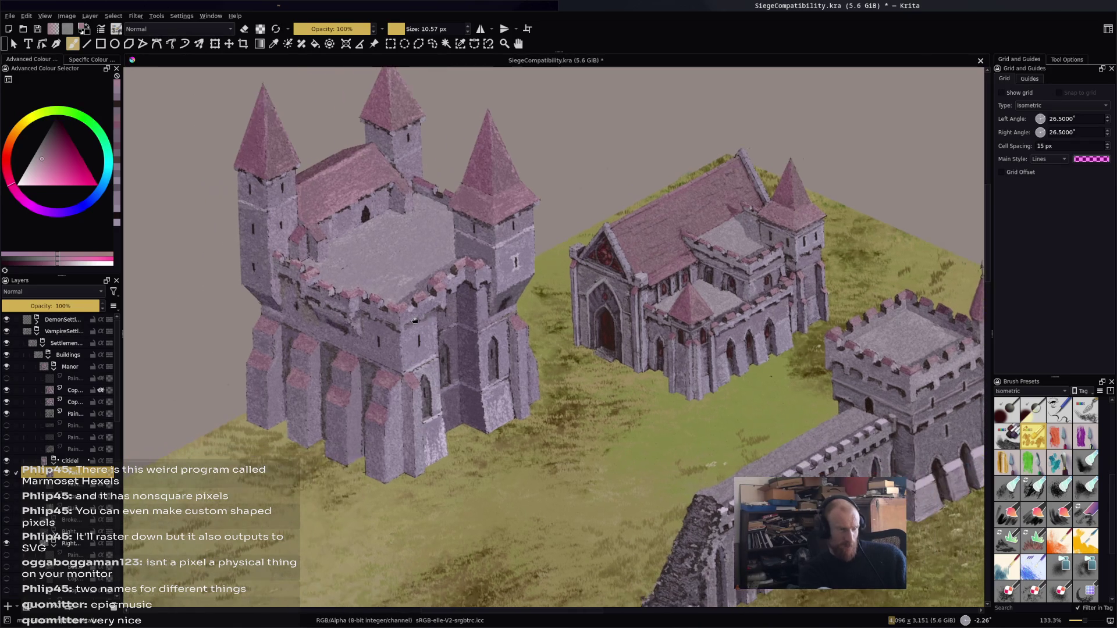
drag(324, 288, 359, 289)
key(ctrl+s)
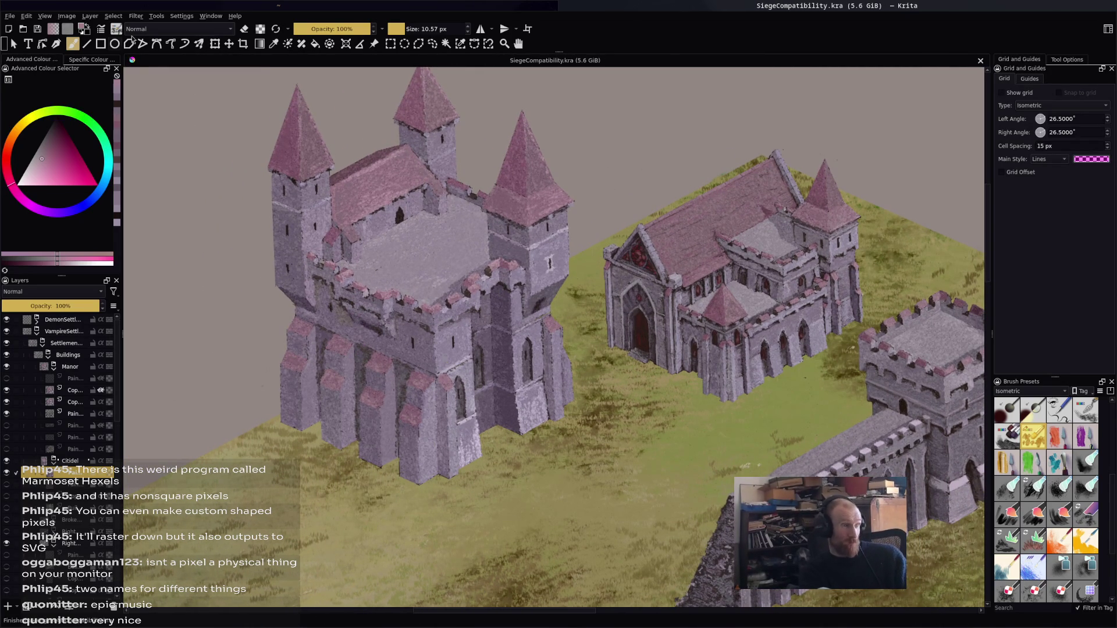
click(136, 15)
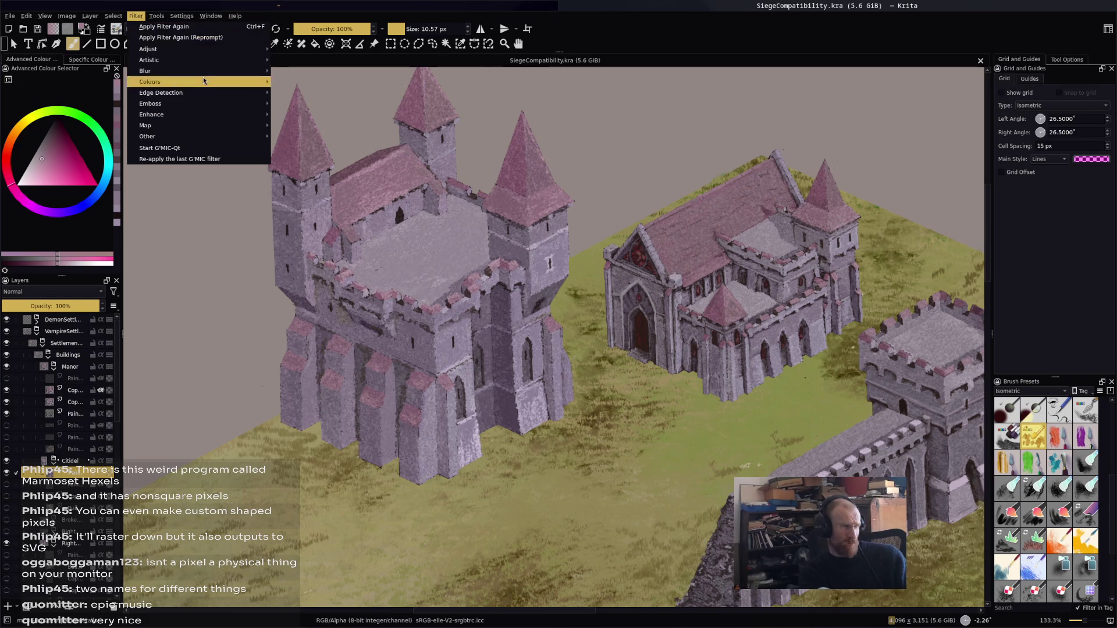
Open the HSV/HSL Adjustment filter, move it off the castle, and trial saturation values
mouse_move(211, 49)
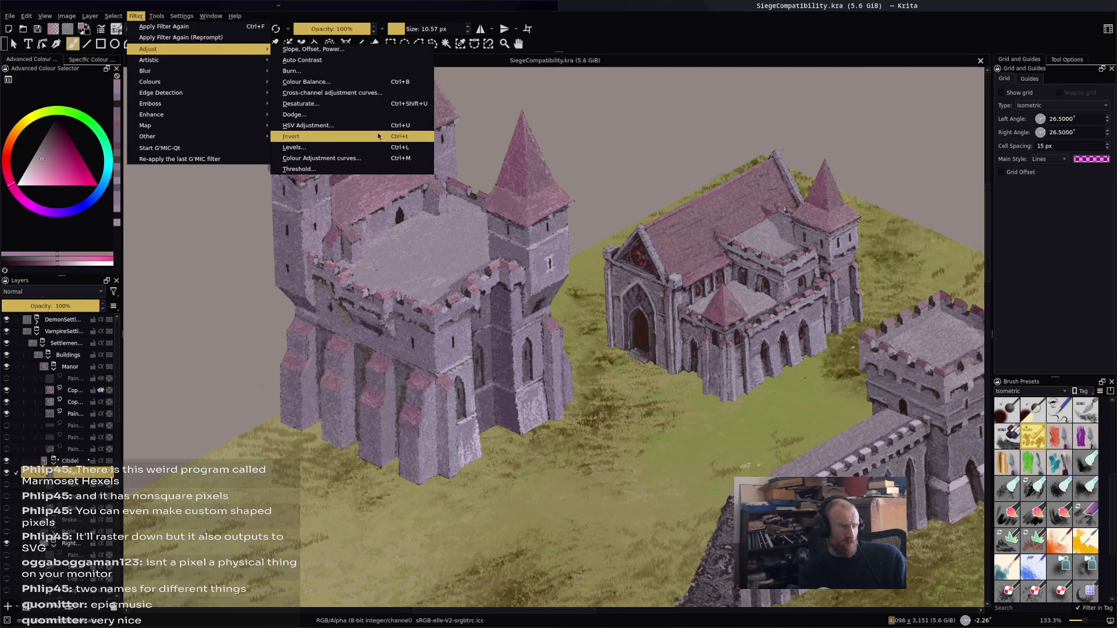
click(308, 125)
mouse_move(905, 210)
mouse_down()
mouse_move(365, 339)
mouse_move(324, 377)
mouse_move(196, 379)
mouse_up()
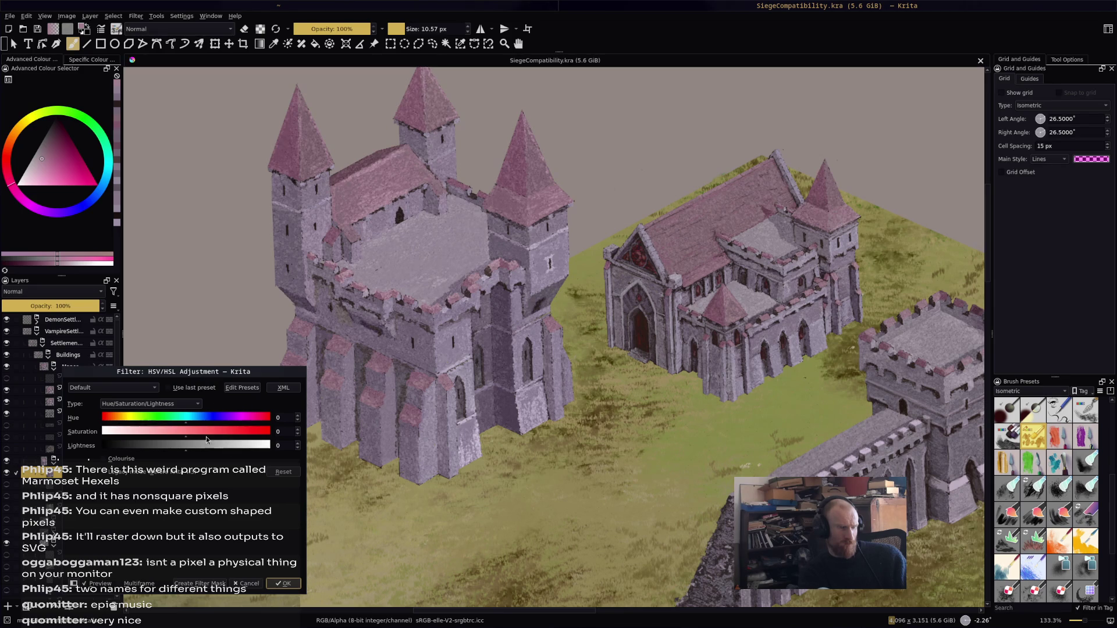
drag(185, 434, 194, 434)
mouse_move(198, 425)
mouse_down()
mouse_move(176, 417)
mouse_move(192, 417)
mouse_move(182, 434)
mouse_up()
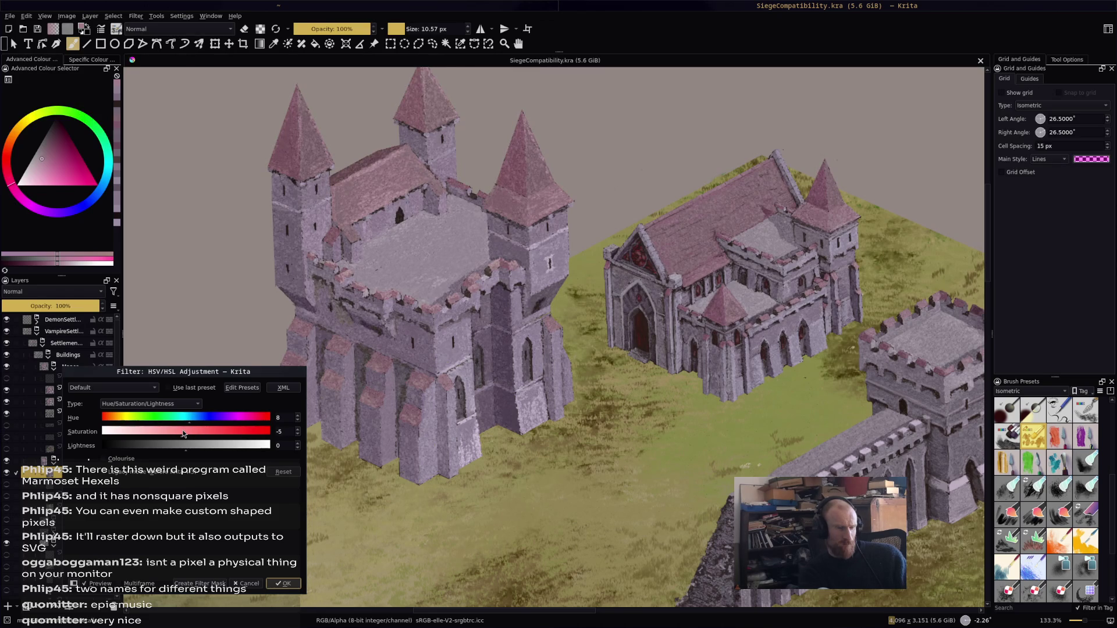
mouse_move(185, 432)
mouse_down()
mouse_move(201, 416)
mouse_move(175, 414)
mouse_move(200, 411)
mouse_move(188, 415)
mouse_up()
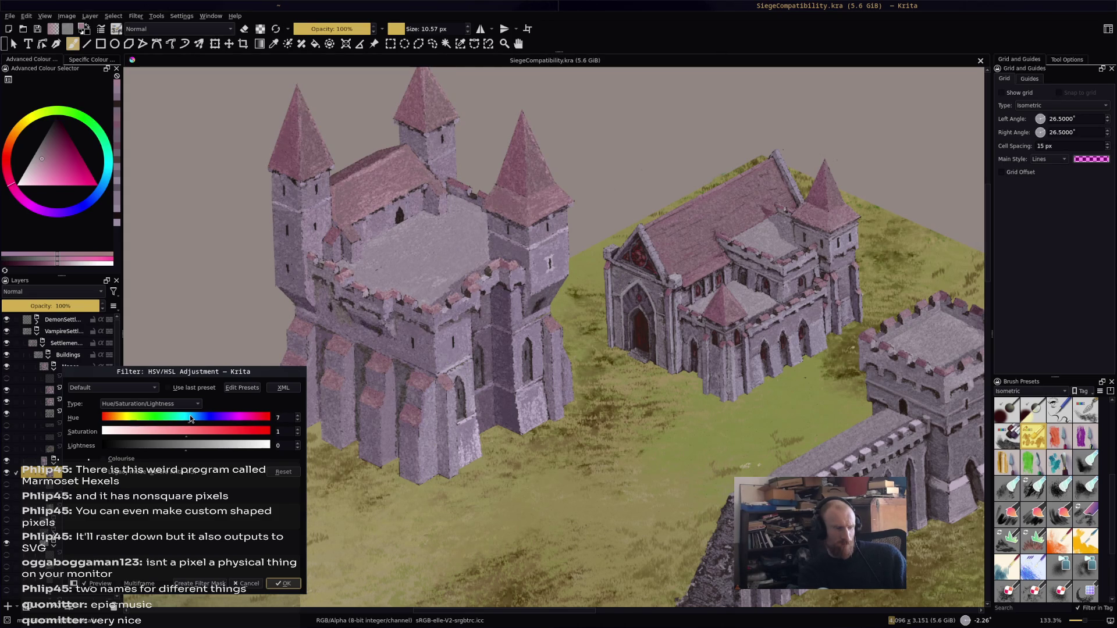
mouse_move(190, 434)
mouse_down()
mouse_move(179, 435)
mouse_move(191, 432)
mouse_up()
Settle the preview at Hue 7, Saturation -7 and Lightness 2
click(192, 418)
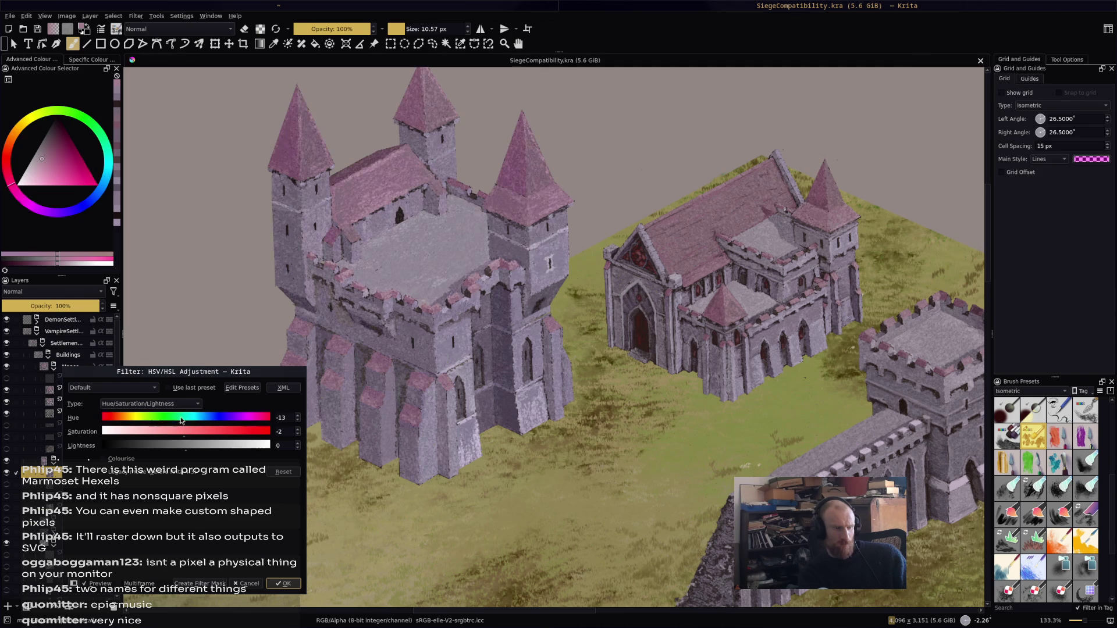
click(194, 416)
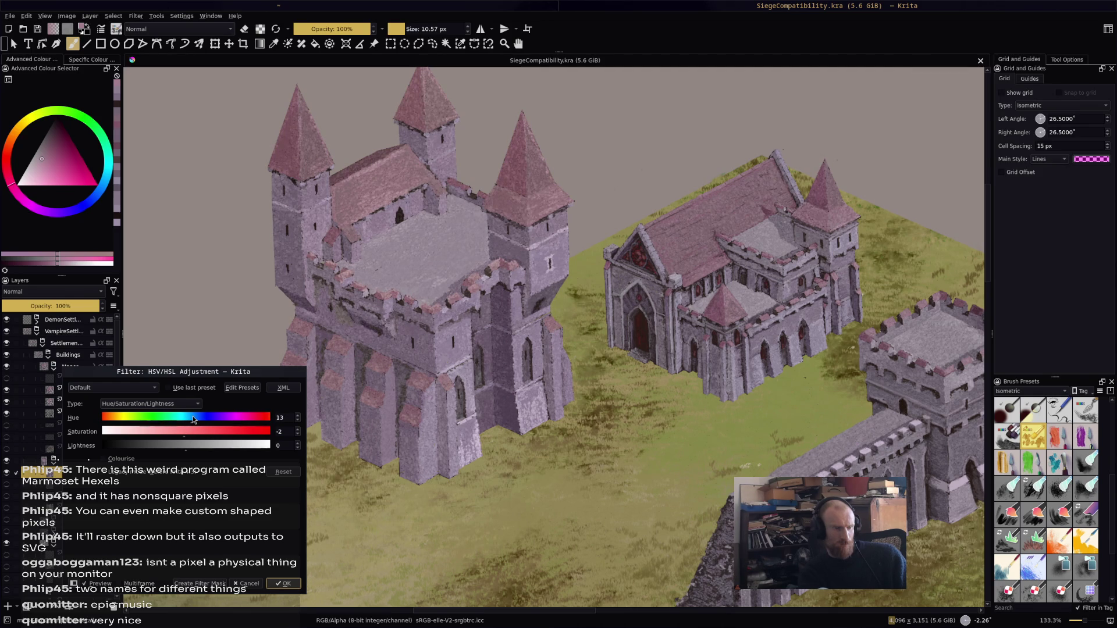
drag(193, 416, 182, 434)
mouse_move(191, 417)
mouse_down()
mouse_move(134, 424)
mouse_move(201, 417)
mouse_move(178, 418)
mouse_move(190, 417)
mouse_up()
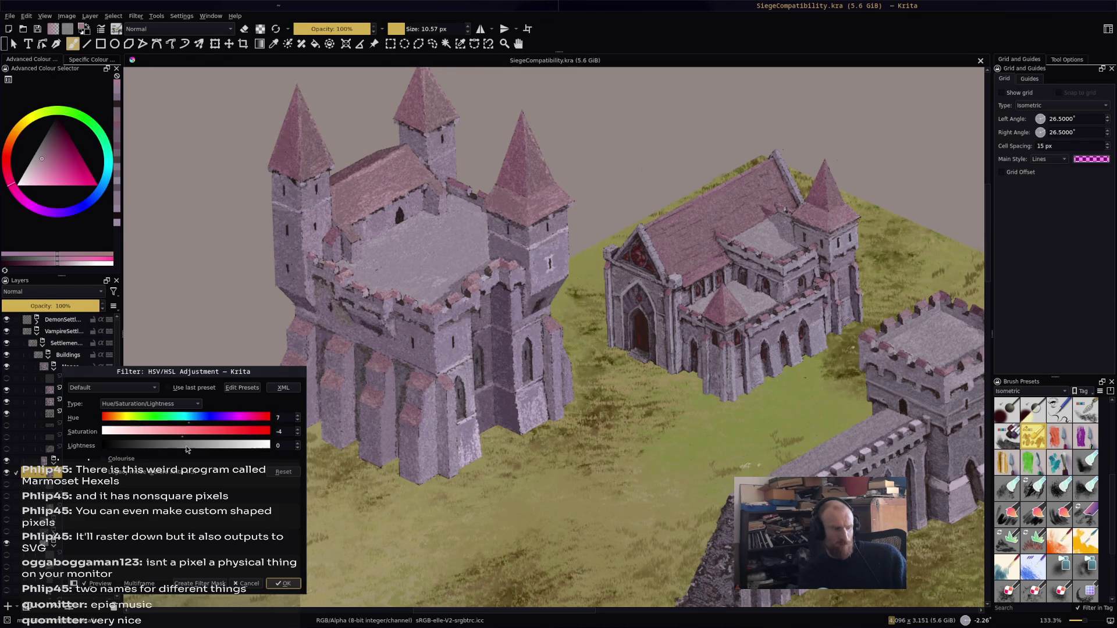
mouse_move(190, 450)
mouse_down()
mouse_move(203, 449)
mouse_move(159, 447)
mouse_move(189, 442)
mouse_up()
drag(190, 444, 182, 436)
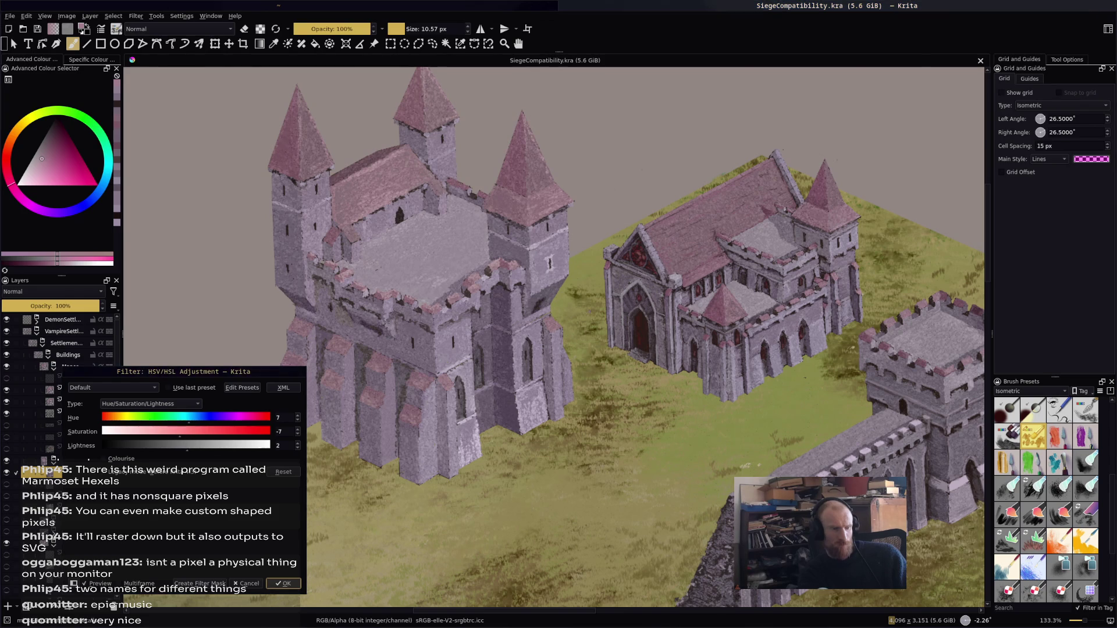
Apply the HSV adjustment with Hue 7, Saturation 3 and Lightness 2 to the castle layer
key(minus)
key(minus)
key(plus)
key(plus)
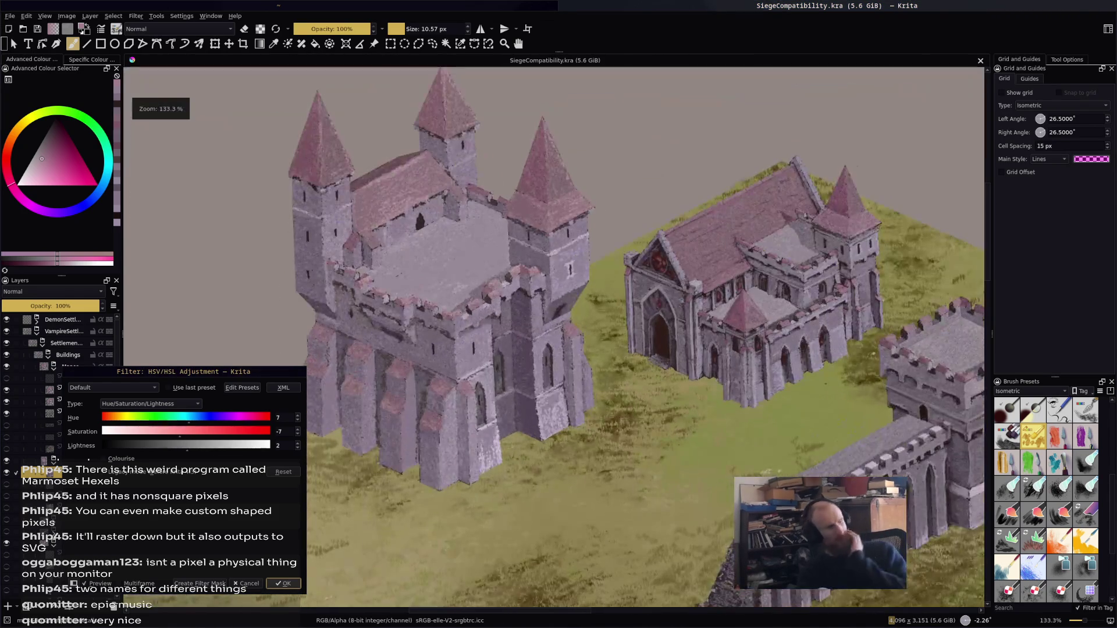
key(minus)
key(minus)
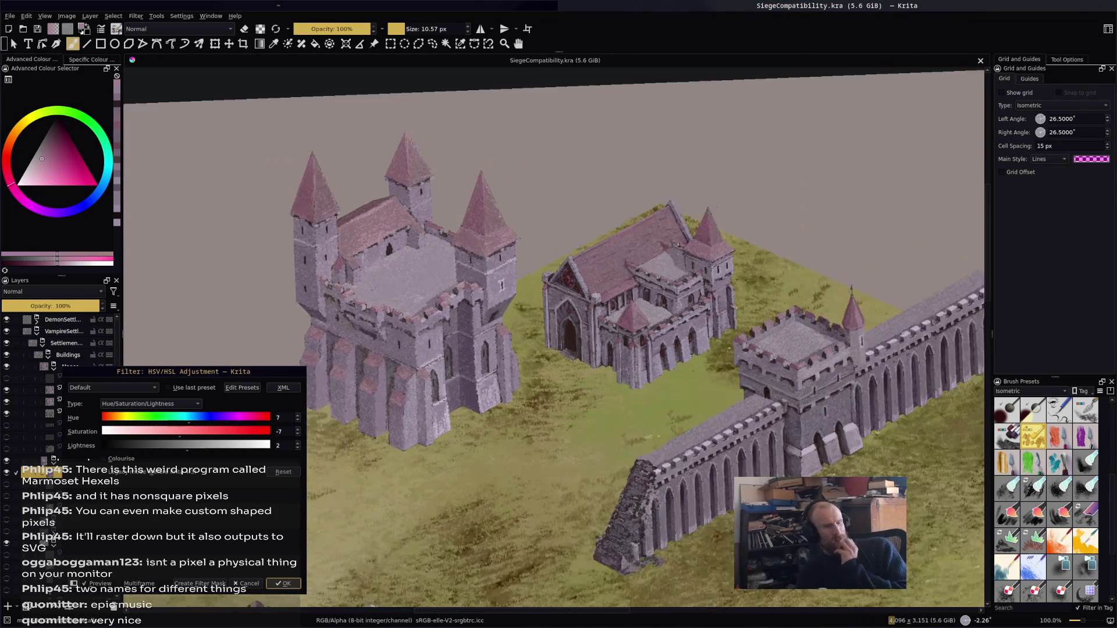
key(plus)
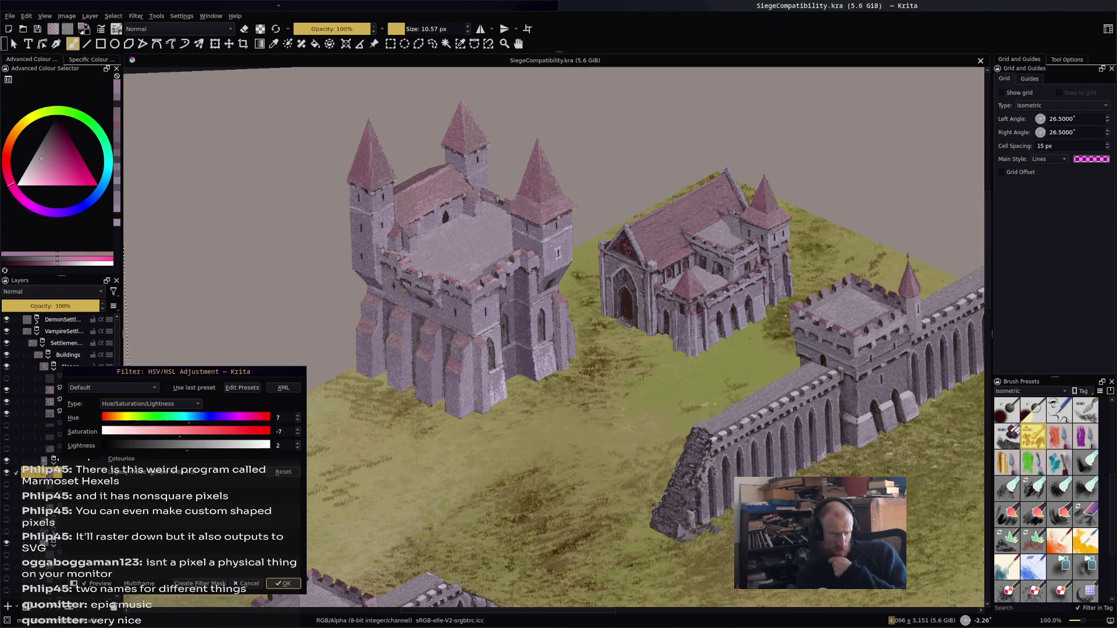
key(plus)
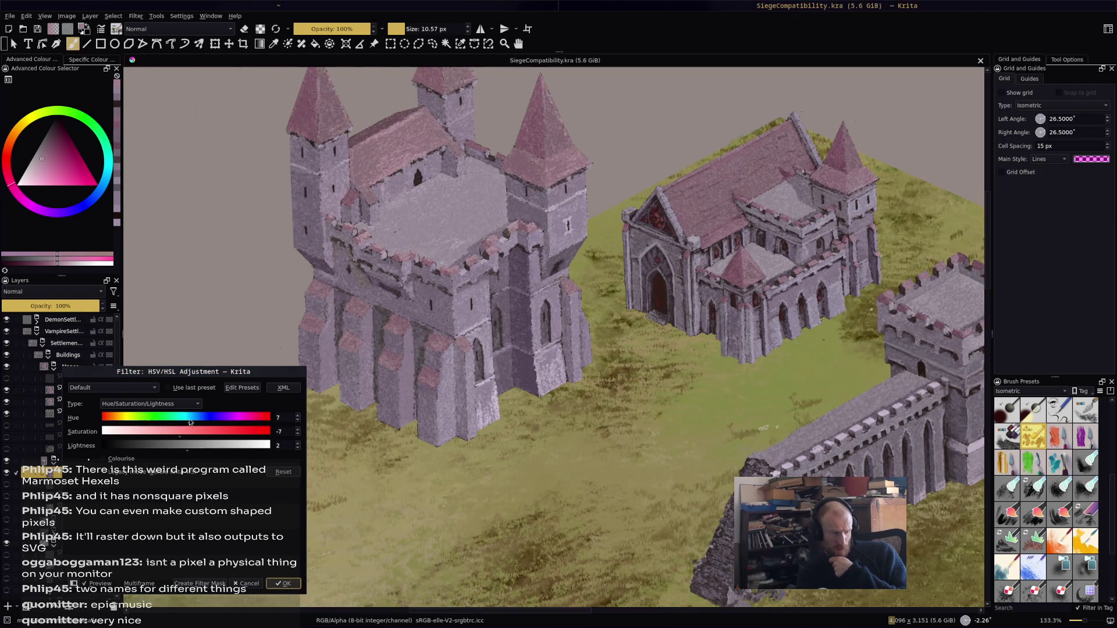
mouse_move(177, 433)
mouse_down()
mouse_move(156, 428)
mouse_move(190, 431)
mouse_up()
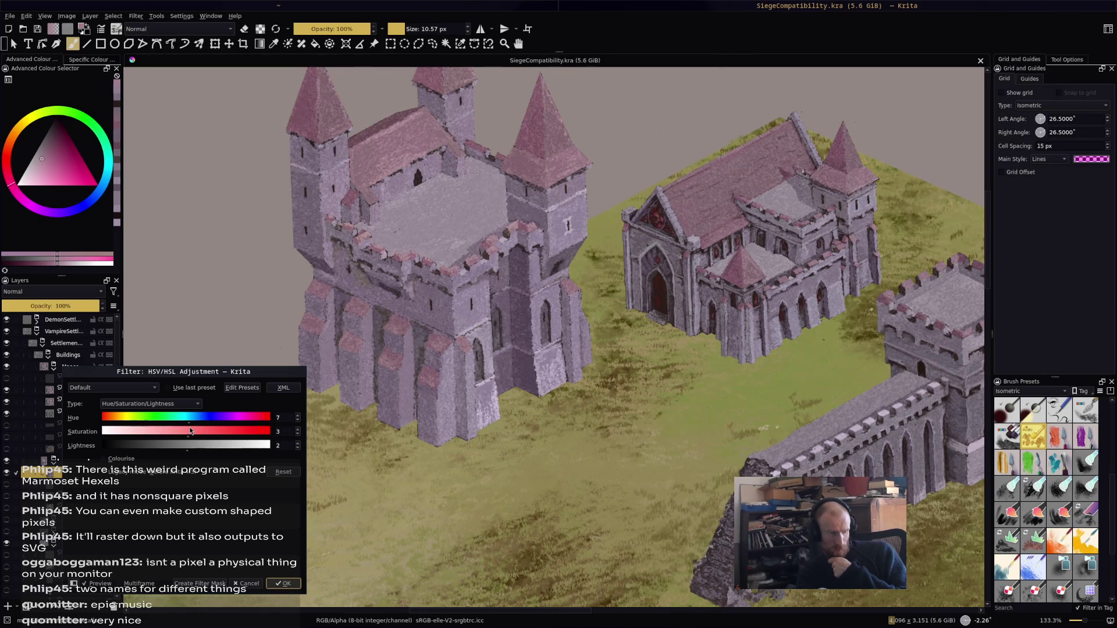
click(187, 418)
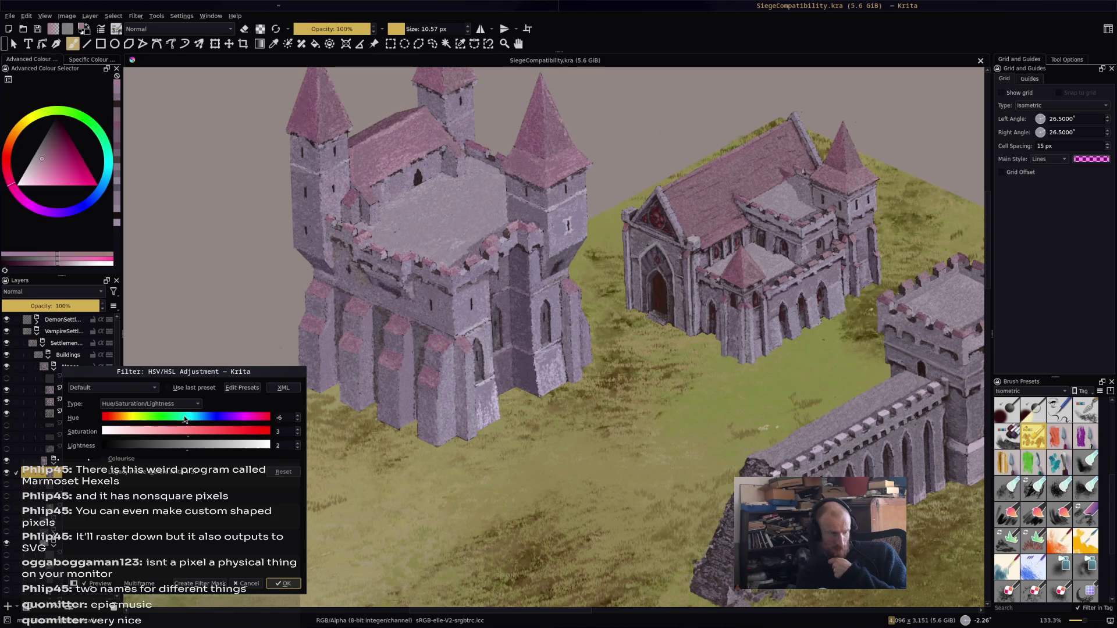
drag(195, 419, 192, 419)
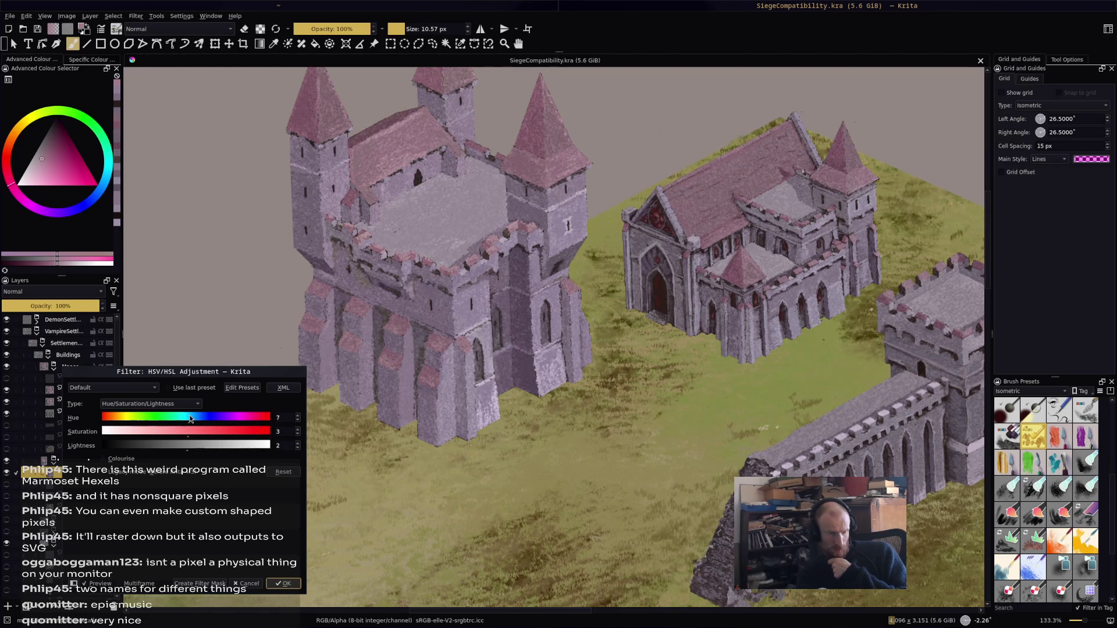
click(283, 584)
Inspect the keep and chapel up close, then save SiegeCompatibility.kra
scroll(554, 337, down, 3)
scroll(554, 338, up, 3)
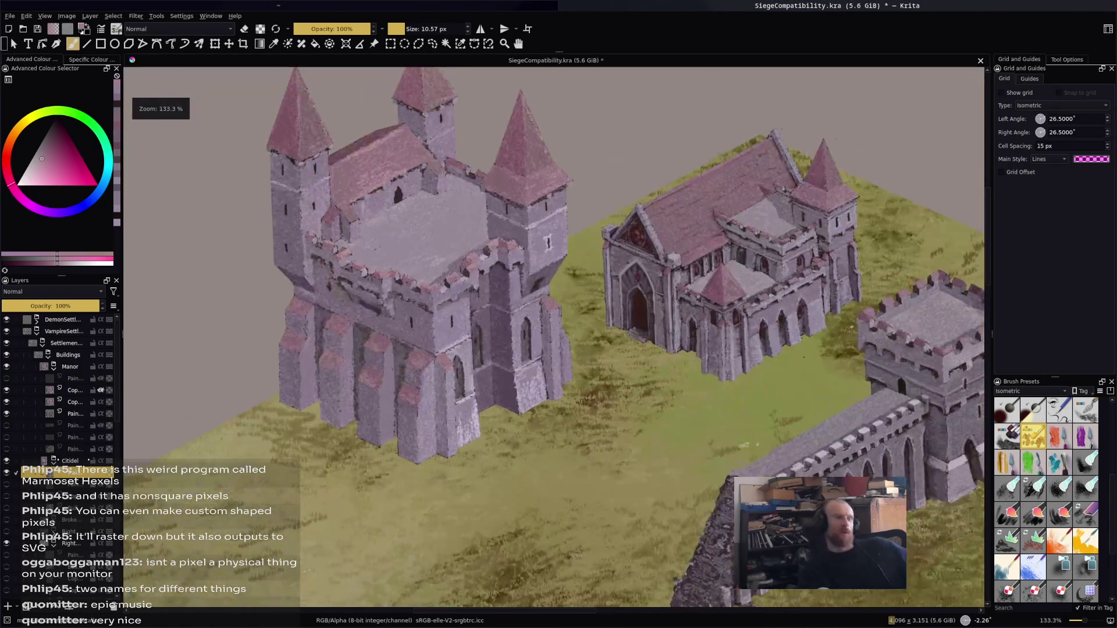
scroll(481, 361, up, 2)
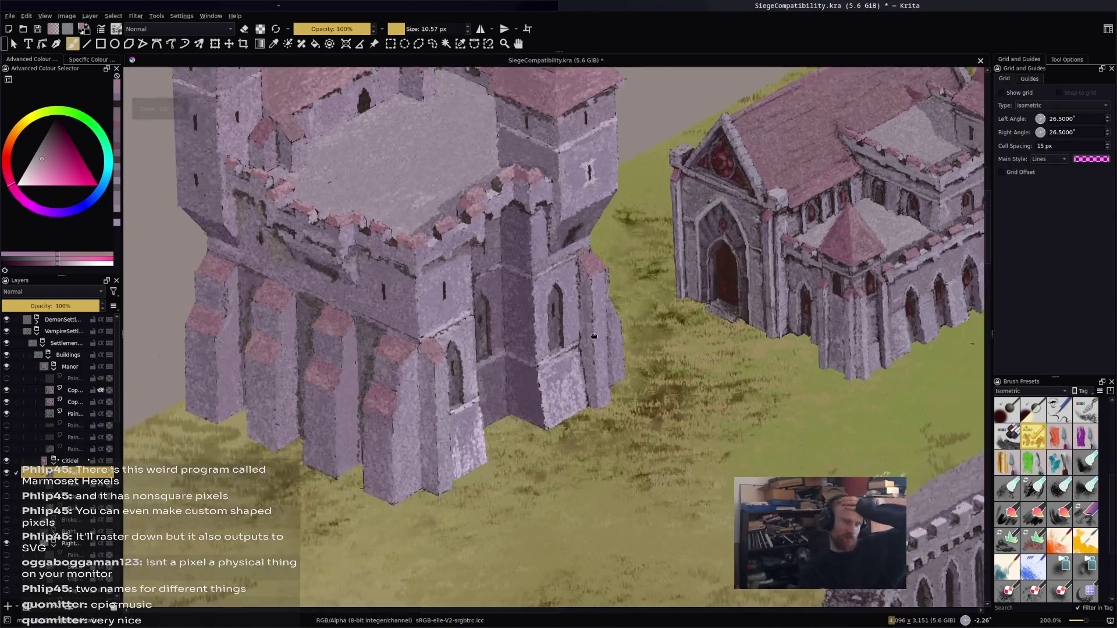
scroll(482, 362, down, 4)
scroll(678, 357, up, 4)
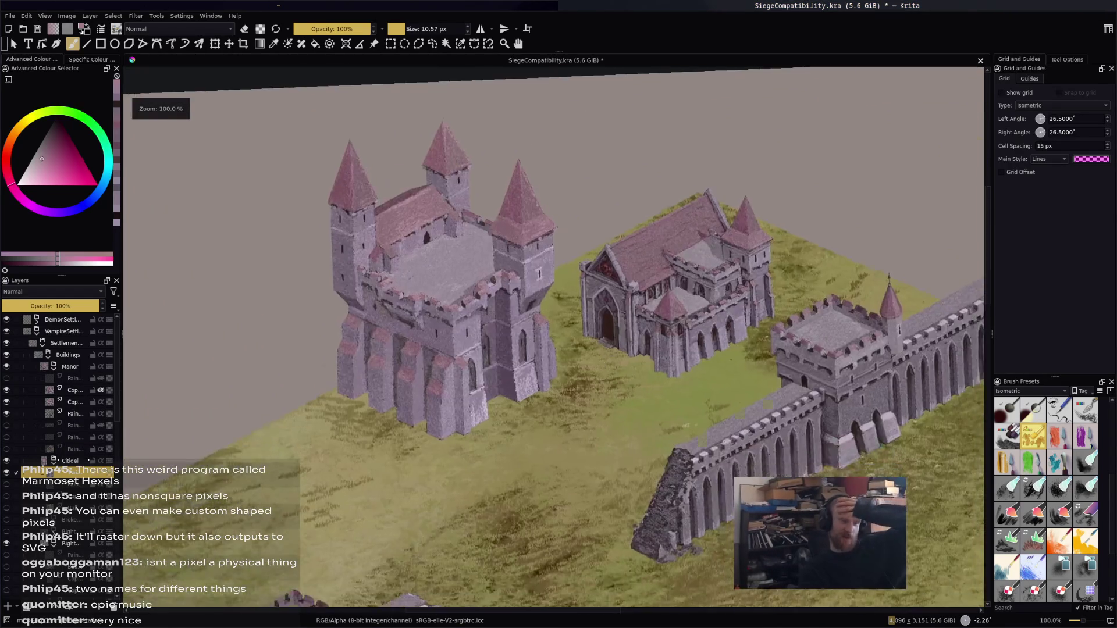
scroll(678, 357, down, 3)
scroll(754, 400, up, 3)
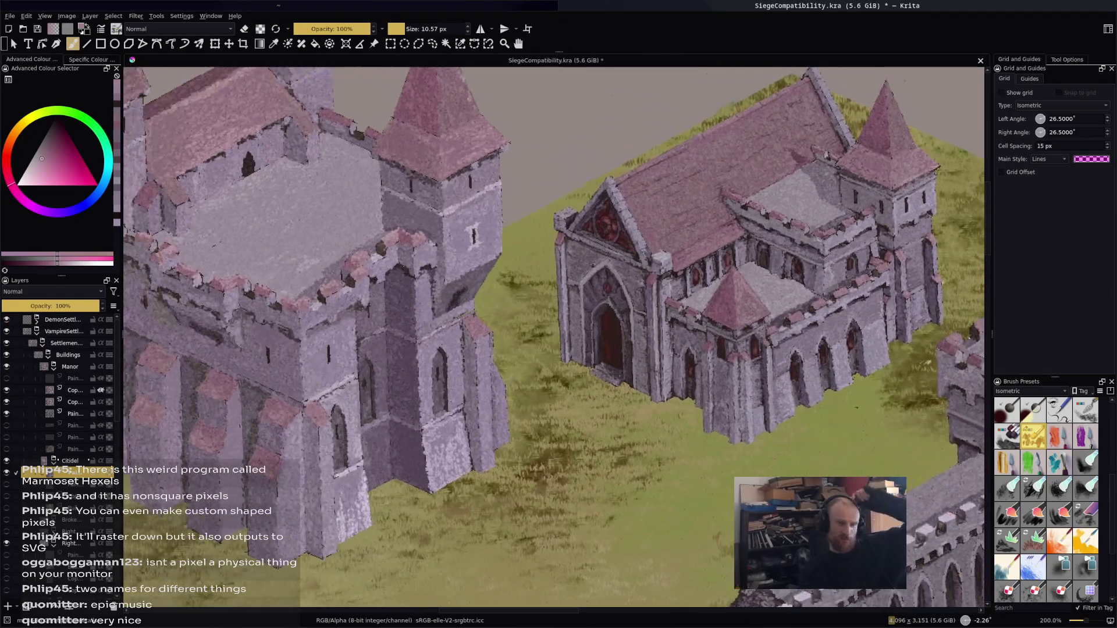
drag(754, 400, 796, 396)
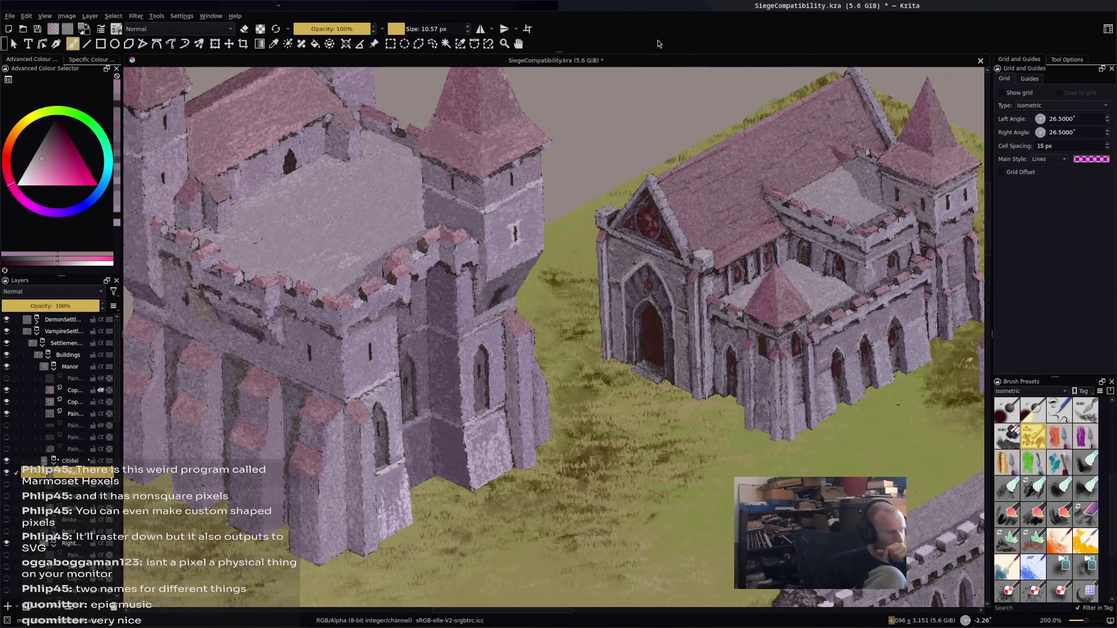
key(ctrl+s)
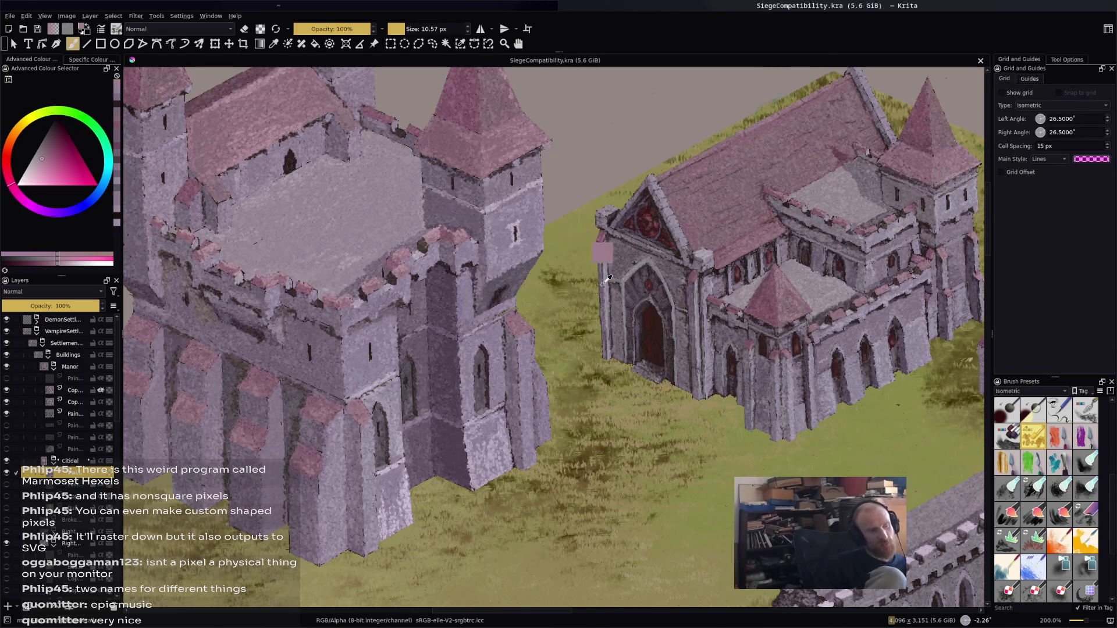
Save the document and open HSV/HSL Adjustment, moving it to the right side
click(605, 282)
key(ctrl+s)
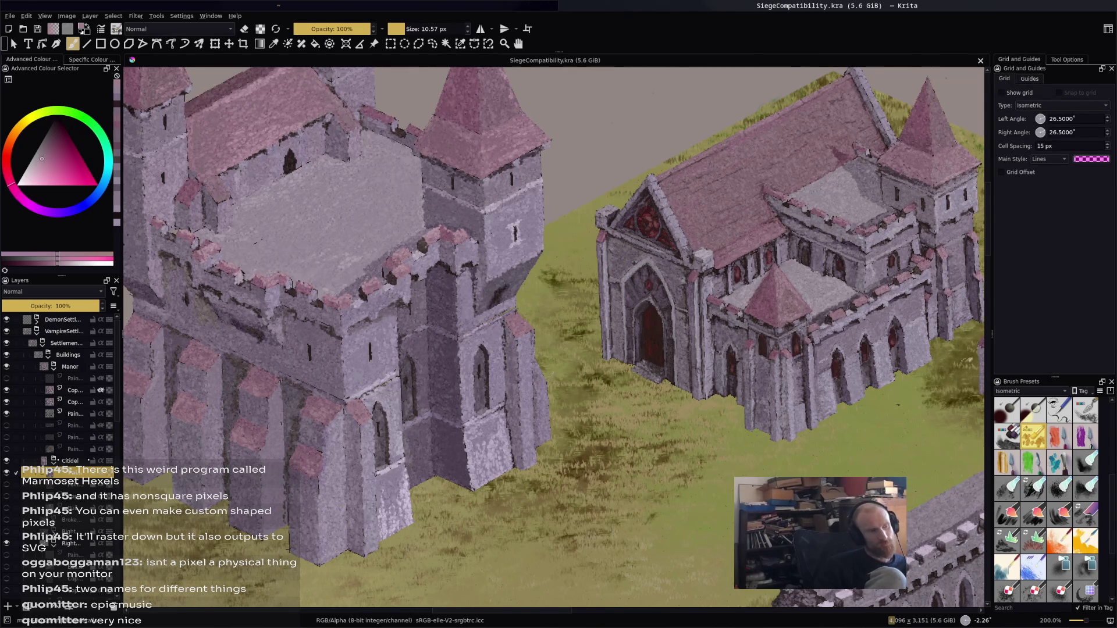
click(135, 16)
mouse_move(187, 61)
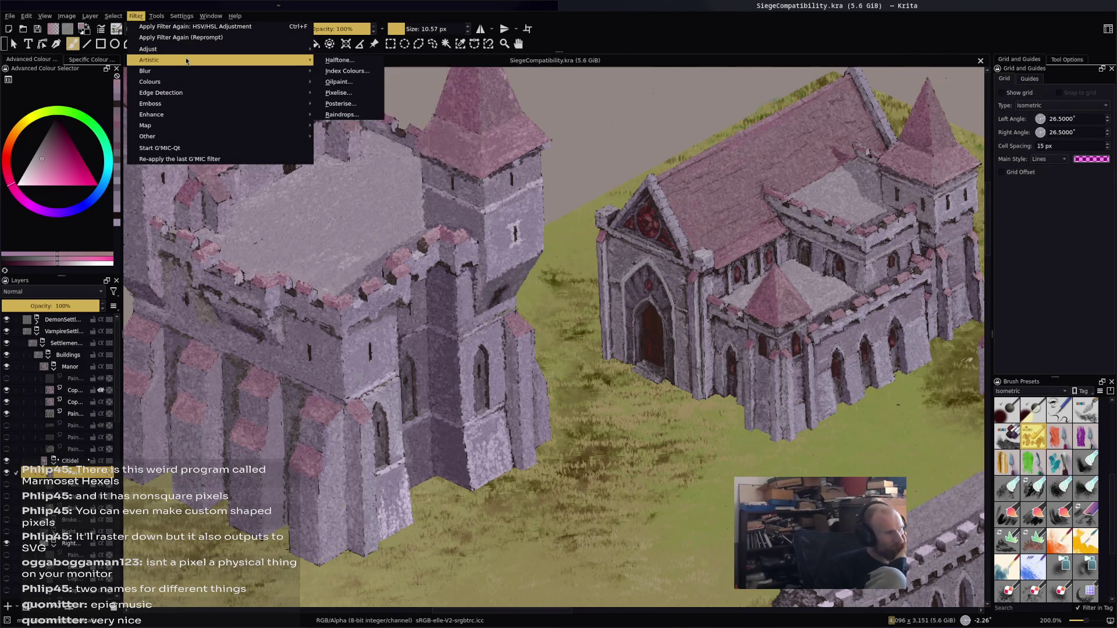
click(349, 128)
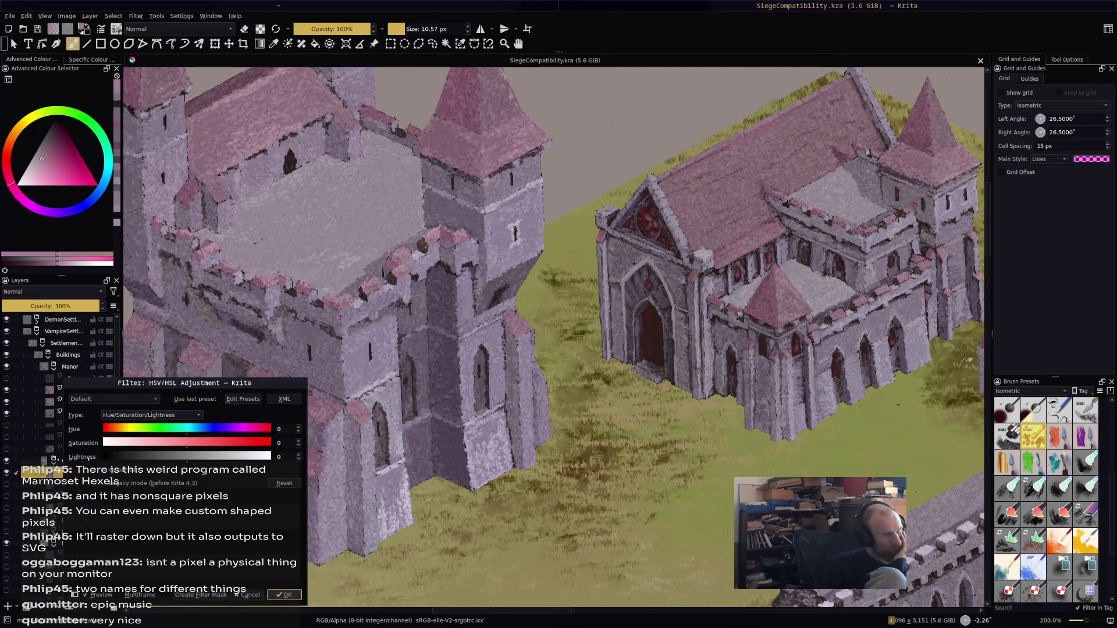
mouse_move(248, 383)
mouse_down()
mouse_move(709, 315)
mouse_move(945, 414)
mouse_up()
Preview negative and positive hue shifts on the buildings, then discard them
drag(881, 465, 885, 461)
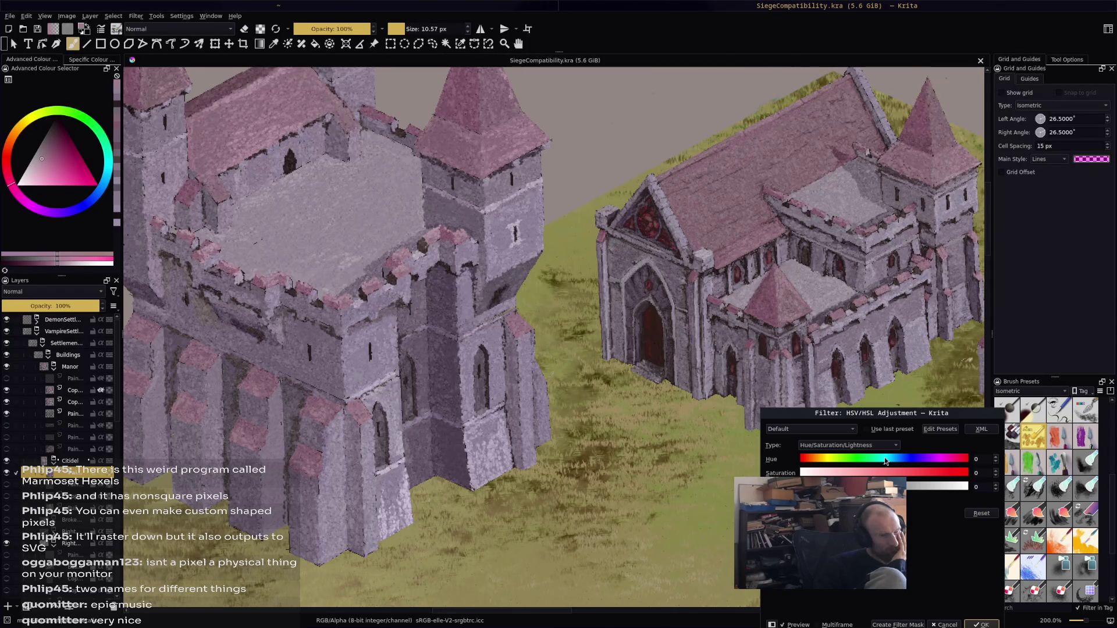
mouse_move(884, 457)
mouse_down()
mouse_move(943, 459)
mouse_move(896, 460)
mouse_up()
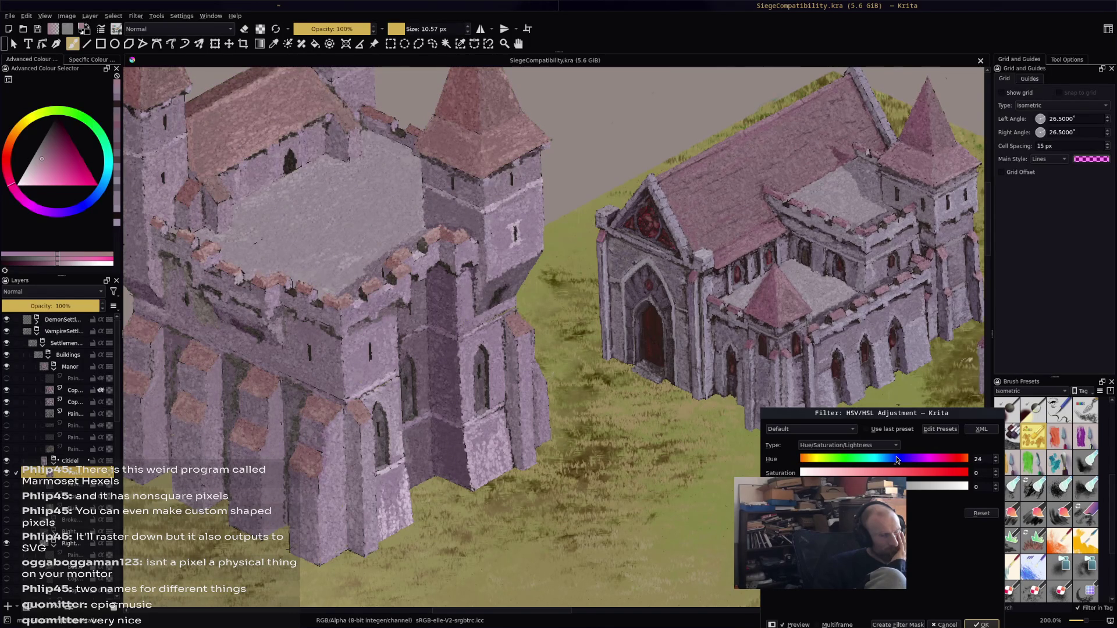
drag(896, 460, 882, 462)
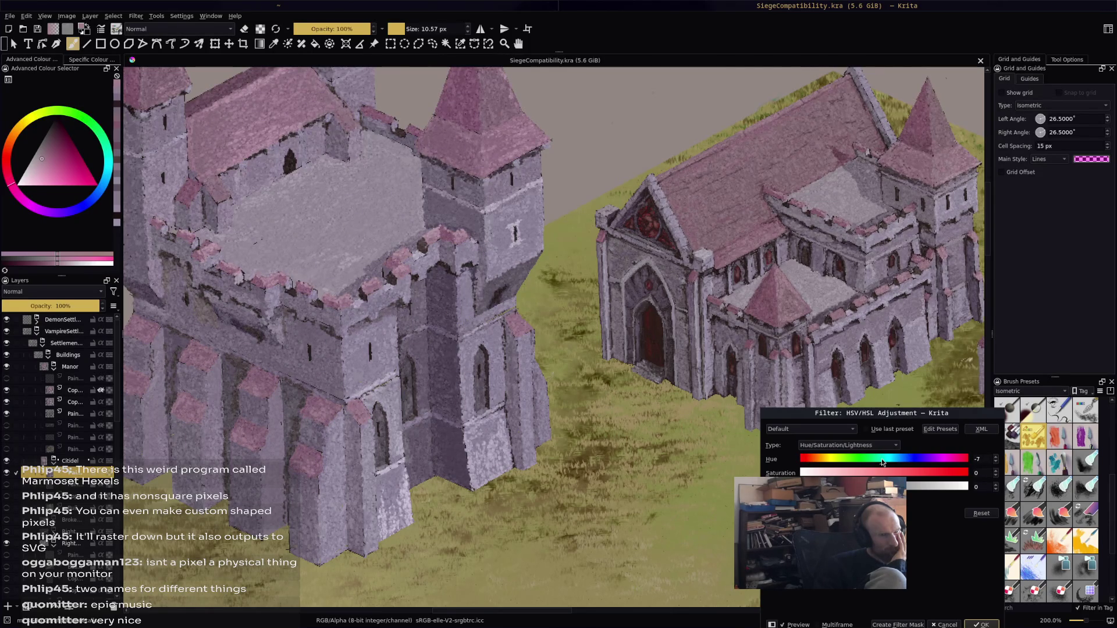
drag(881, 459, 886, 461)
key(Escape)
drag(407, 232, 445, 288)
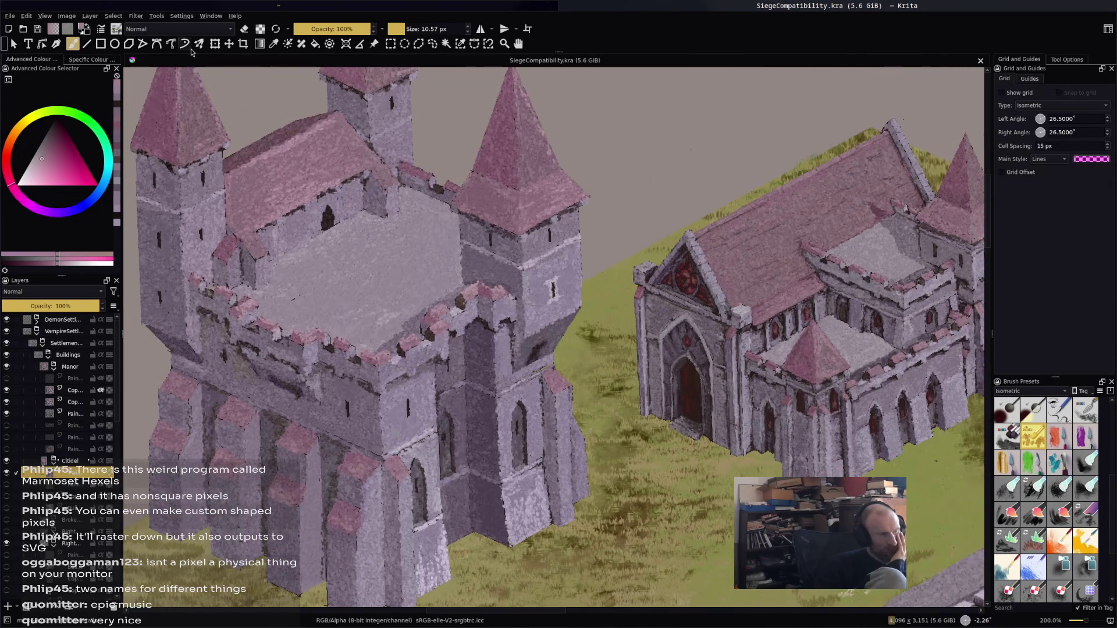
Select the keep's light stone by similar colour with threshold 24
click(276, 49)
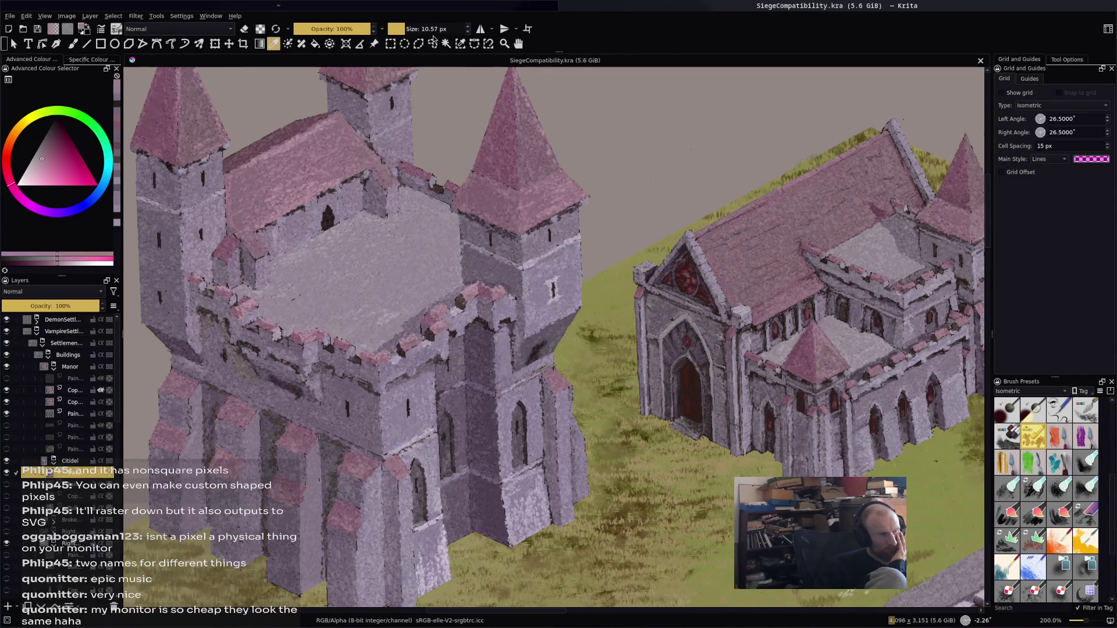
click(460, 45)
click(375, 220)
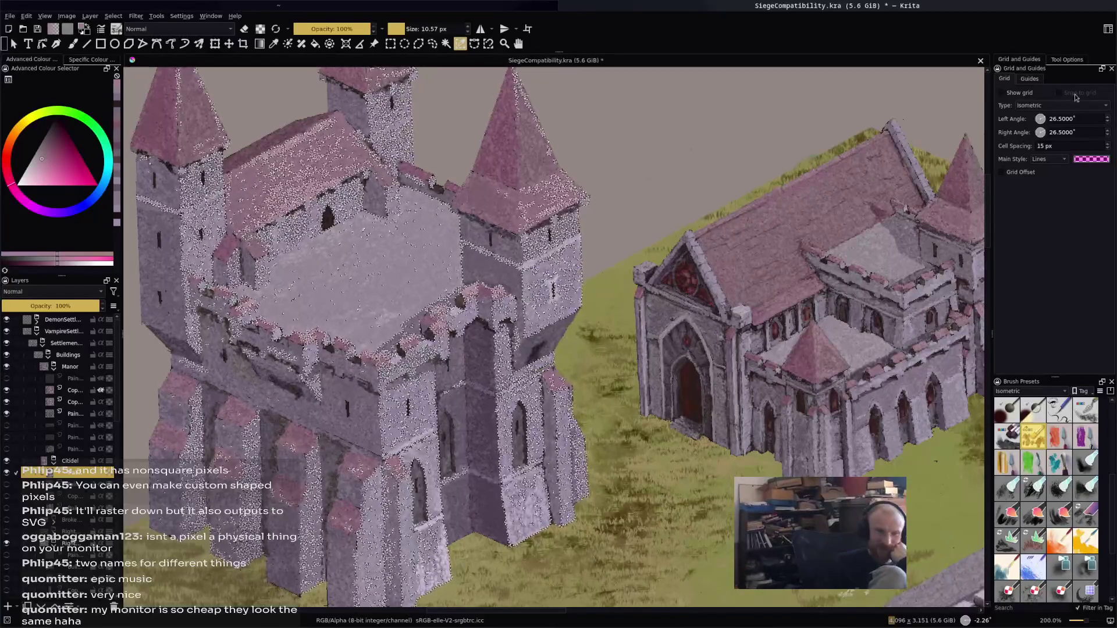
click(1068, 60)
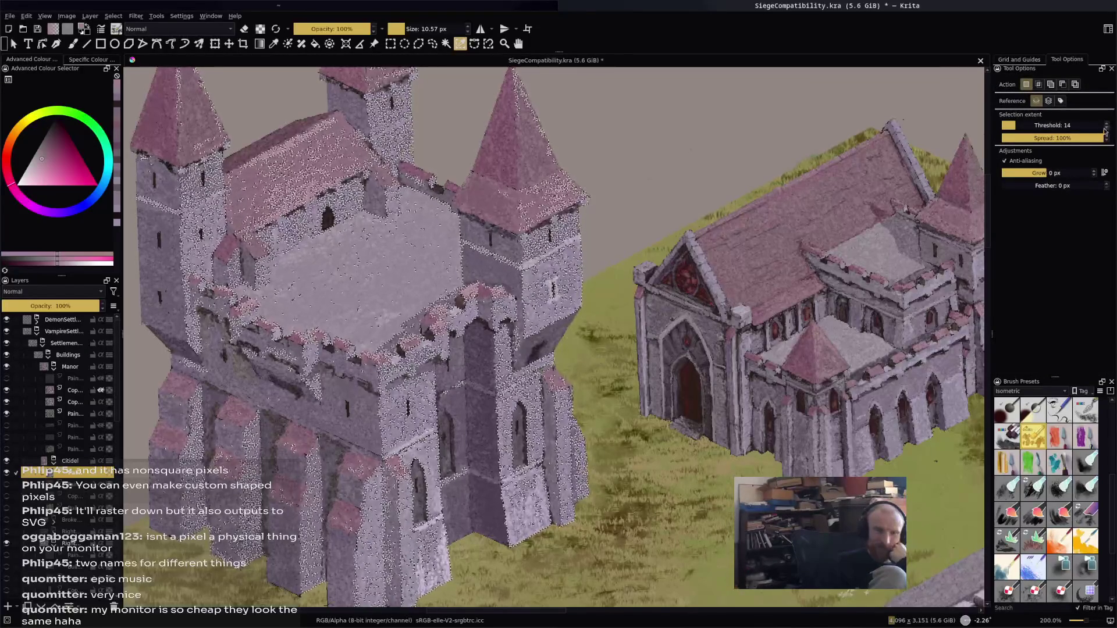
drag(1019, 125, 1026, 125)
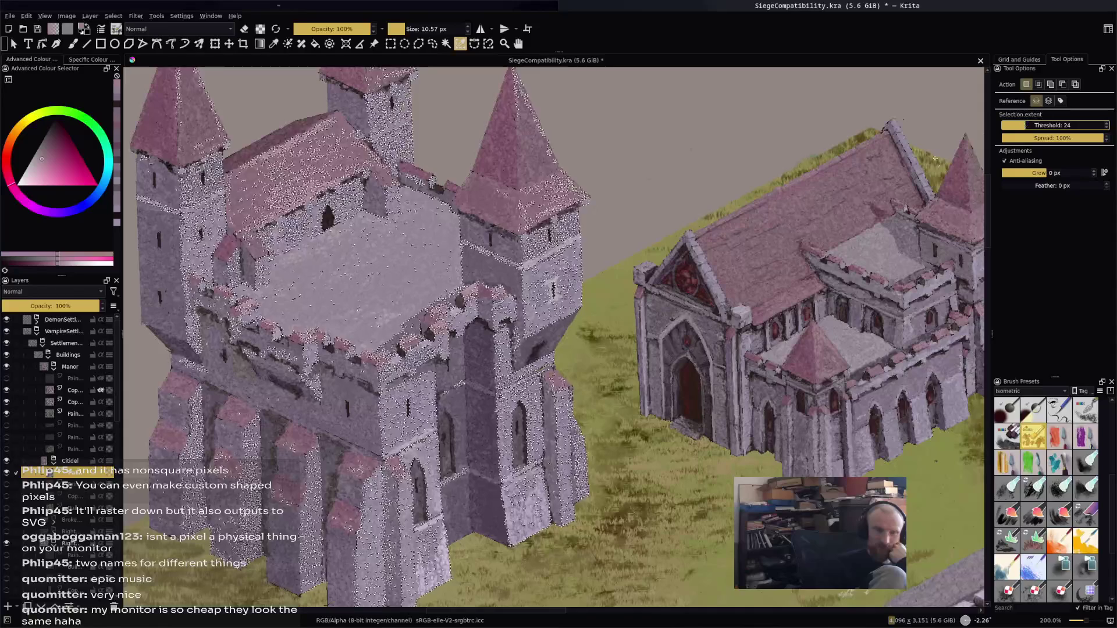
click(400, 287)
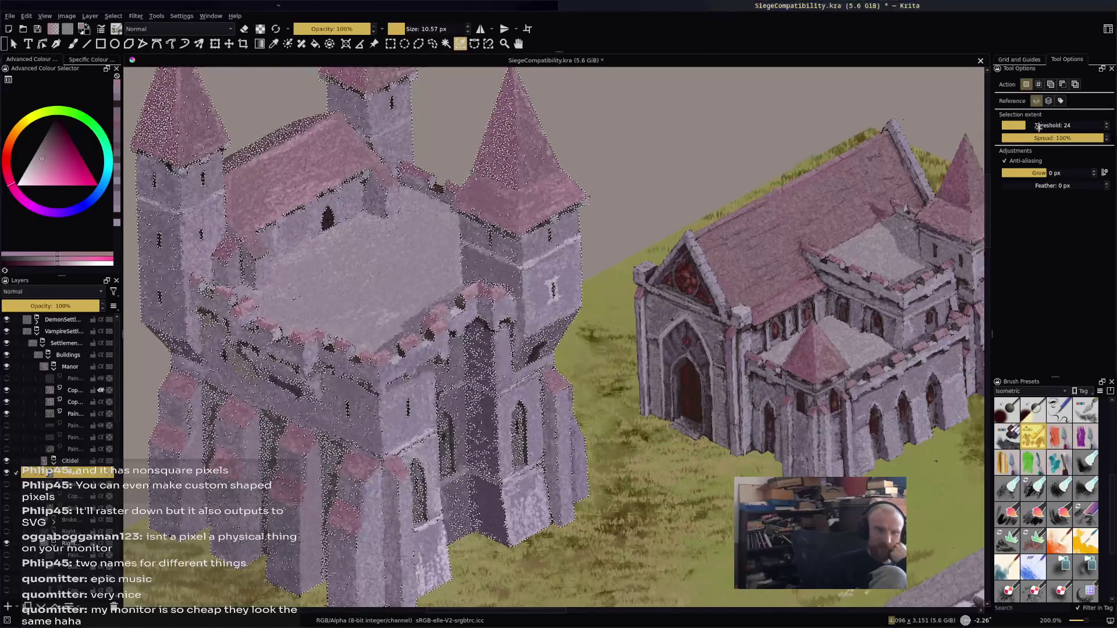
Redo the similar-colour selection at thresholds 19, 12 and 28
drag(1029, 124, 1020, 125)
click(420, 279)
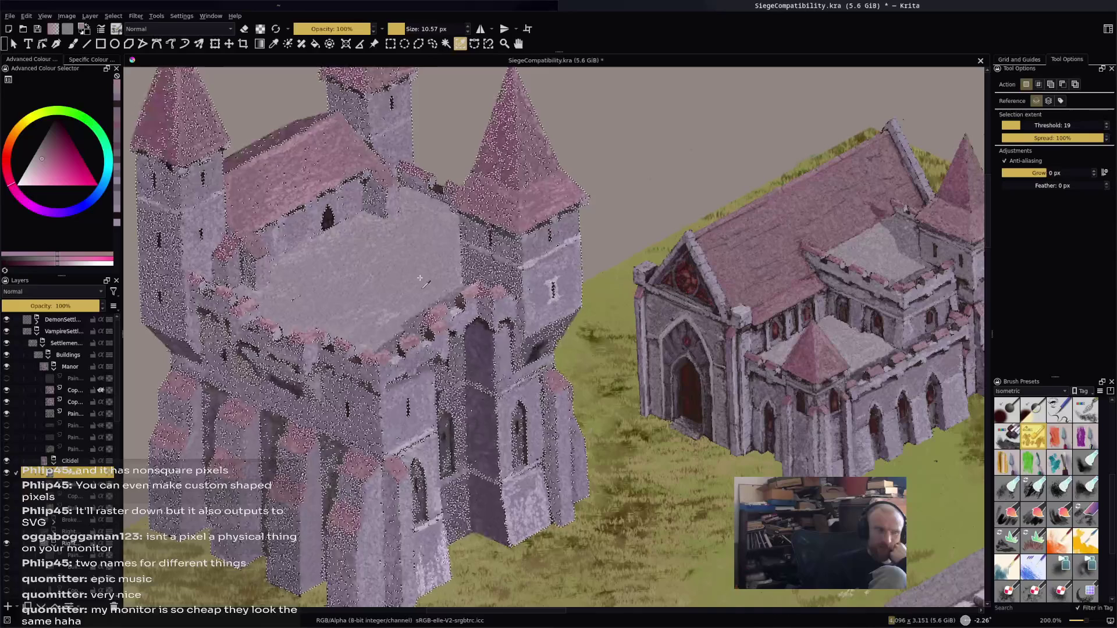
click(420, 279)
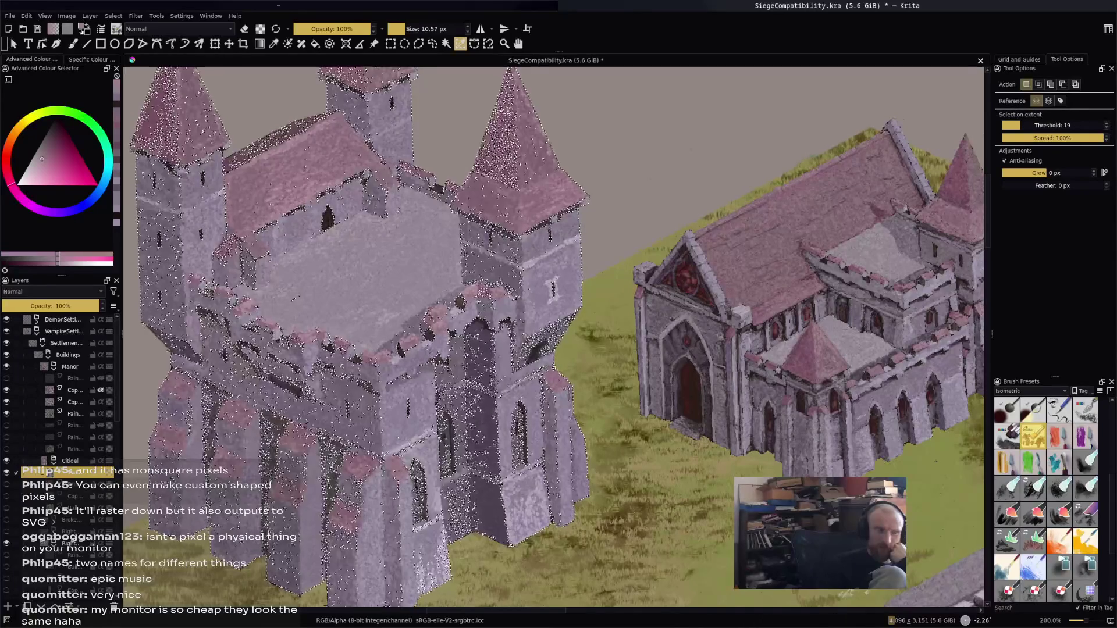
drag(1025, 125, 1019, 124)
click(398, 269)
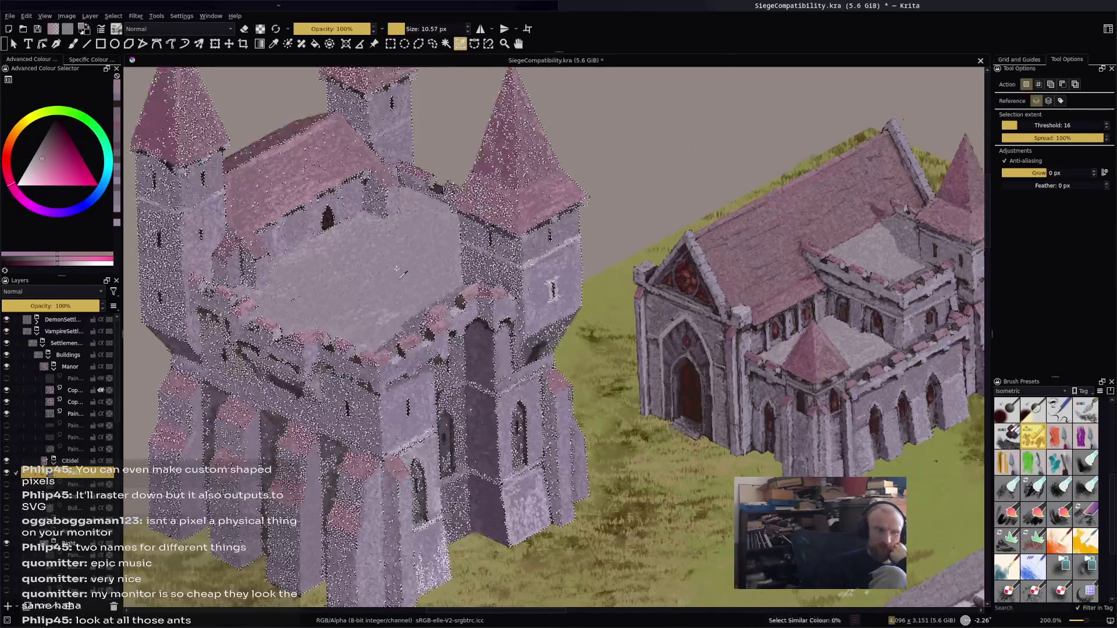
drag(1020, 120, 1012, 121)
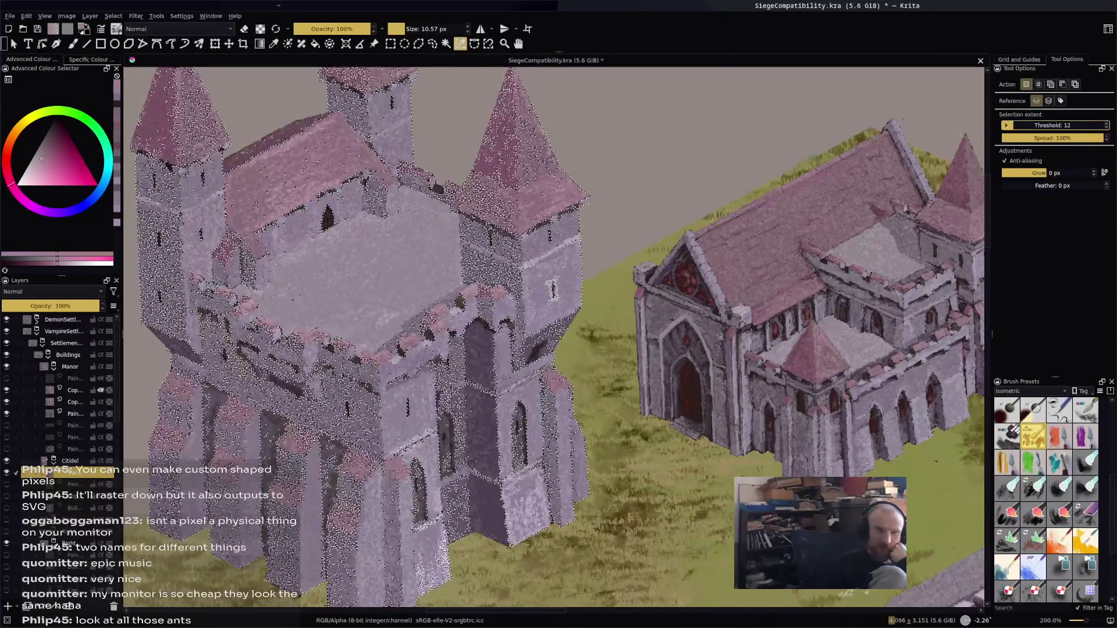
click(417, 265)
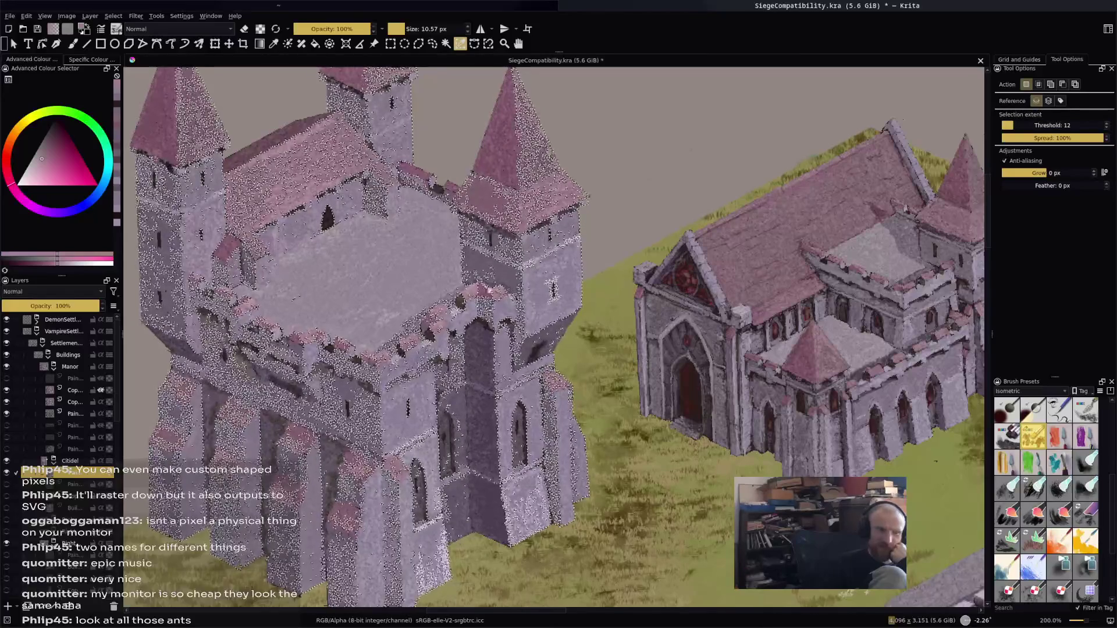
scroll(473, 321, up, 1)
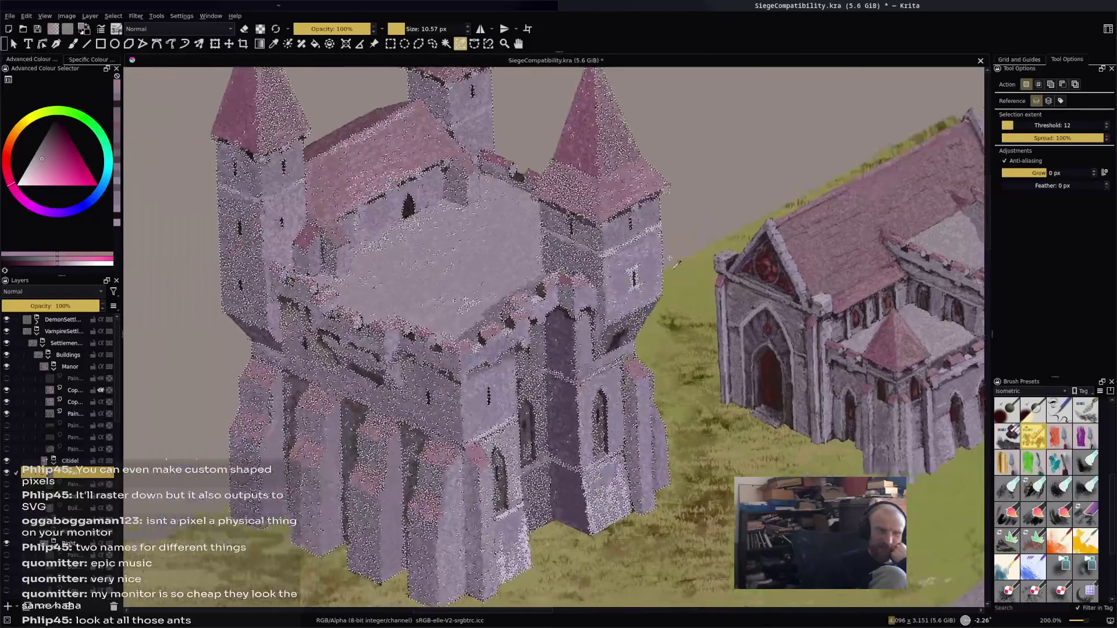
scroll(473, 322, up, 4)
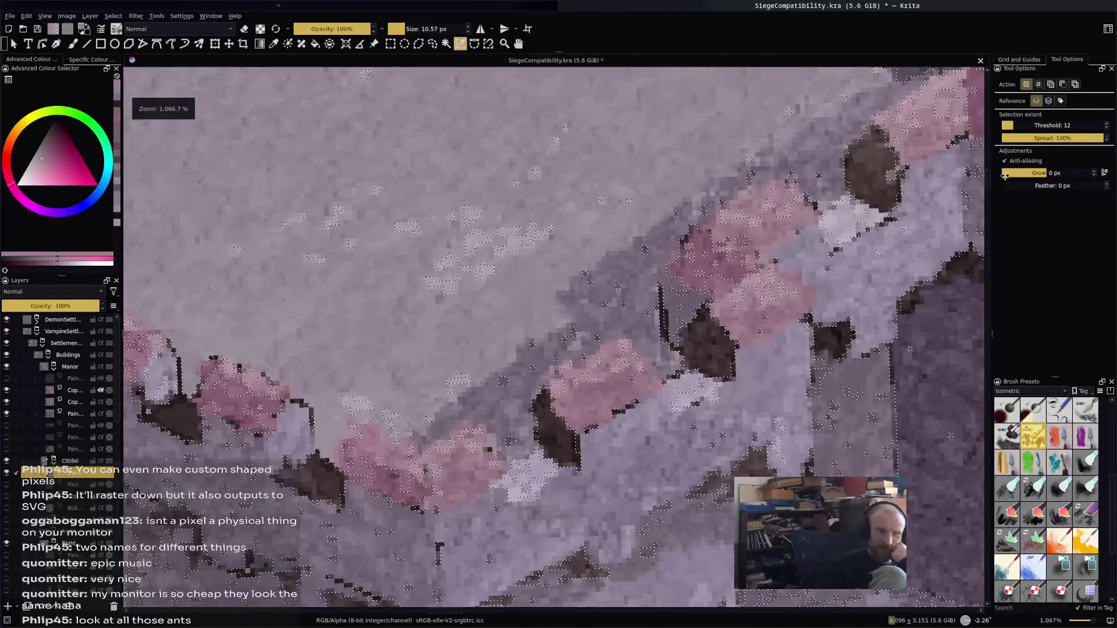
click(1029, 125)
click(541, 253)
Select the castle's roof and wall colours, then deselect all and save the painting
scroll(460, 251, down, 4)
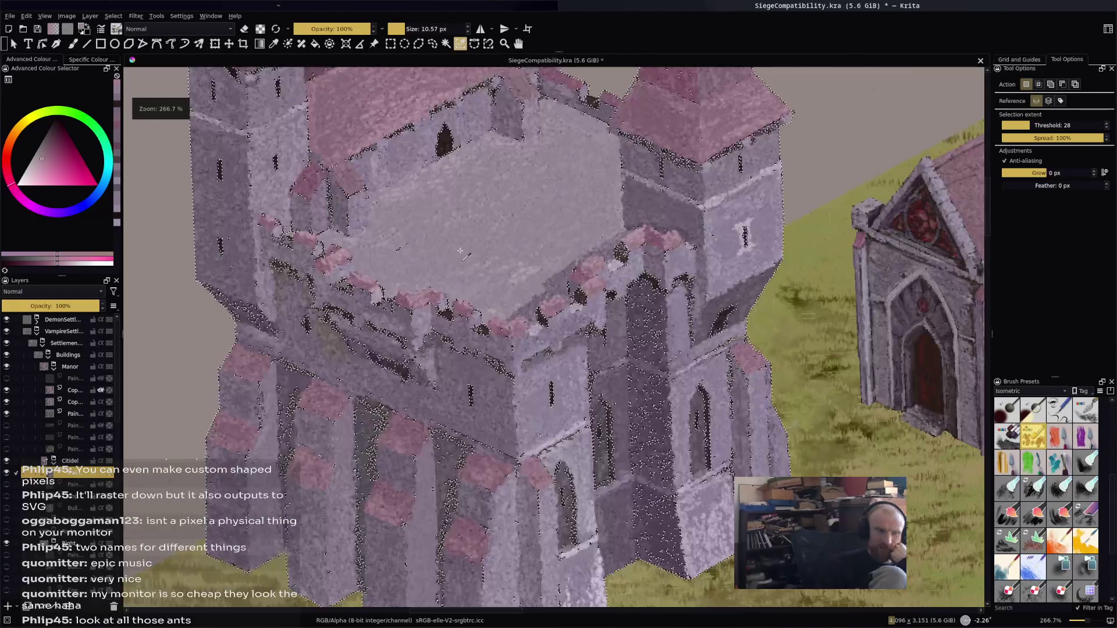
scroll(460, 252, down, 1)
scroll(460, 251, up, 2)
scroll(460, 252, down, 2)
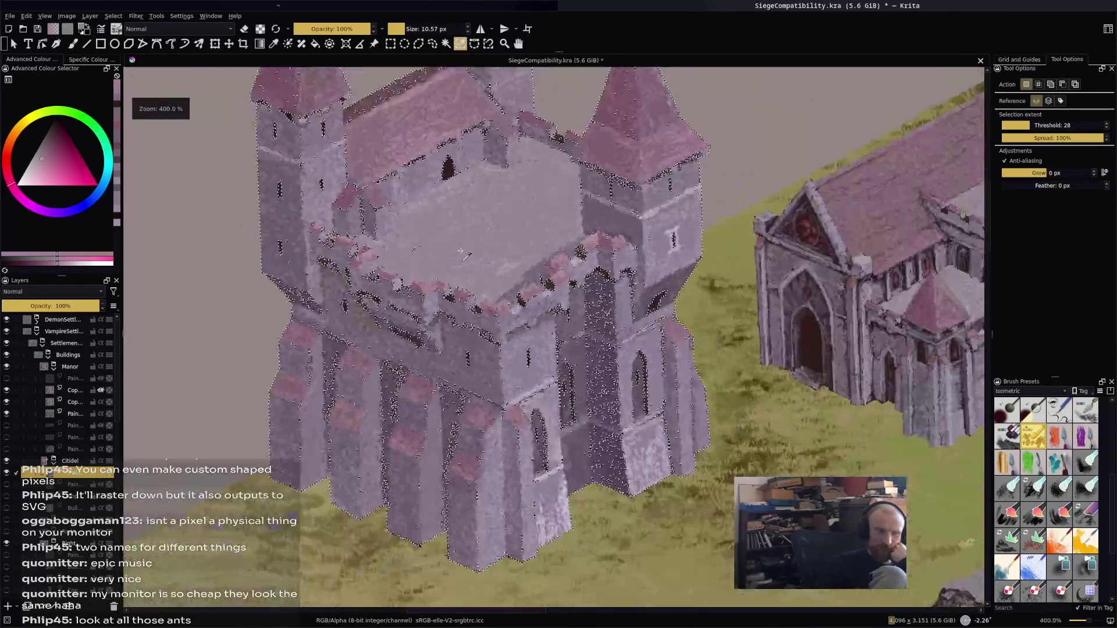
scroll(460, 251, up, 2)
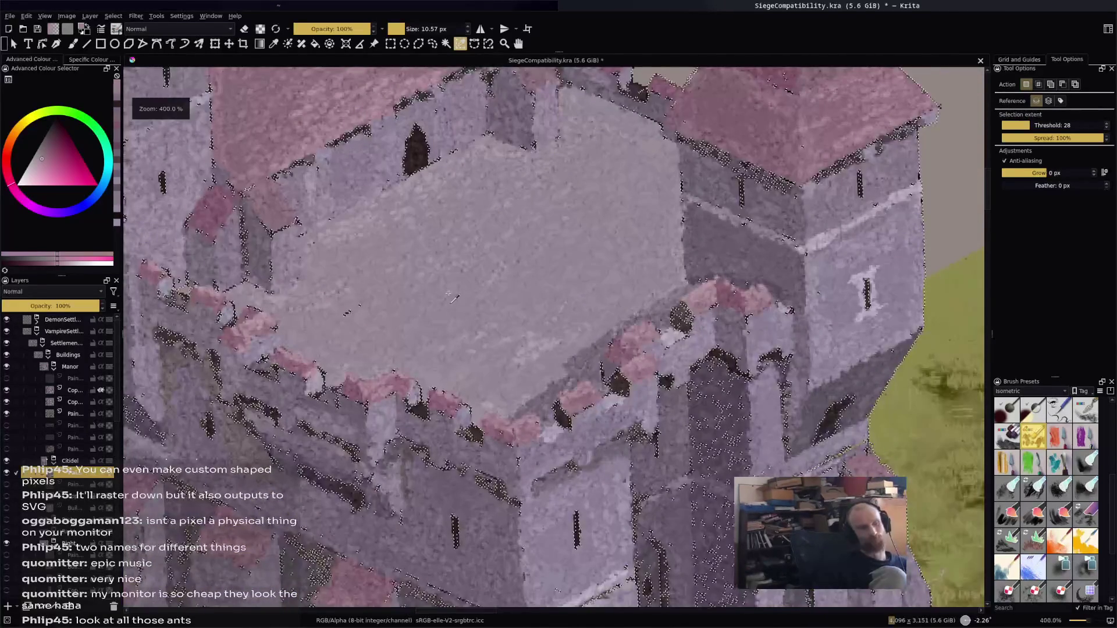
scroll(448, 293, down, 2)
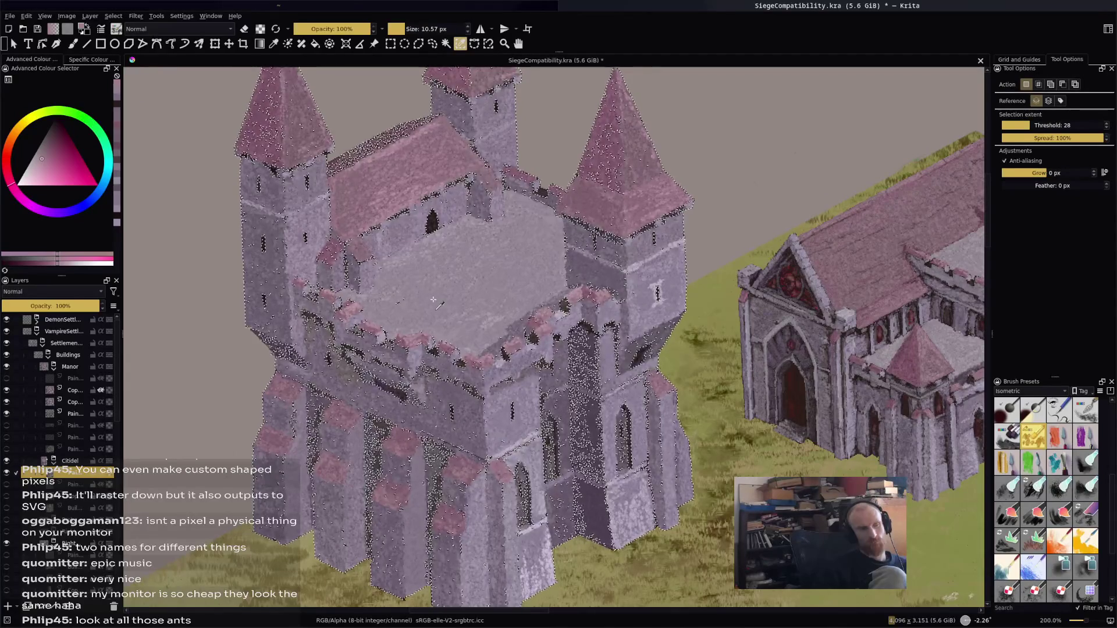
click(433, 300)
key(ctrl+shift+a)
key(ctrl+s)
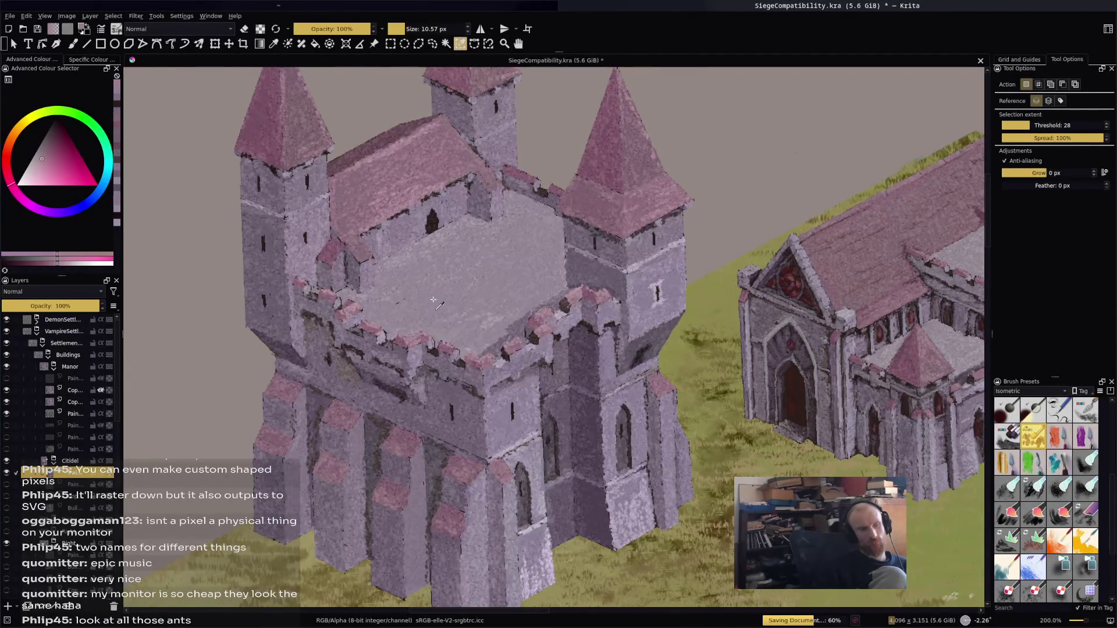
Switch back to the brush tool and pan up-left over the scene
scroll(434, 301, down, 5)
scroll(422, 285, up, 2)
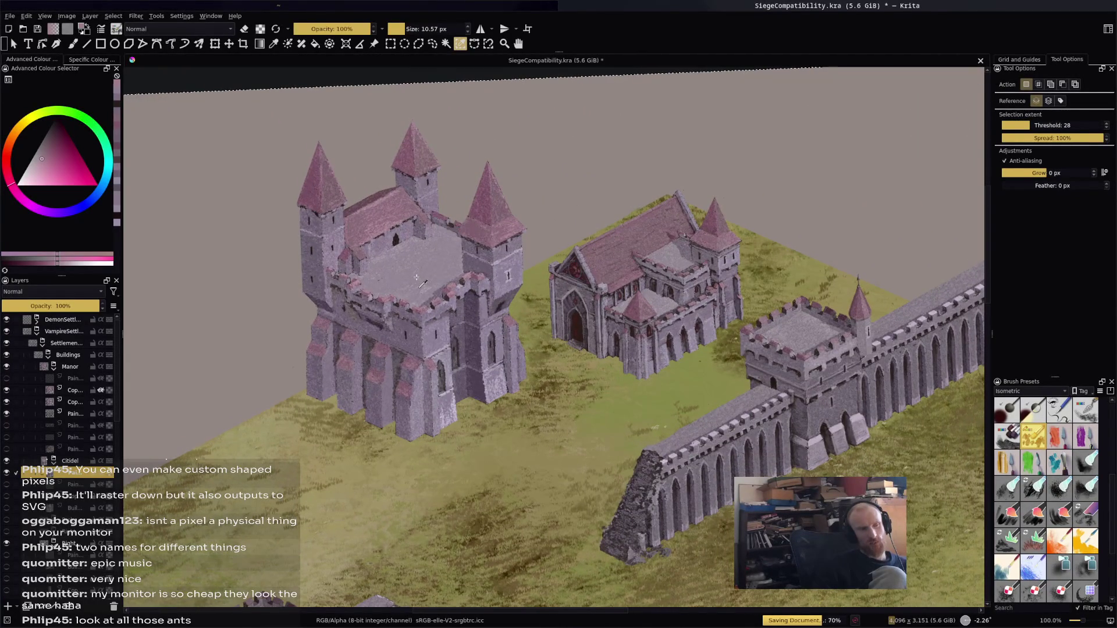
key(b)
drag(416, 278, 387, 260)
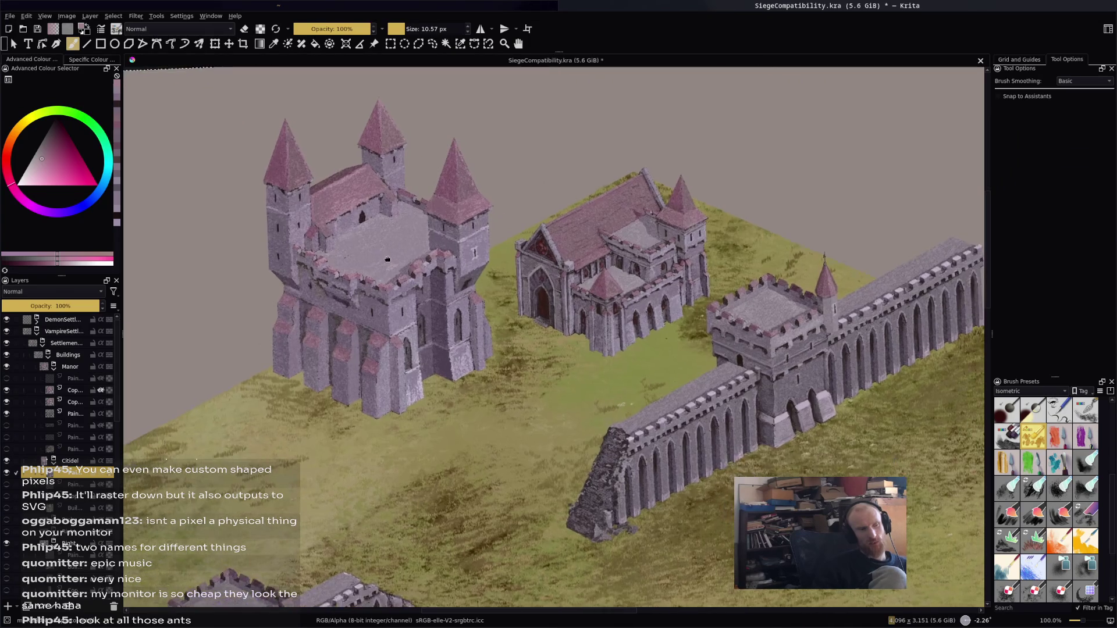
scroll(279, 251, up, 3)
scroll(279, 250, down, 3)
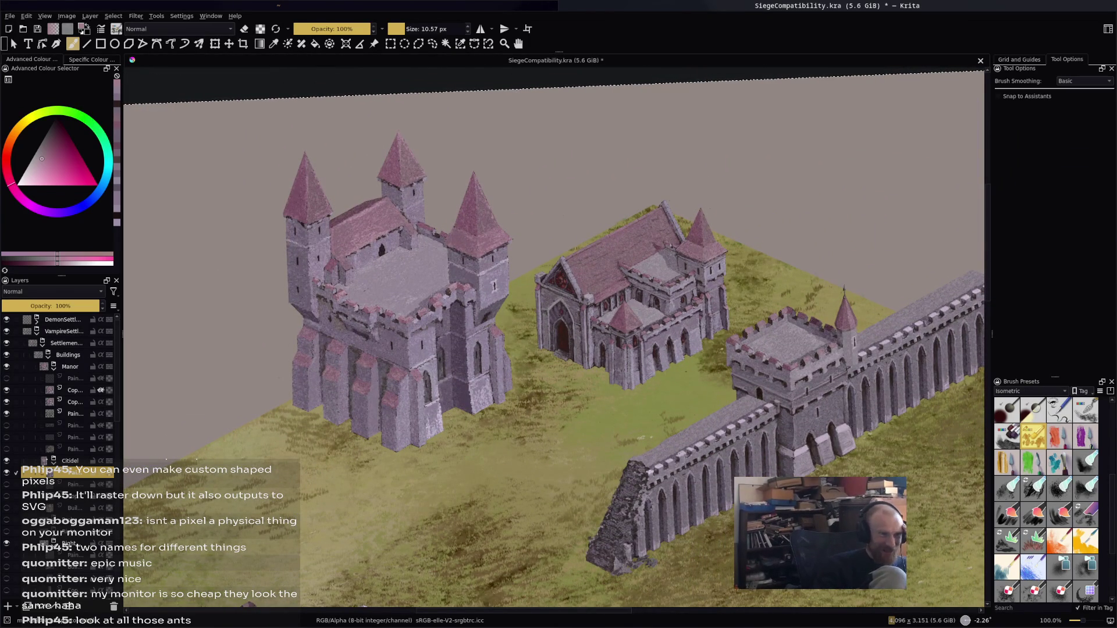
Open HSV/HSL Adjustment at 200% zoom and preview Hue 4 with strong desaturation
click(136, 16)
mouse_move(165, 65)
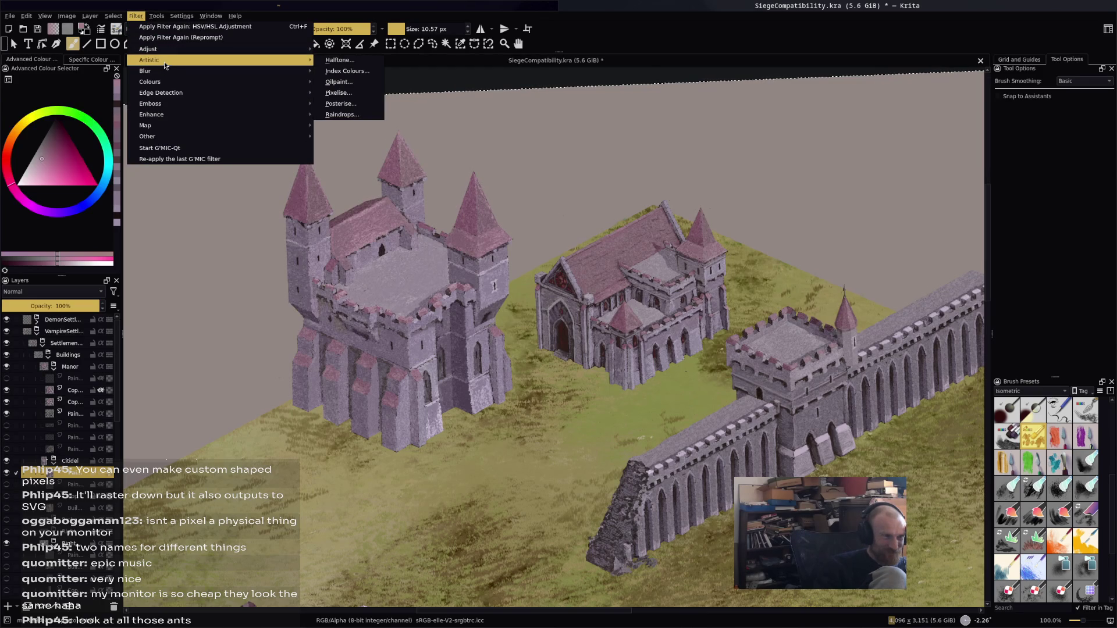
mouse_move(244, 52)
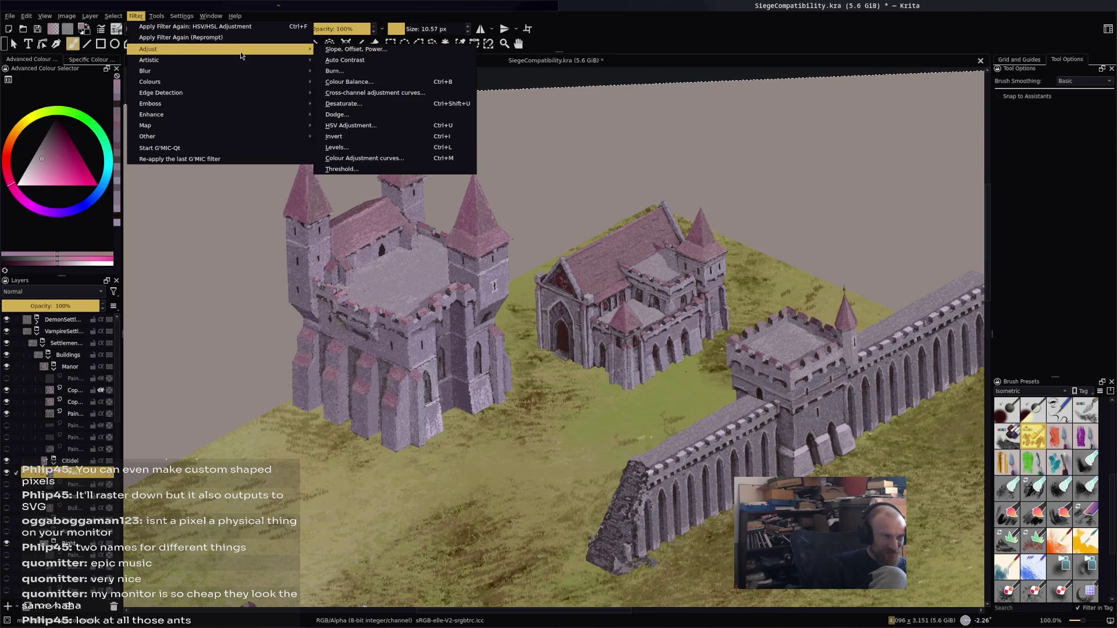
click(407, 126)
mouse_move(918, 431)
mouse_down()
mouse_move(849, 267)
mouse_move(911, 221)
mouse_up()
key(ctrl+equal)
key(ctrl+equal)
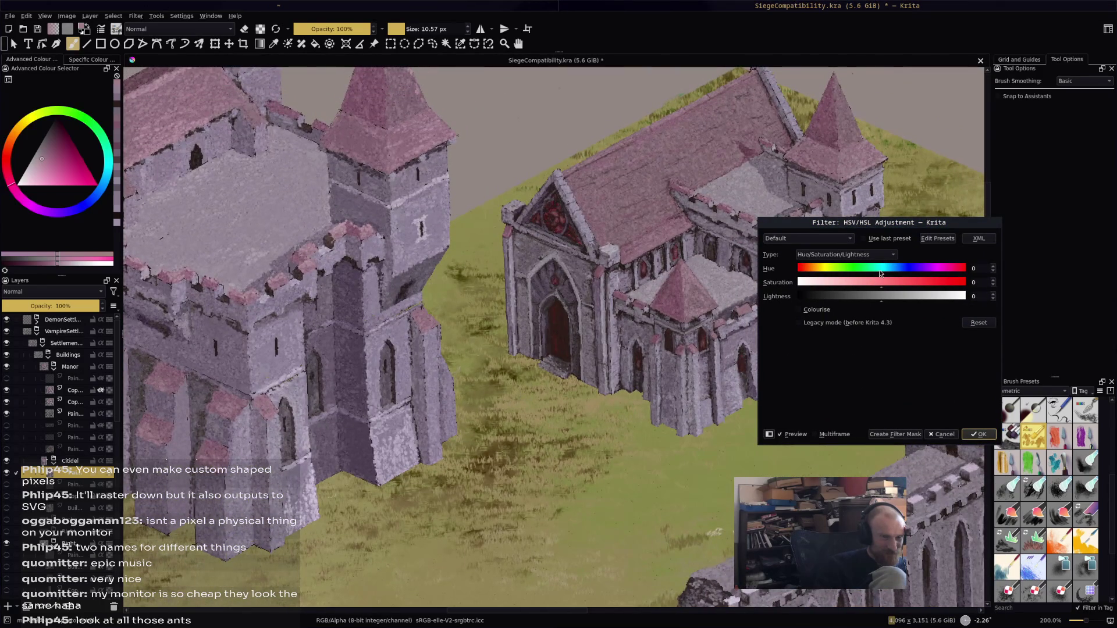
drag(881, 271, 884, 271)
drag(881, 282, 851, 283)
Ease the preview to Hue 4, Saturation -3 while inspecting the keep's battlements
mouse_move(605, 294)
mouse_down()
mouse_move(615, 358)
mouse_move(656, 367)
mouse_up()
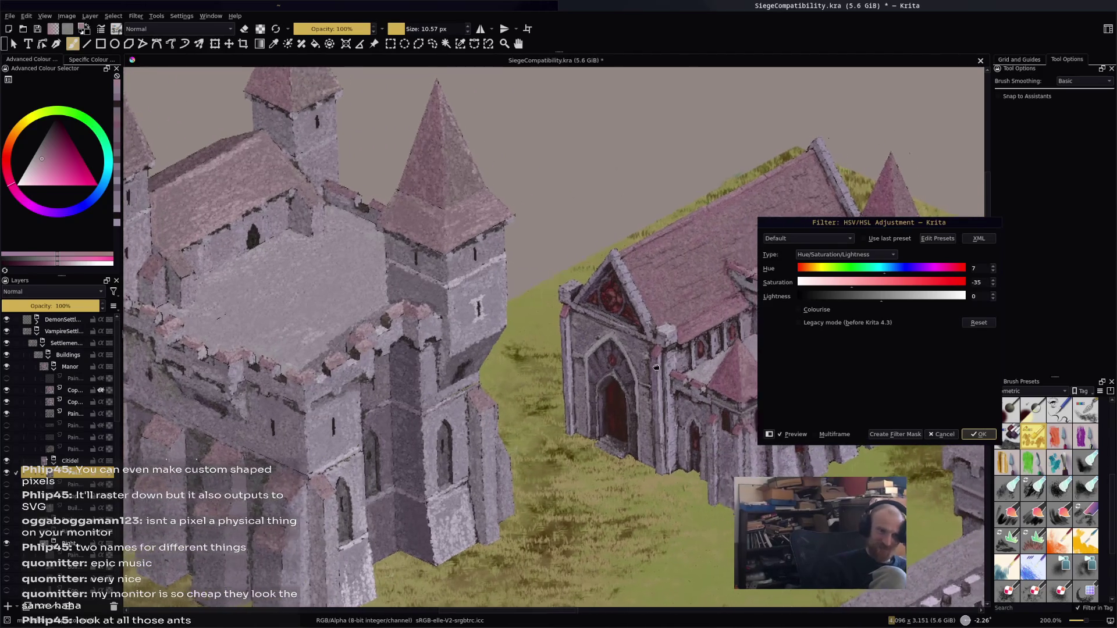
scroll(657, 367, down, 2)
scroll(656, 367, up, 2)
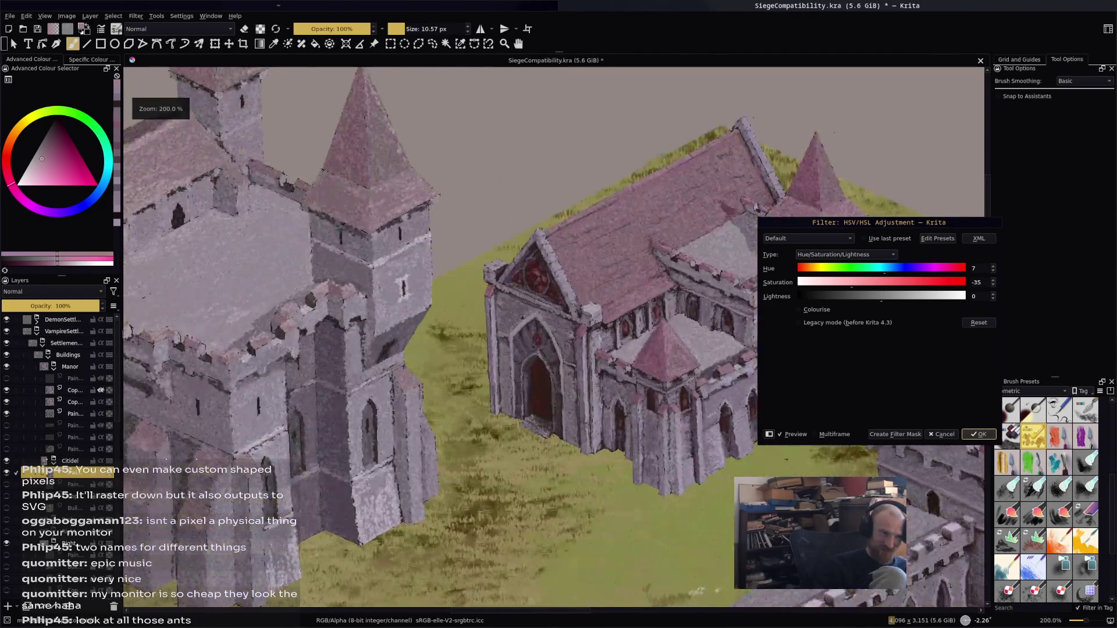
scroll(443, 315, down, 3)
scroll(442, 315, up, 1)
click(774, 274)
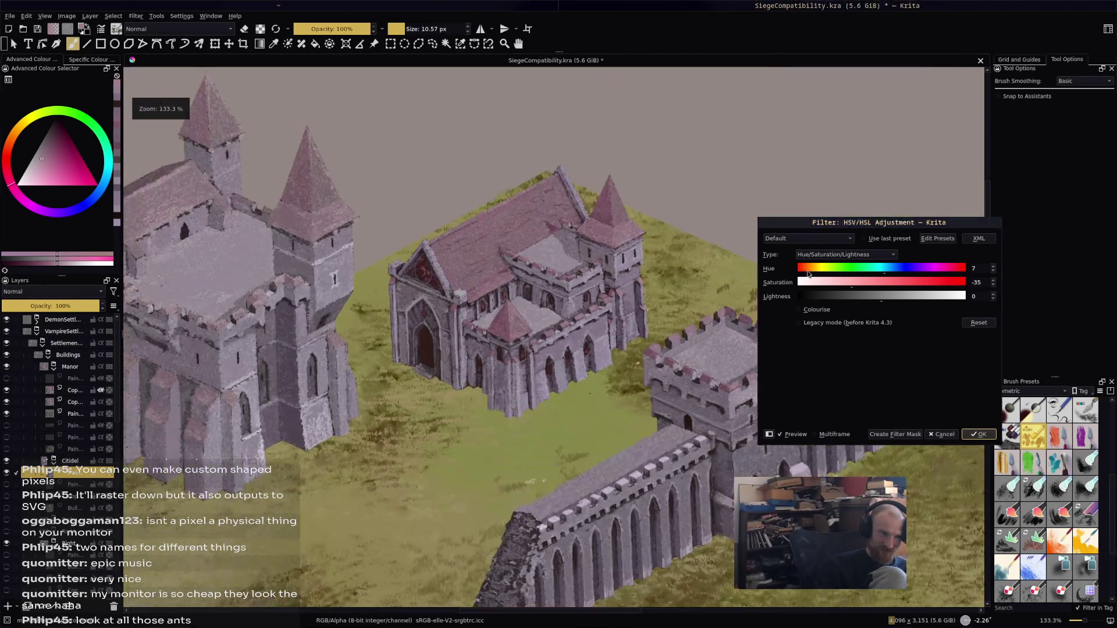
mouse_move(888, 275)
mouse_down()
mouse_move(877, 272)
mouse_move(909, 272)
mouse_move(888, 267)
mouse_up()
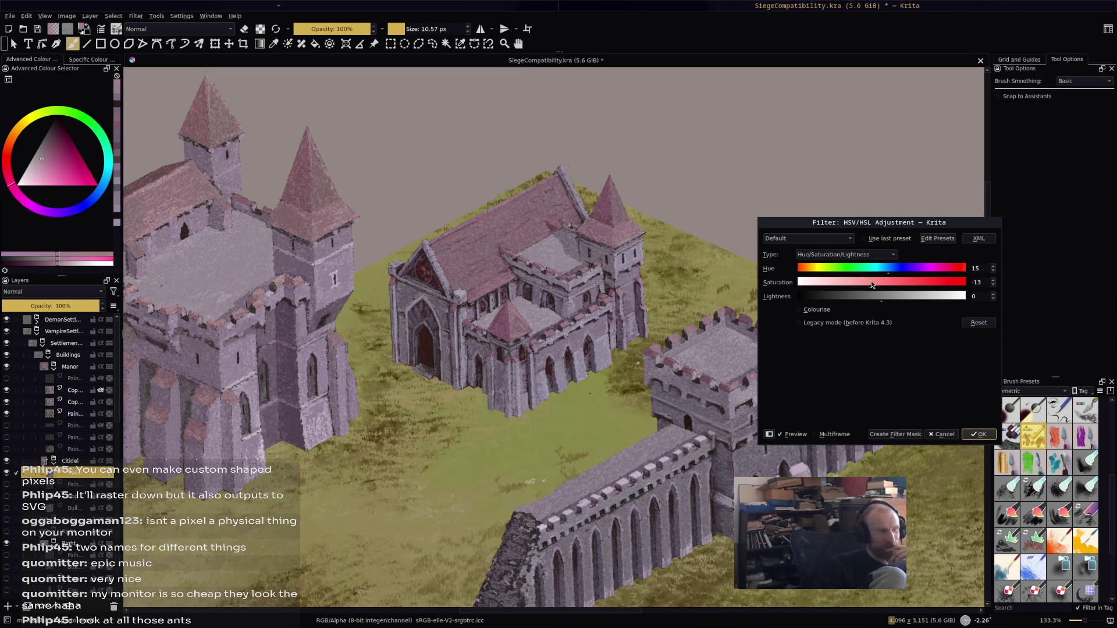
drag(872, 284, 881, 273)
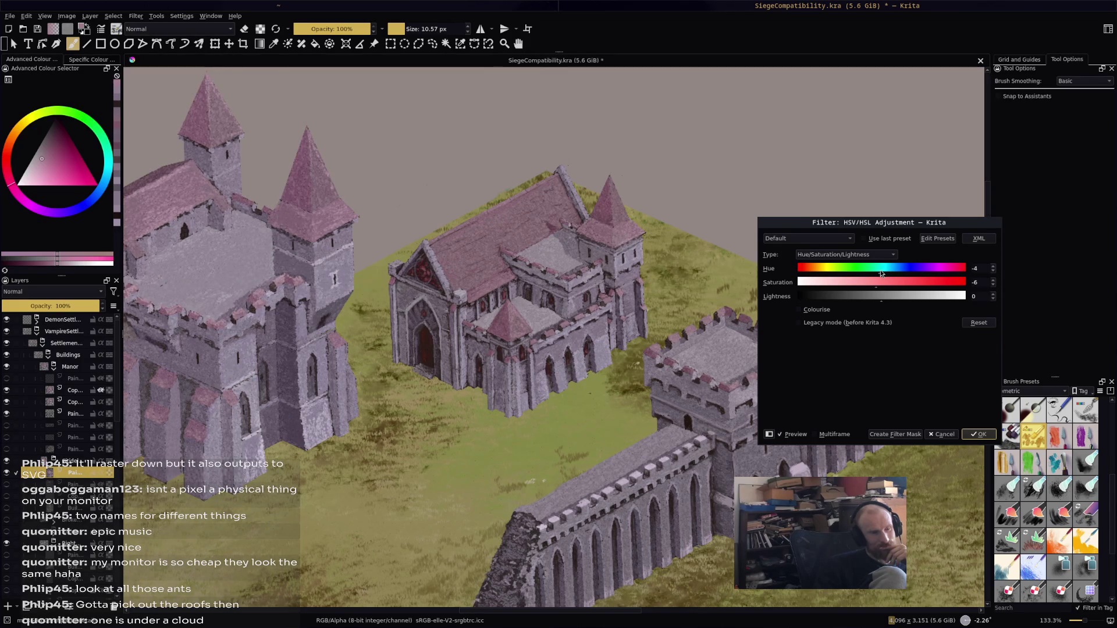
drag(882, 271, 885, 273)
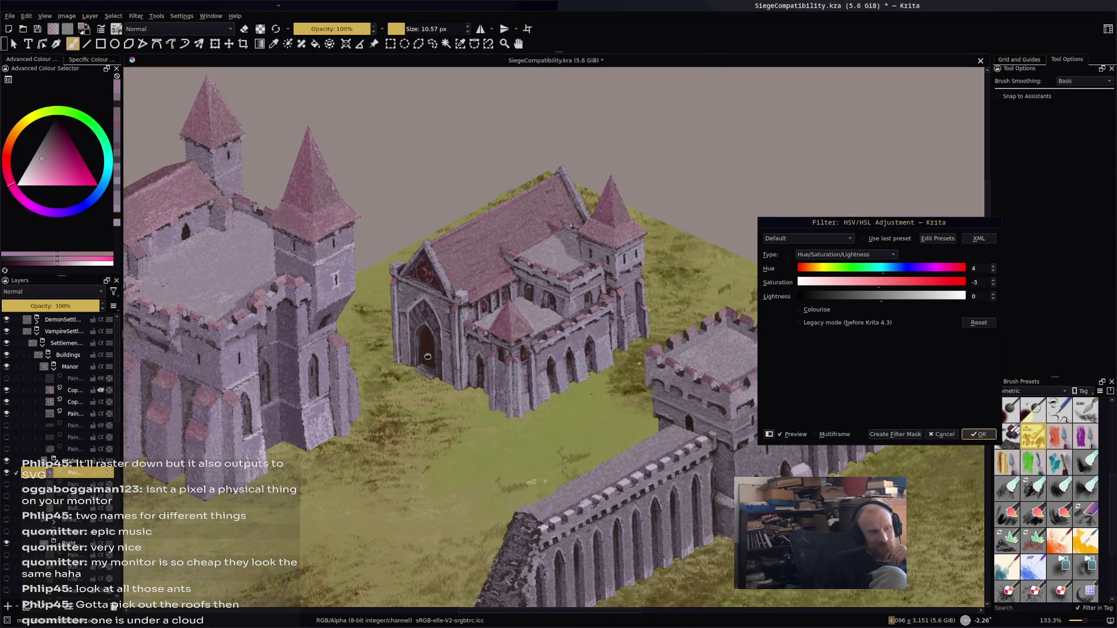
scroll(552, 337, up, 2)
scroll(636, 399, up, 1)
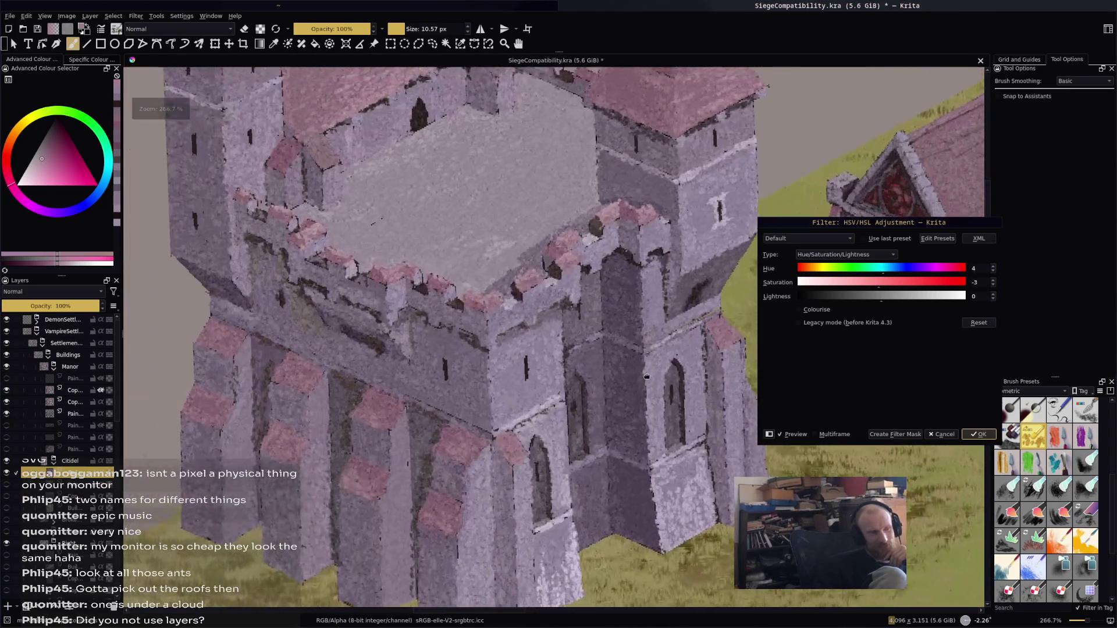
drag(635, 399, 610, 429)
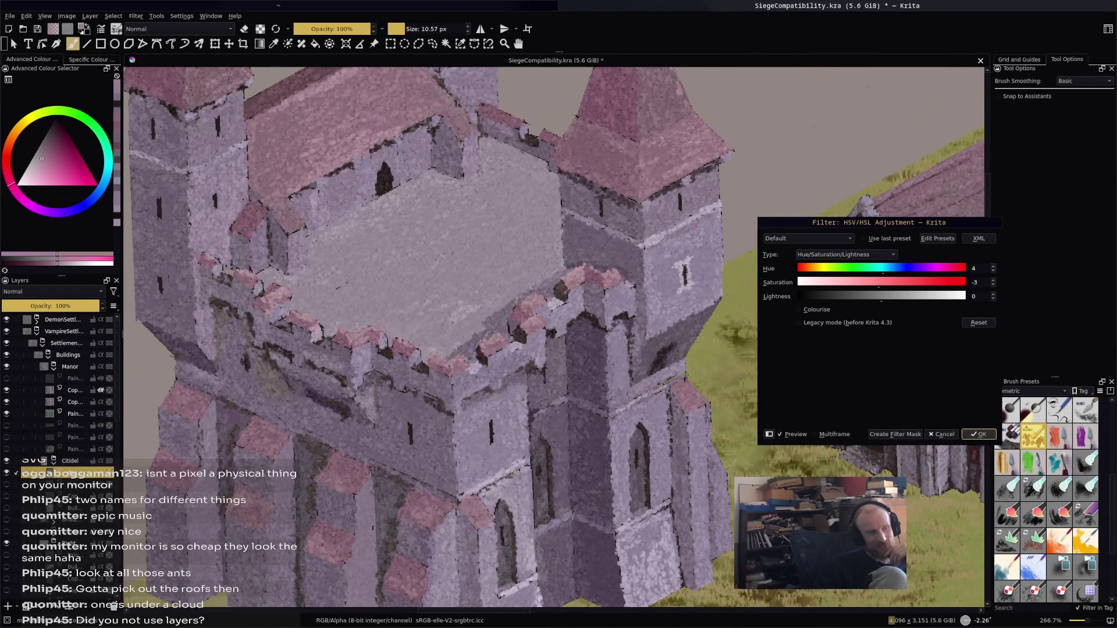
Apply the gentle hue/saturation adjustment and pan across the castle
click(981, 433)
scroll(552, 337, down, 3)
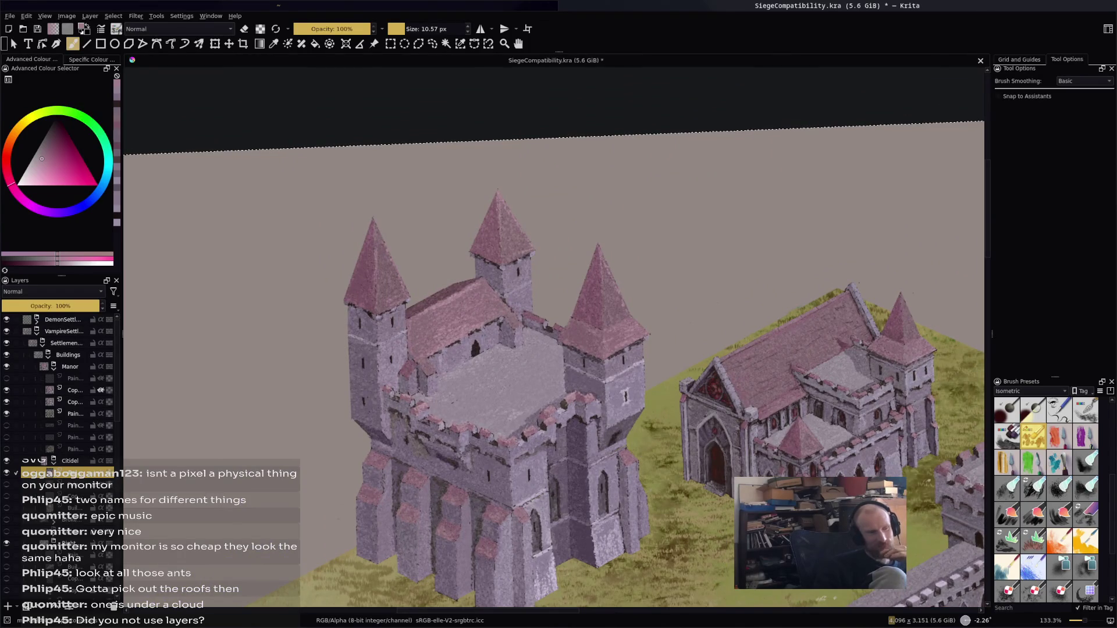
drag(552, 349, 497, 302)
scroll(558, 407, up, 4)
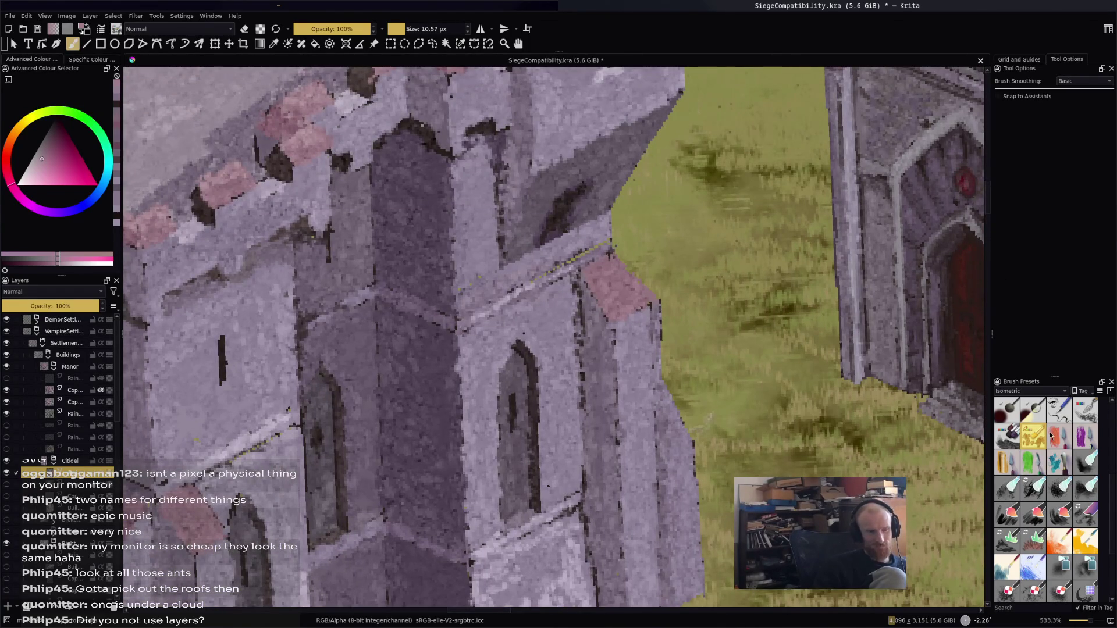
scroll(1056, 469, up, 3)
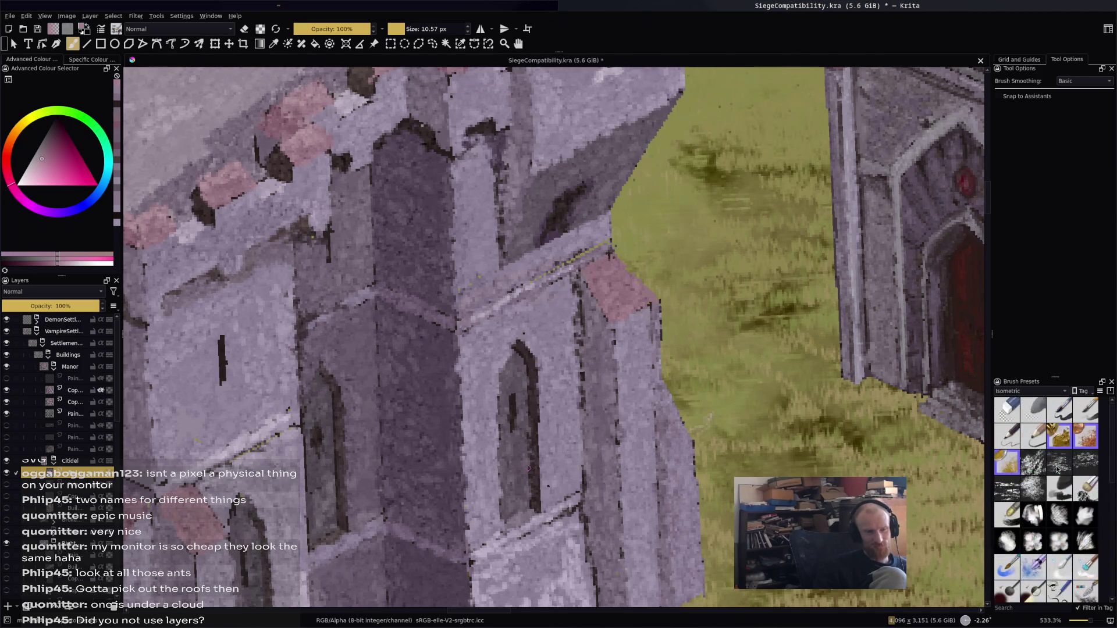
Choose a soft brush preset at 15% opacity
click(1033, 435)
scroll(512, 221, up, 2)
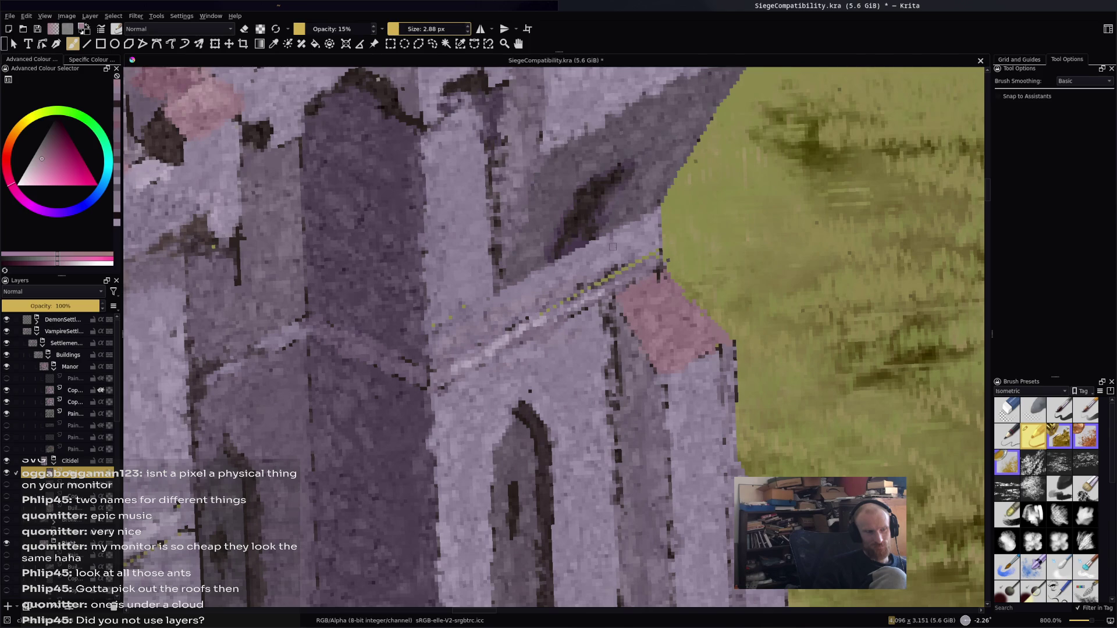
scroll(613, 245, down, 5)
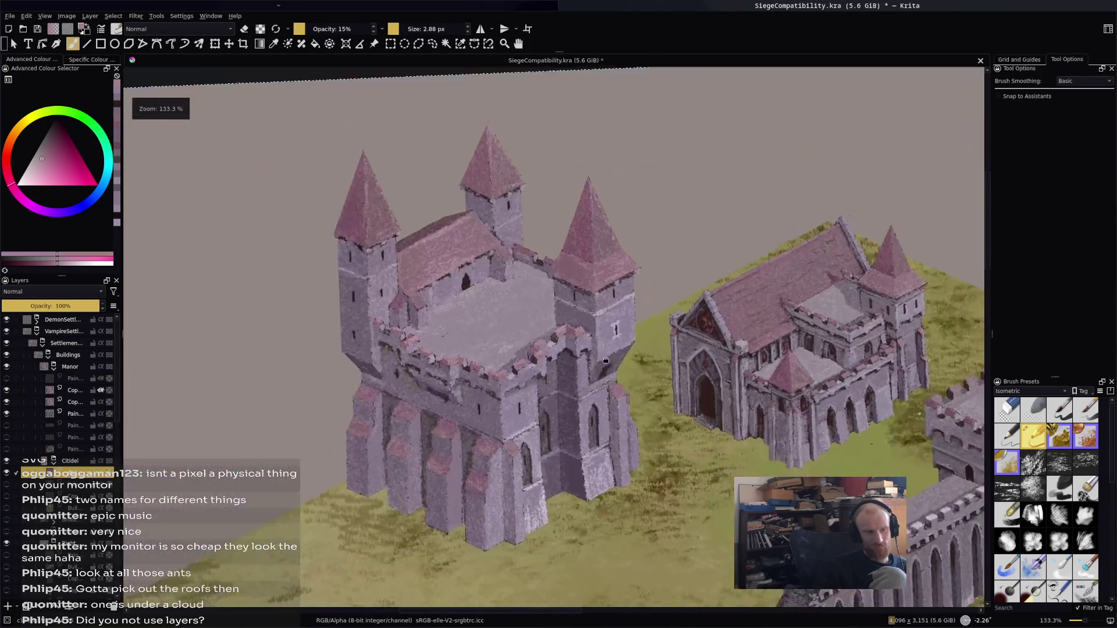
mouse_move(622, 416)
mouse_down()
mouse_move(588, 362)
mouse_move(553, 351)
mouse_up()
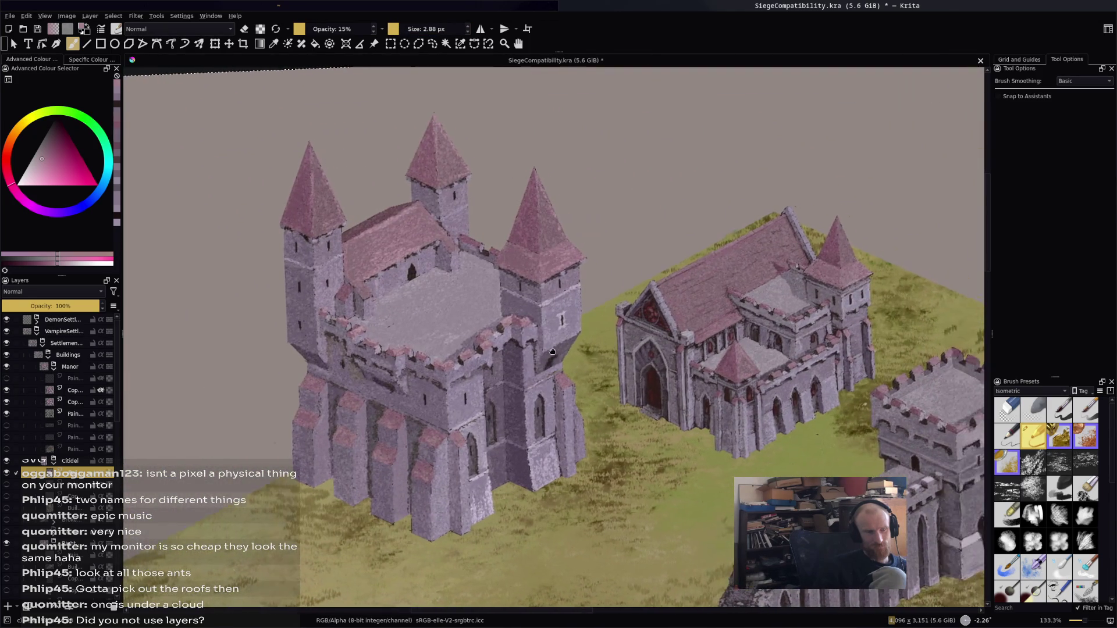
scroll(524, 334, up, 4)
scroll(523, 334, down, 3)
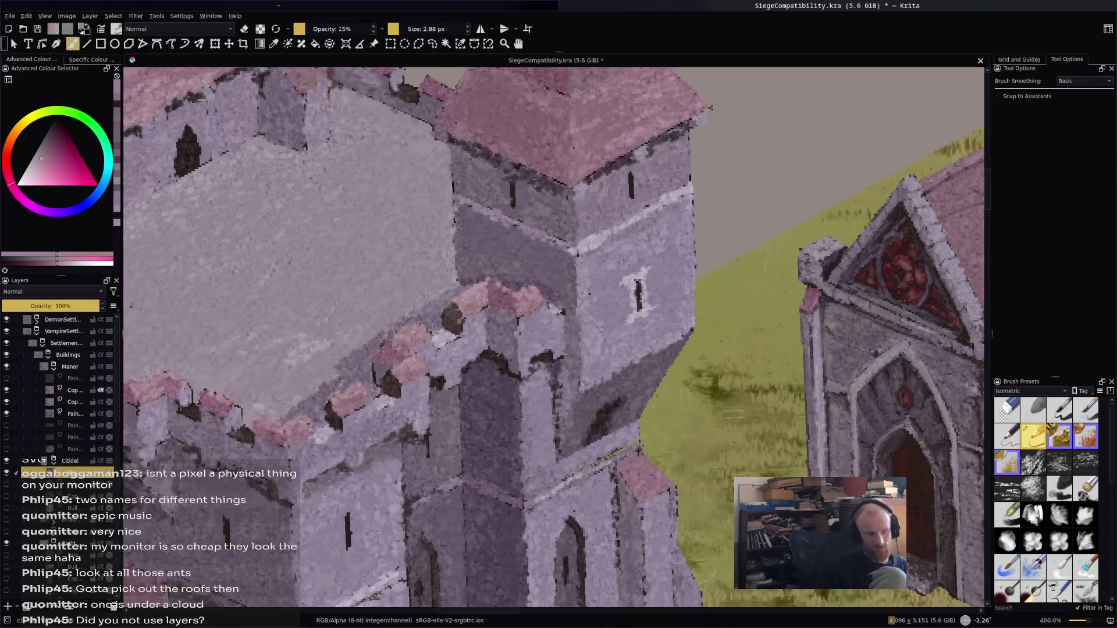
Sample purple from the tower wall, dab dark purple shading on it, and save
ctrl+click(594, 451)
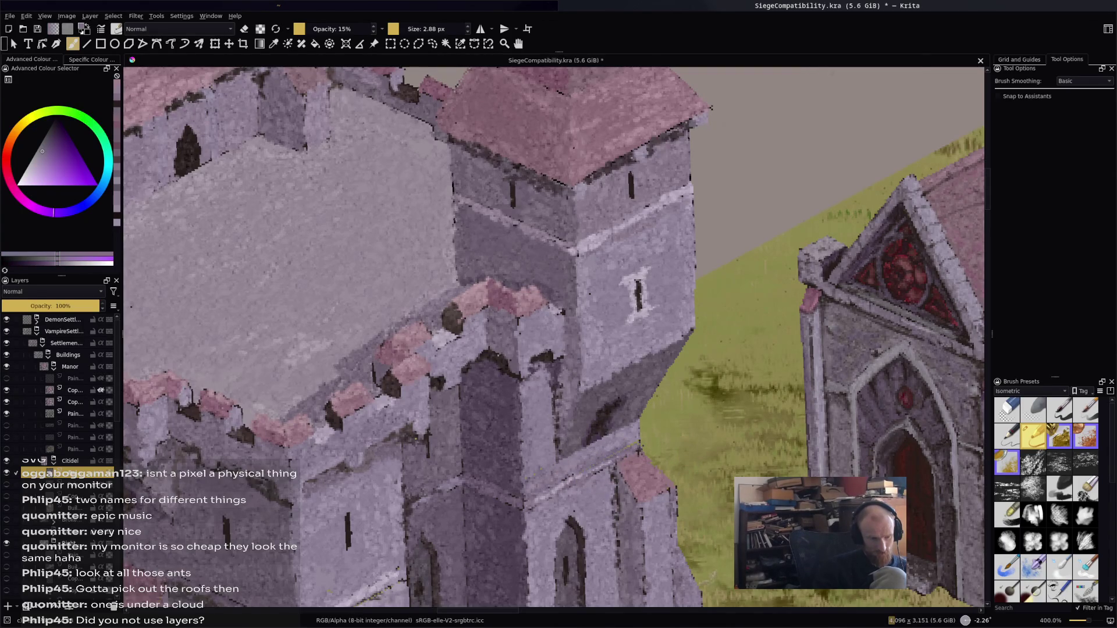
ctrl+click(606, 399)
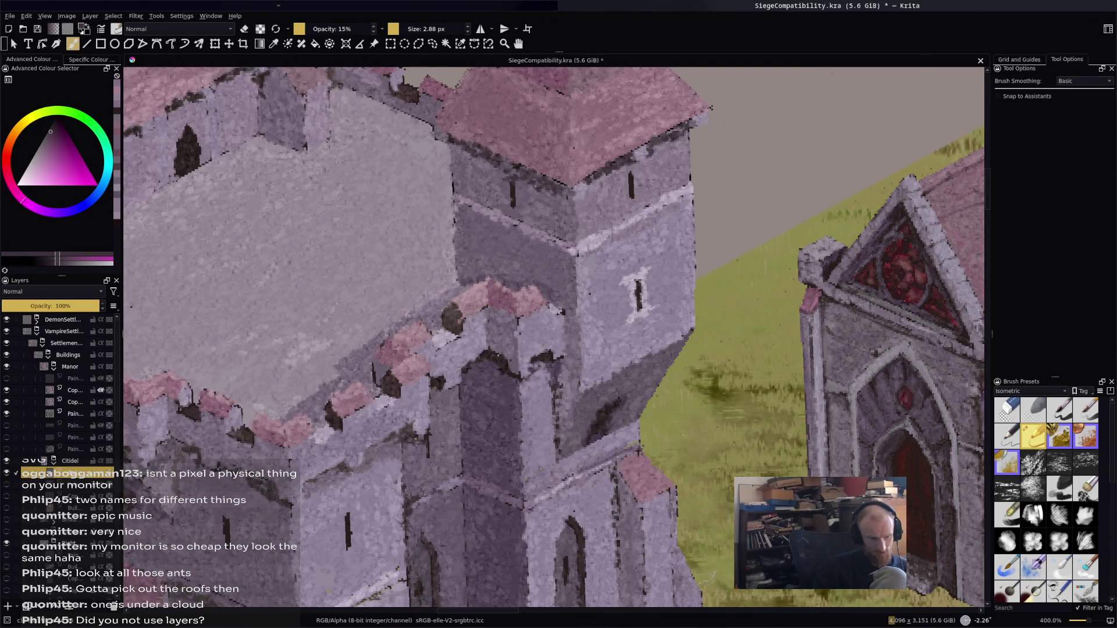
click(602, 439)
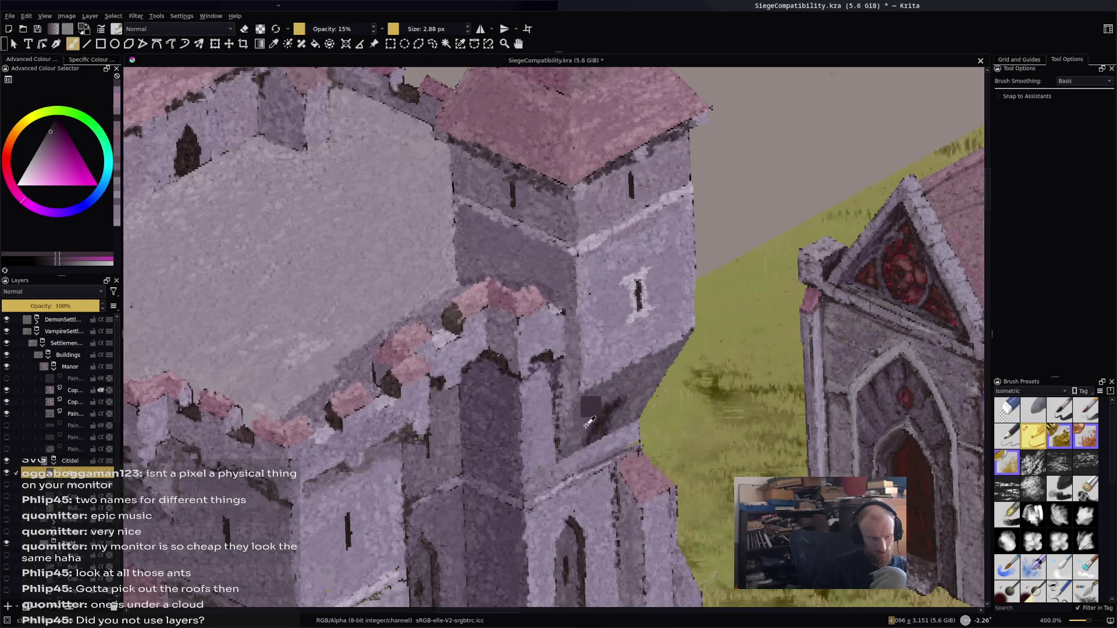
ctrl+click(543, 358)
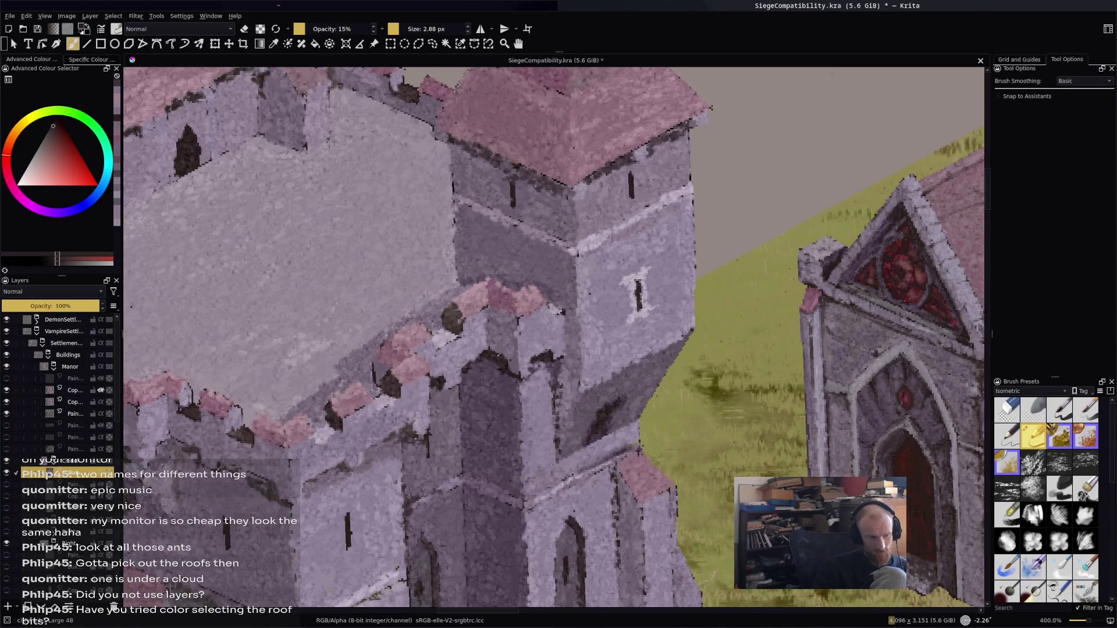
key(ctrl+s)
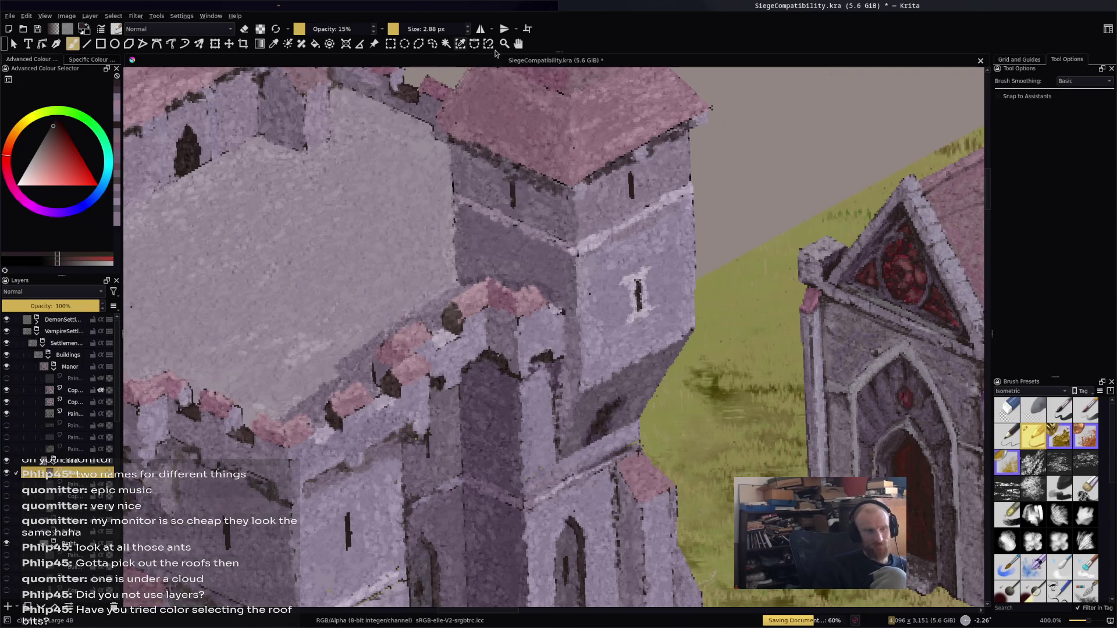
Select the pink roofs with Similar Color Selection, with the threshold lowered to 15
click(459, 44)
click(473, 305)
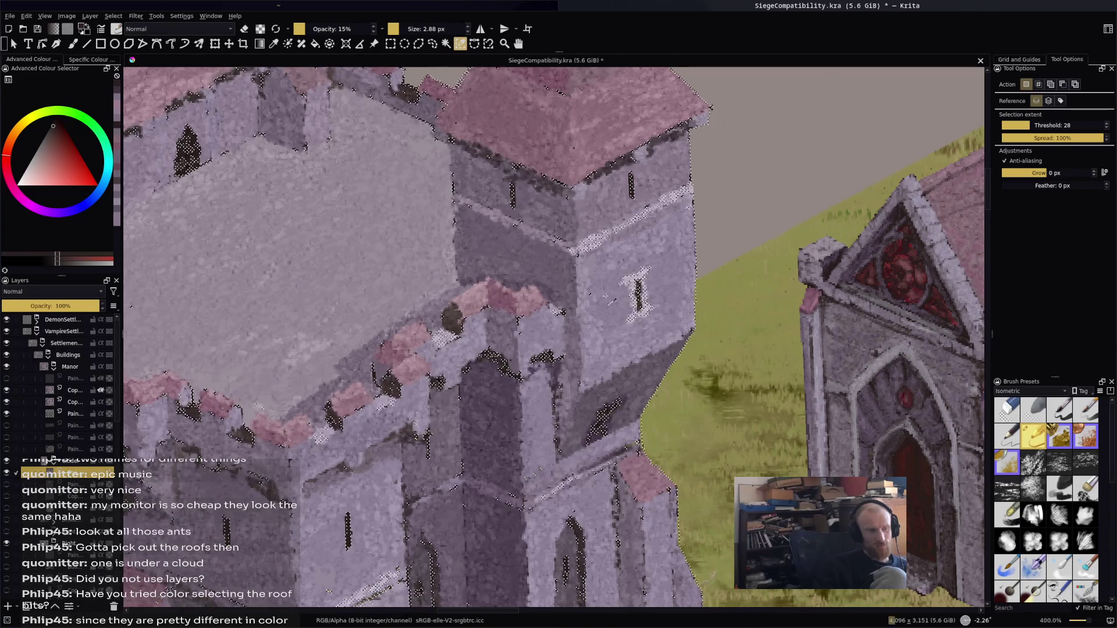
click(1016, 122)
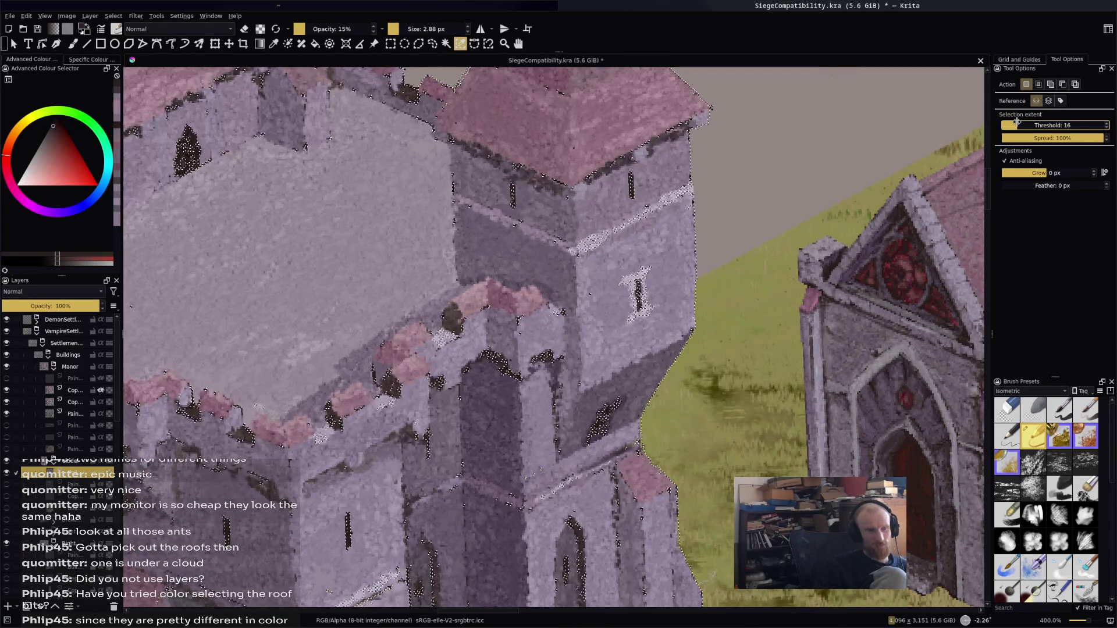
click(1015, 125)
click(520, 300)
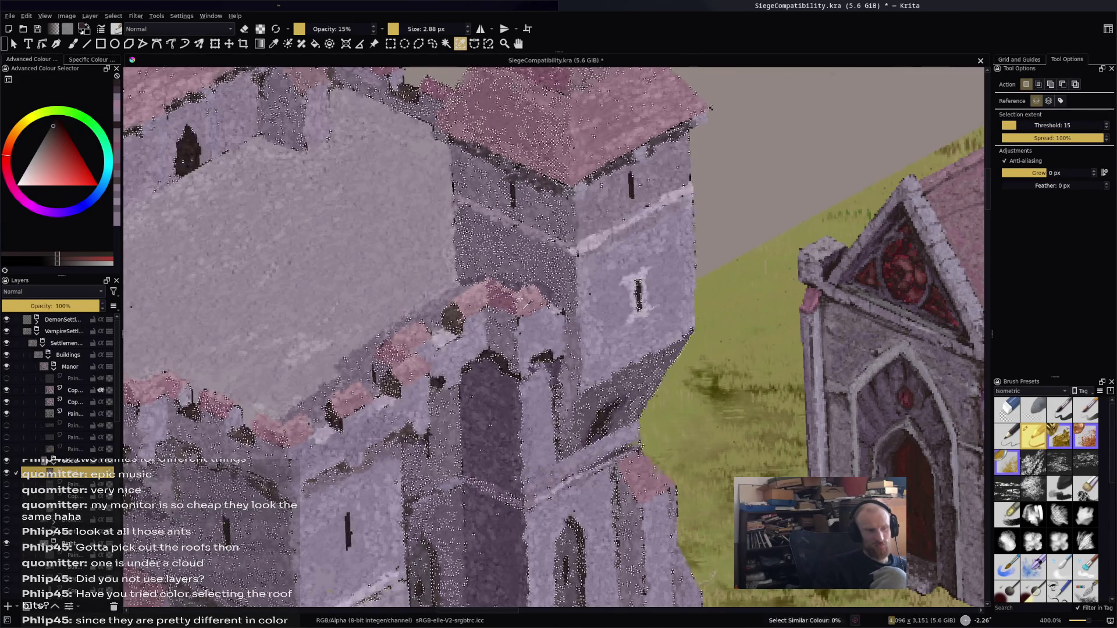
Reduce the selection threshold further, to about 10 and then 6
scroll(553, 337, up, 4)
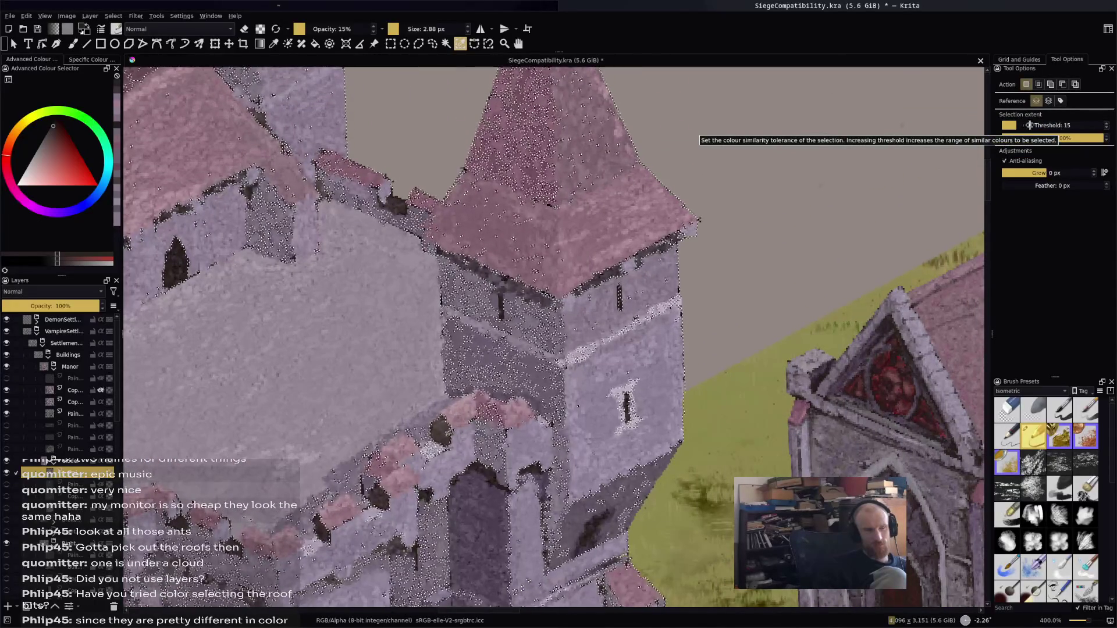
drag(1030, 124, 1011, 126)
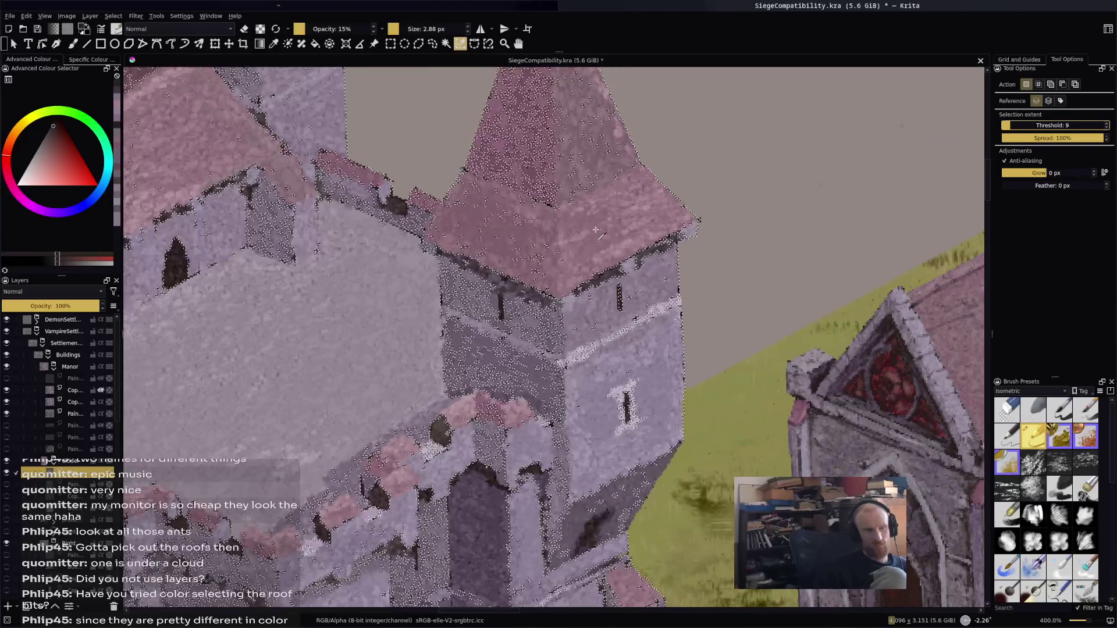
scroll(595, 229, up, 4)
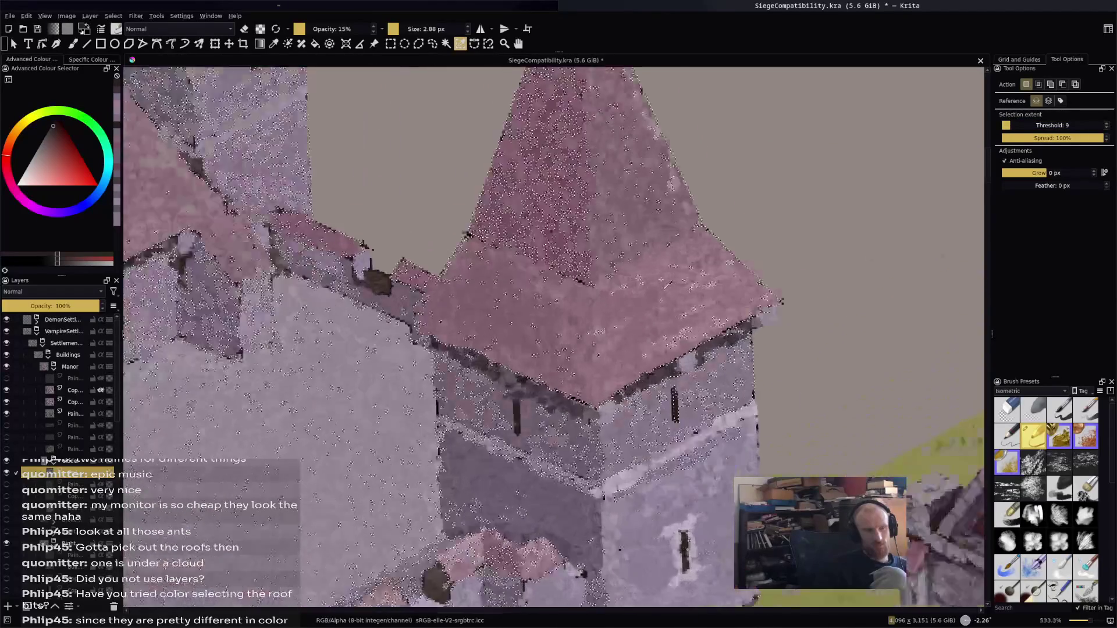
click(1008, 125)
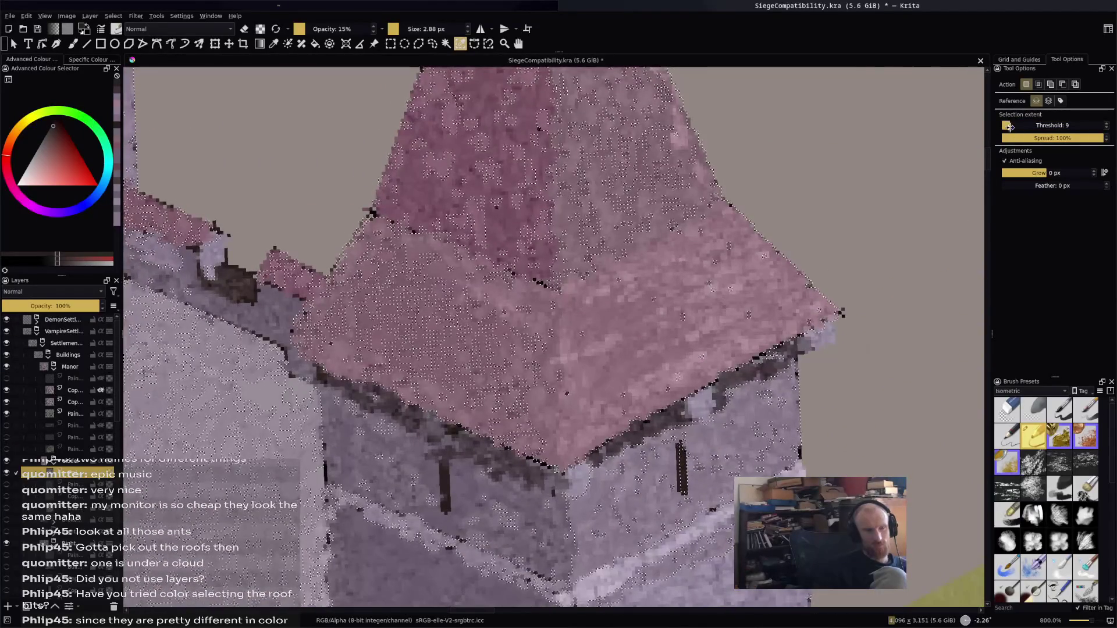
scroll(665, 237, down, 6)
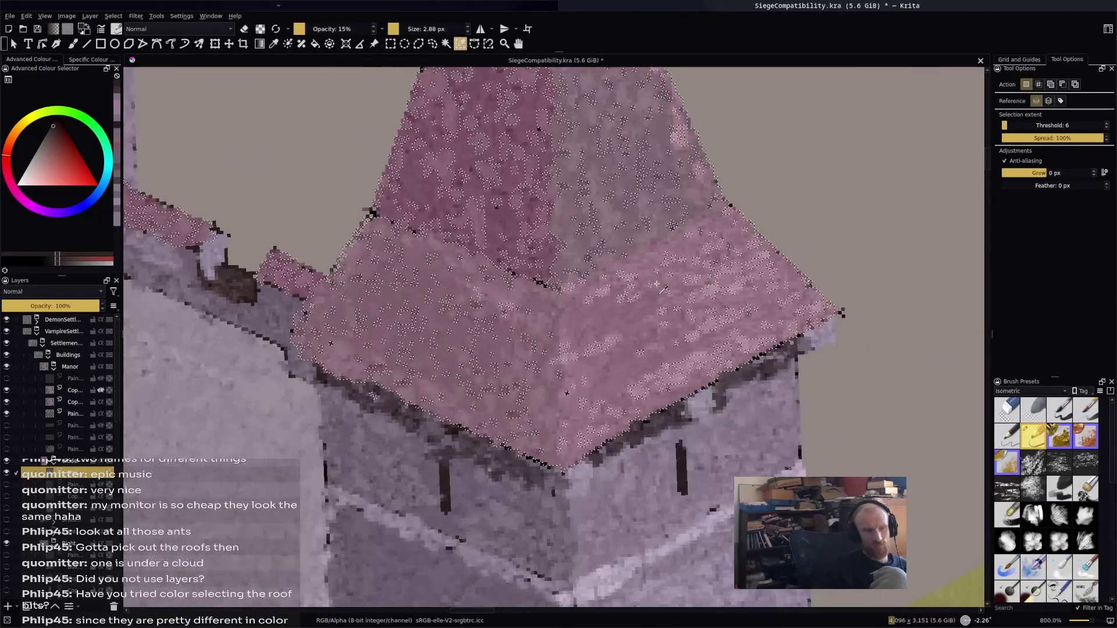
scroll(665, 237, up, 3)
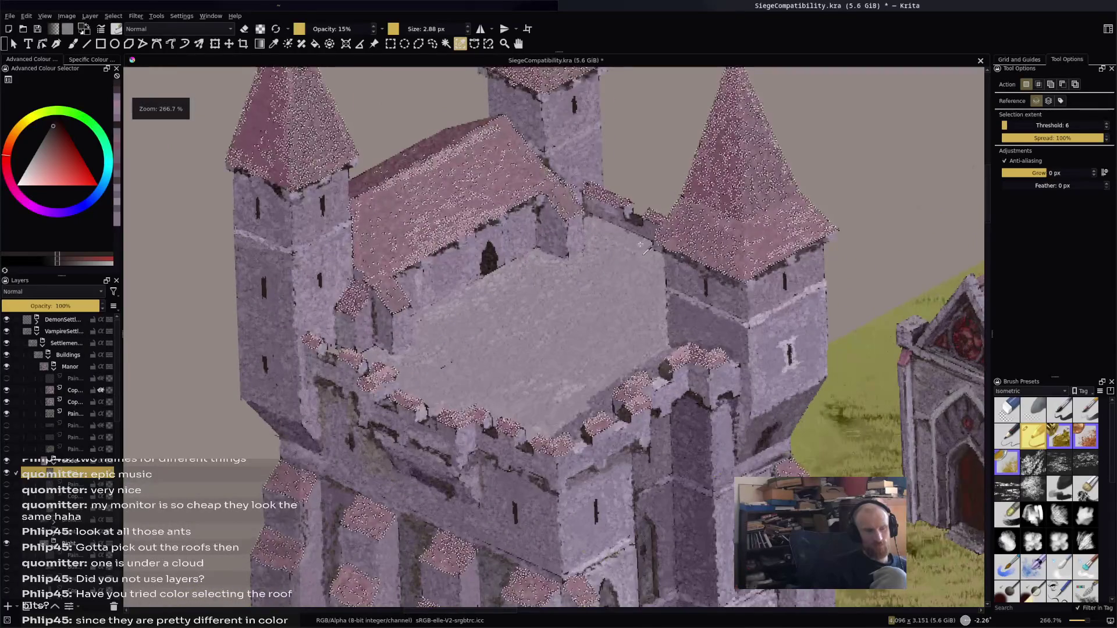
scroll(686, 156, up, 3)
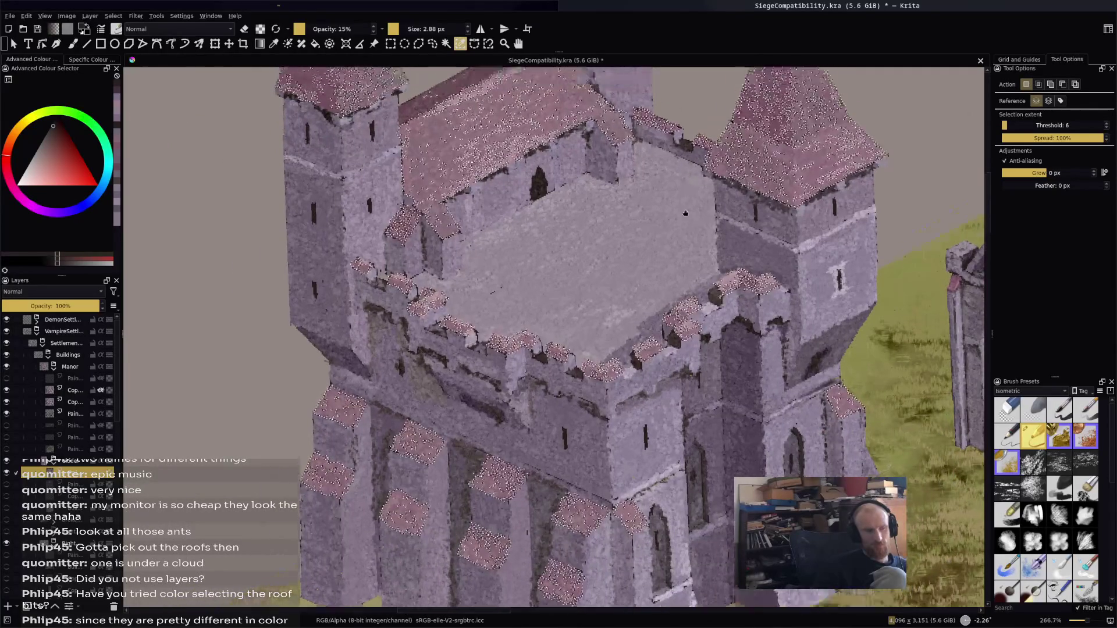
scroll(453, 225, up, 3)
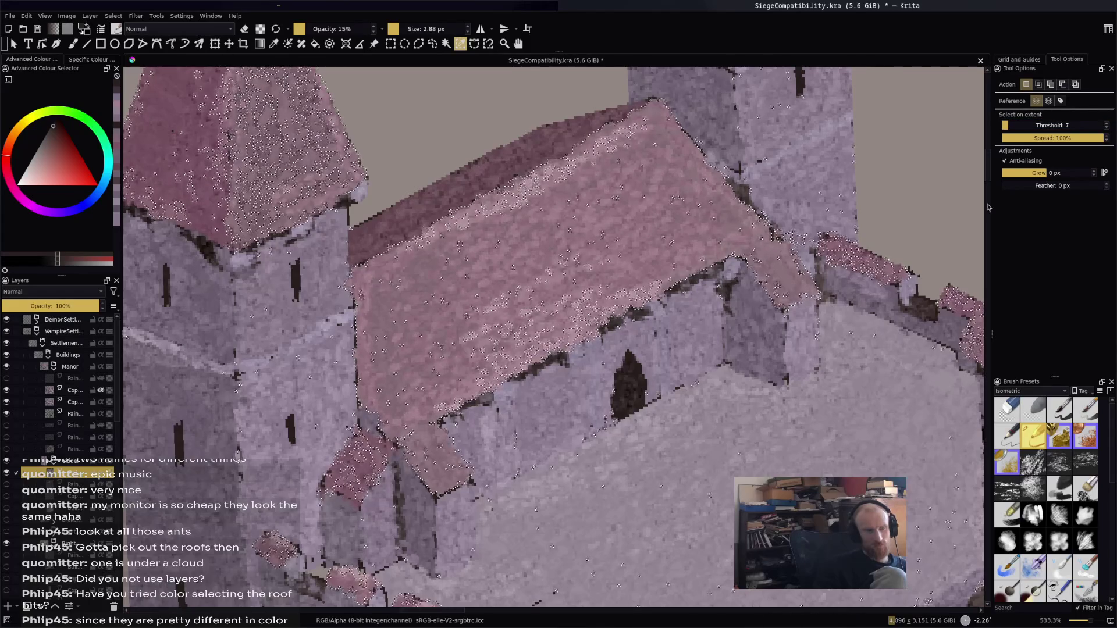
Raise the threshold to 8 and reselect the pointed tower roof
mouse_move(781, 301)
mouse_down()
mouse_move(539, 103)
mouse_move(414, 292)
mouse_up()
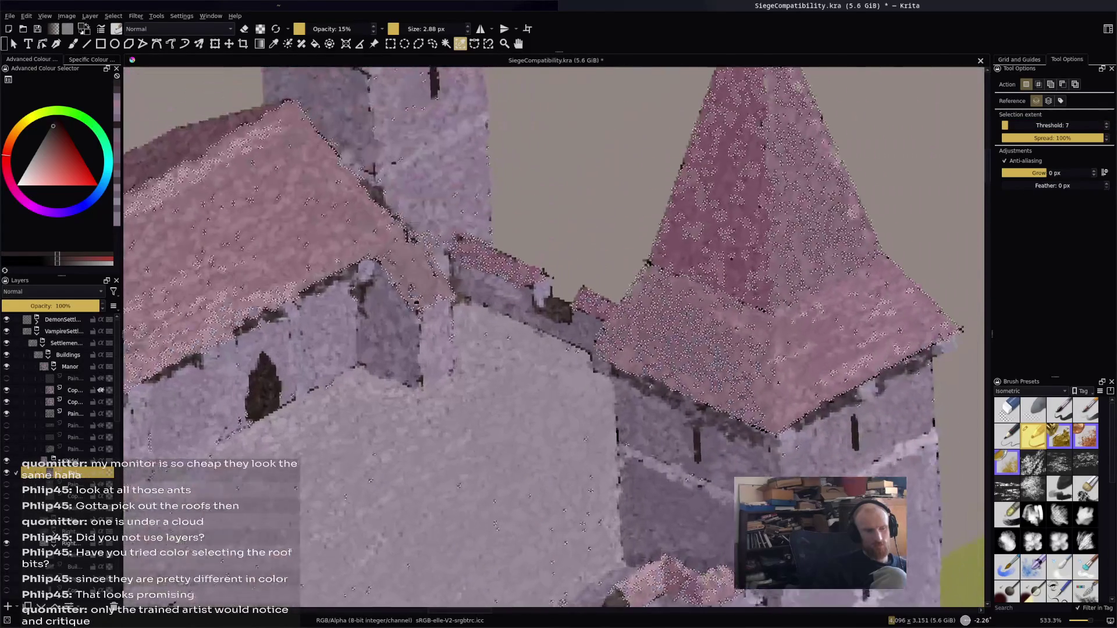
click(1106, 123)
click(824, 266)
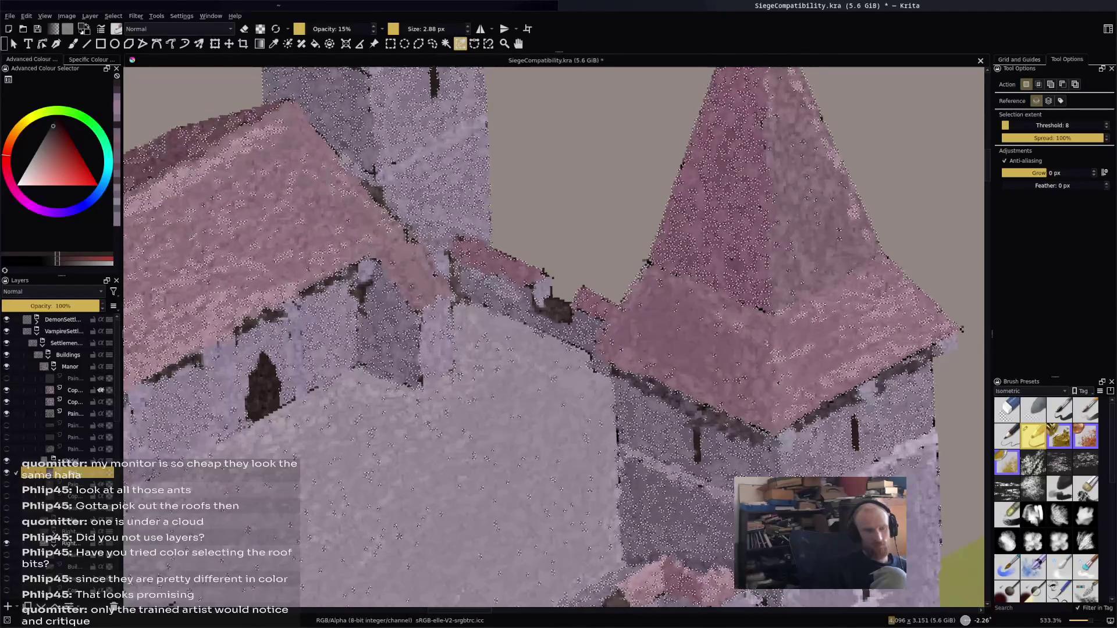
scroll(797, 189, down, 3)
scroll(614, 347, up, 1)
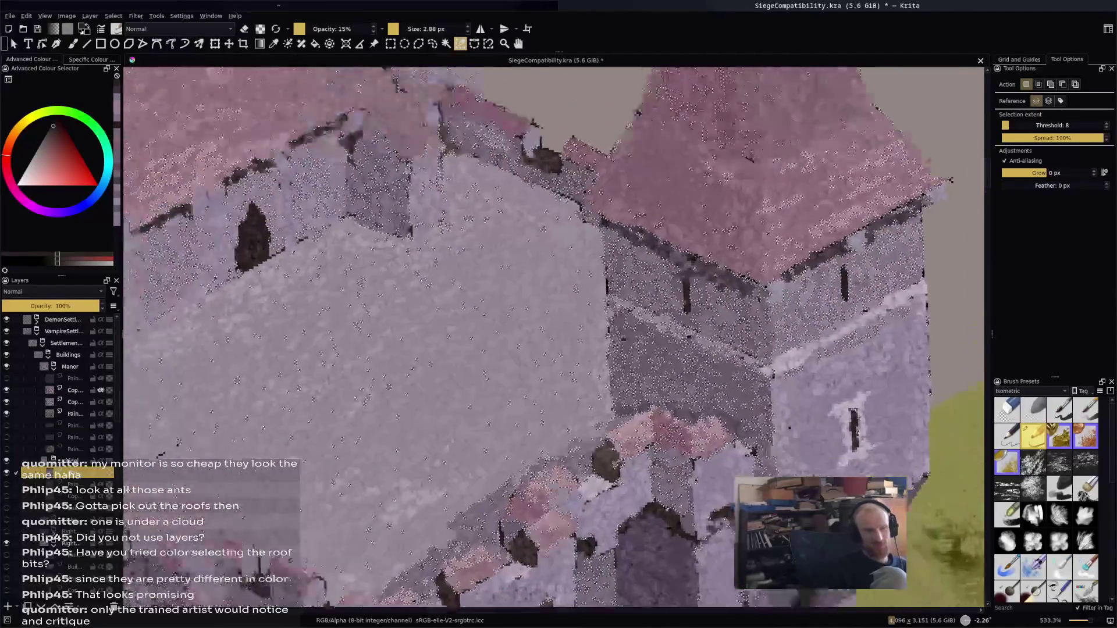
scroll(614, 347, down, 3)
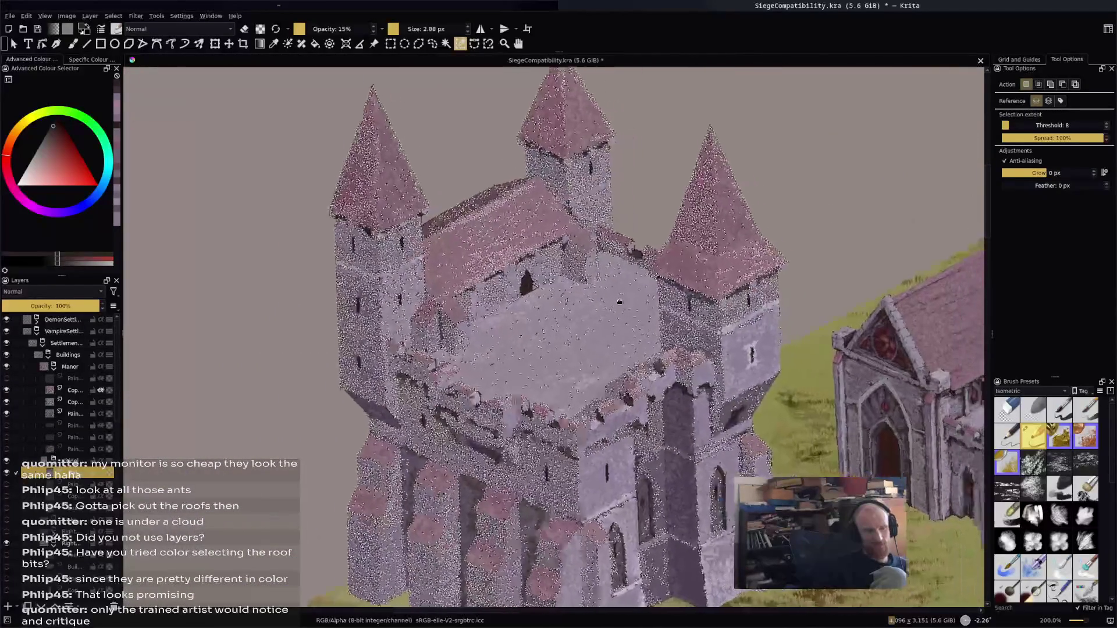
scroll(630, 240, down, 1)
Zoom and pan to inspect the threshold-6 selection on the tower roof
scroll(625, 243, up, 2)
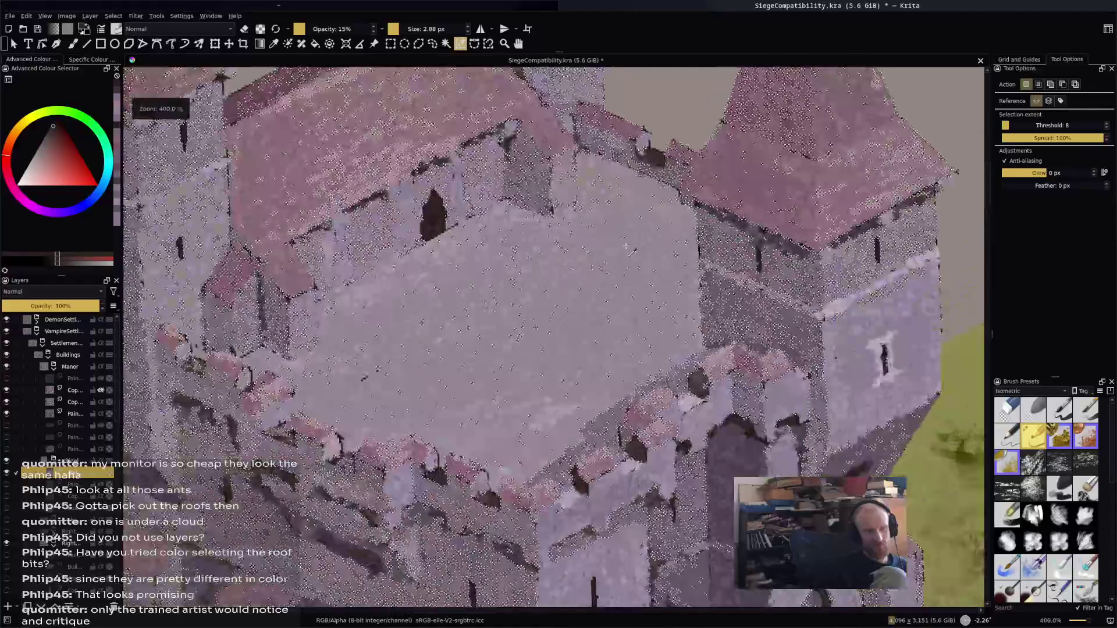
scroll(623, 302, down, 1)
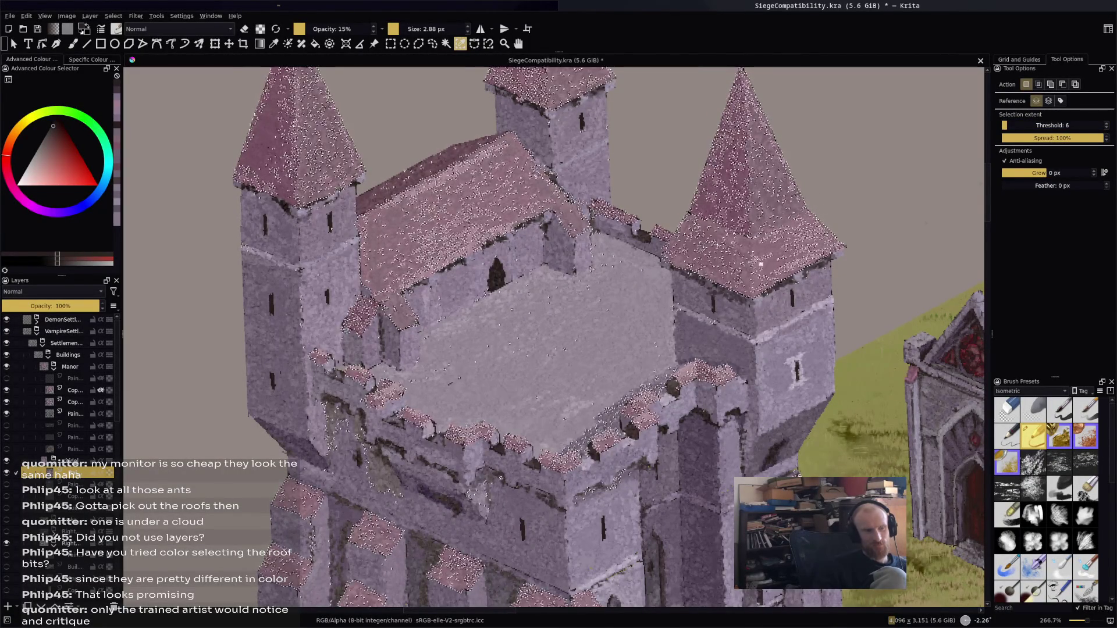
scroll(641, 233, up, 2)
drag(641, 233, 610, 334)
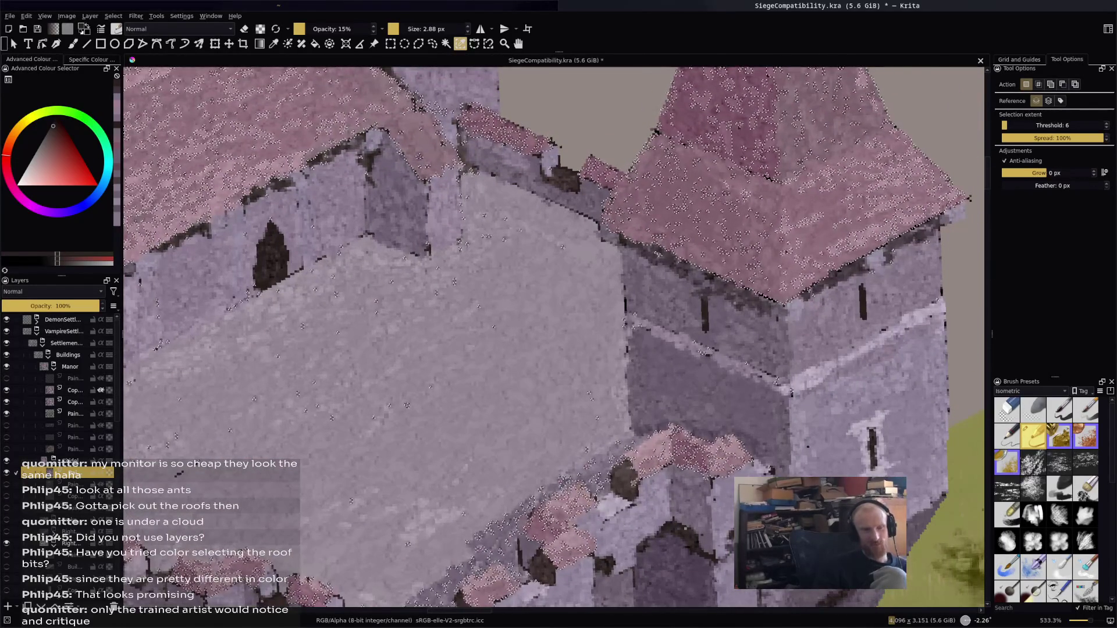
drag(842, 292, 734, 382)
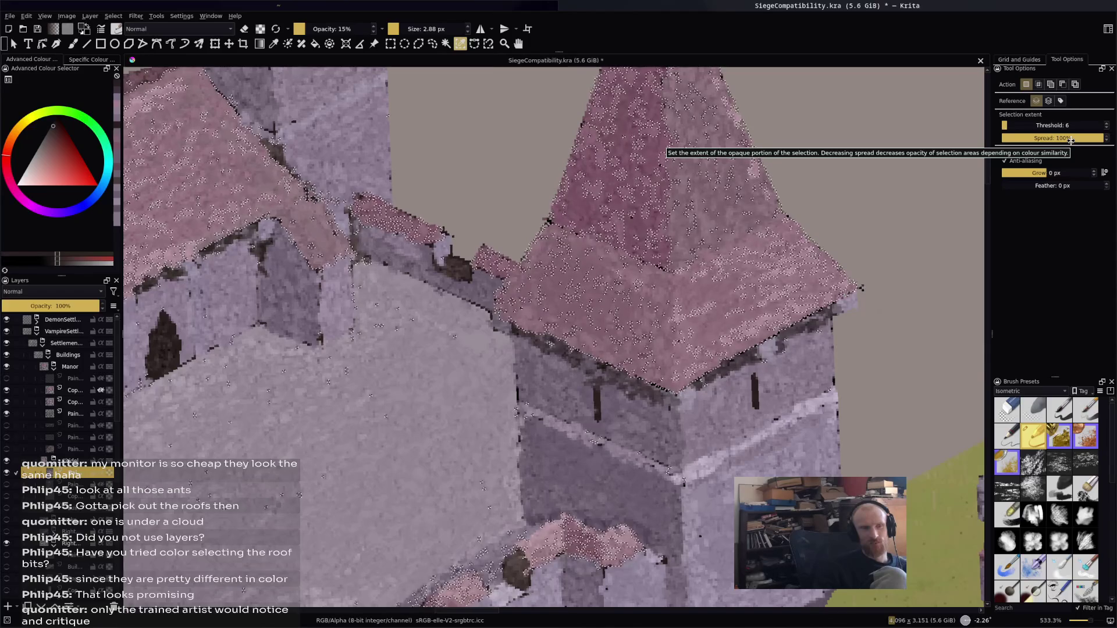
Drop the selection Spread from 100% to 56%, then check coverage across the towers and walls
drag(1070, 142, 877, 219)
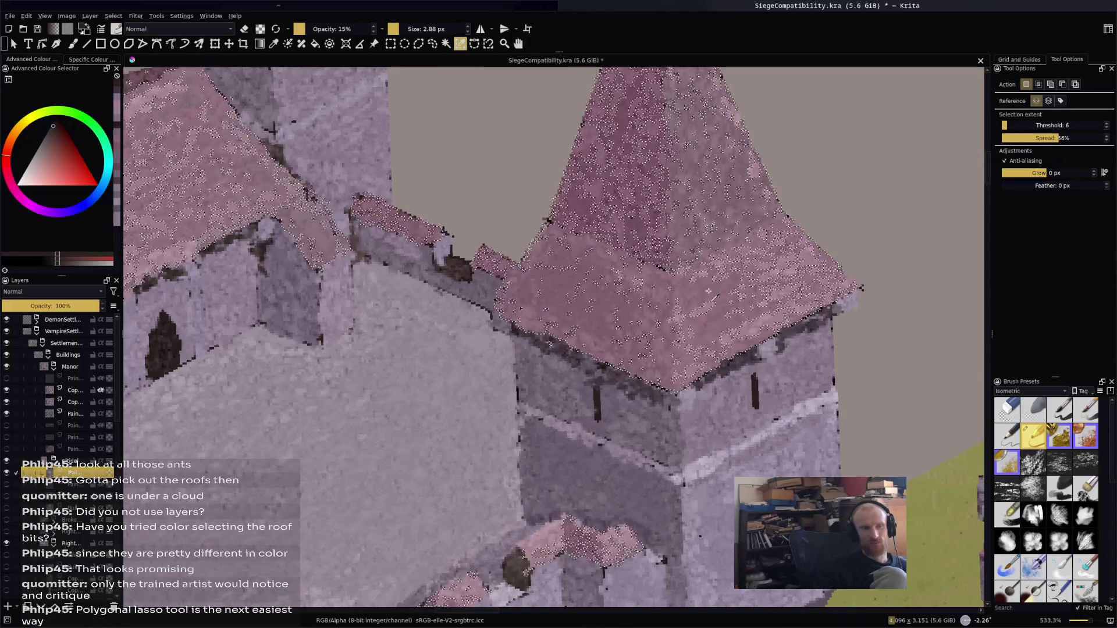
scroll(709, 292, down, 4)
scroll(674, 292, up, 1)
drag(675, 292, 521, 350)
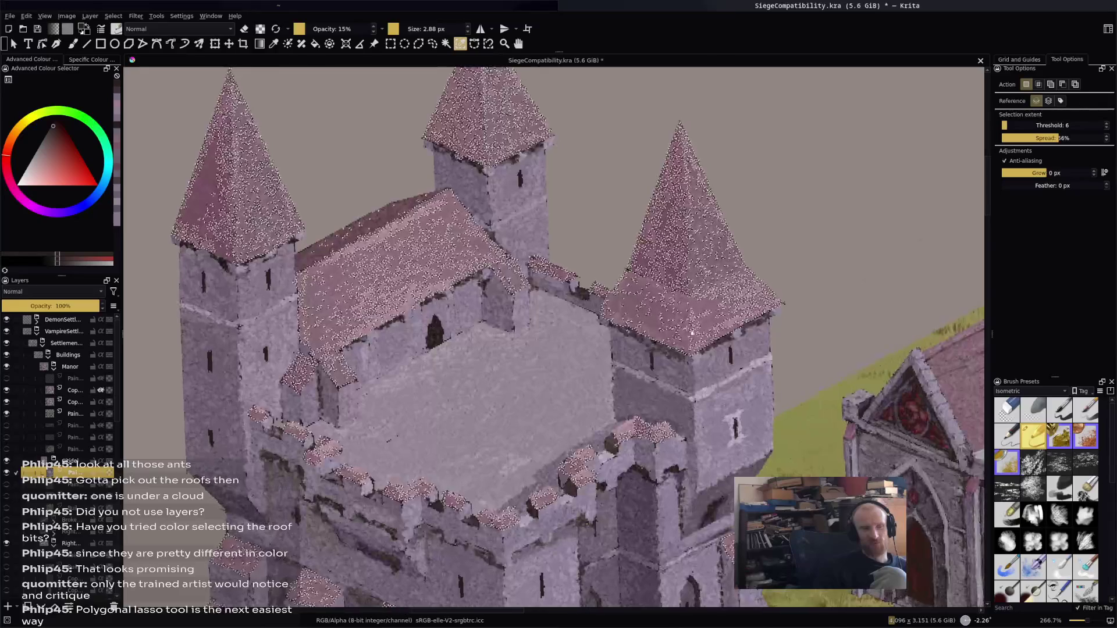
mouse_move(685, 335)
mouse_down()
mouse_move(683, 309)
mouse_move(668, 342)
mouse_up()
scroll(667, 342, up, 1)
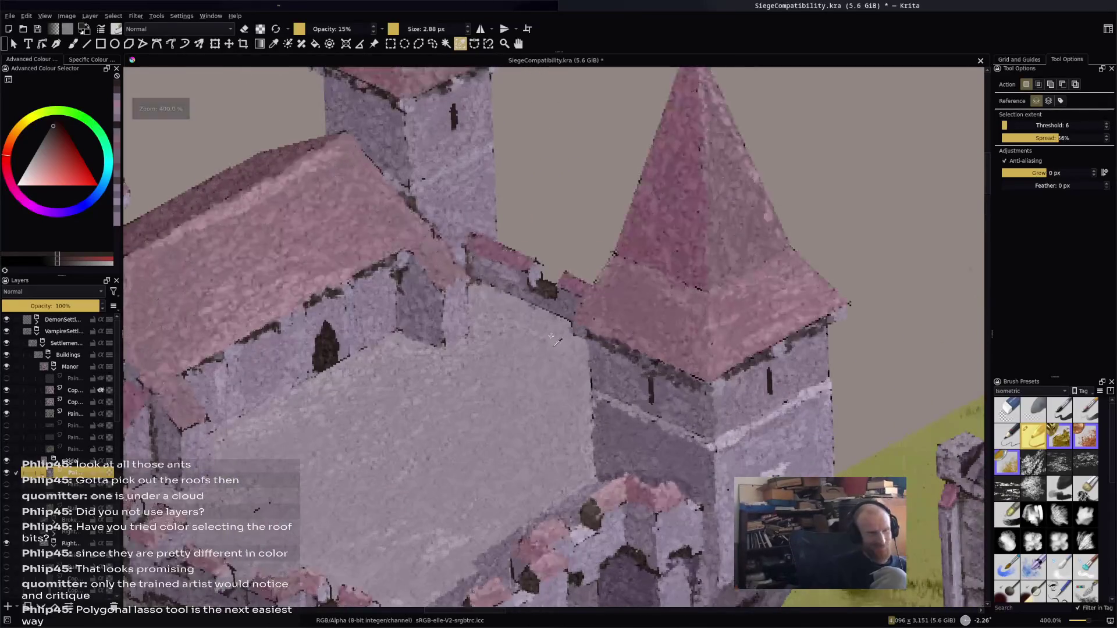
scroll(551, 336, down, 4)
scroll(656, 344, up, 1)
mouse_move(641, 368)
mouse_down()
mouse_move(543, 355)
mouse_move(404, 275)
mouse_move(291, 291)
mouse_move(514, 271)
mouse_move(529, 309)
mouse_move(509, 325)
mouse_move(529, 354)
mouse_up()
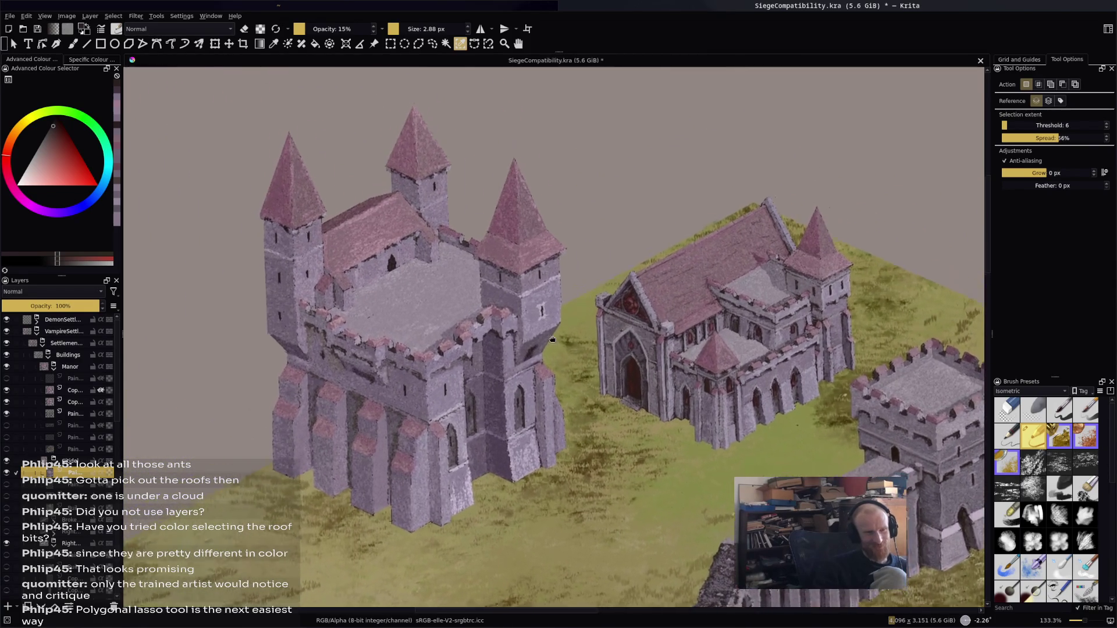
scroll(529, 354, up, 2)
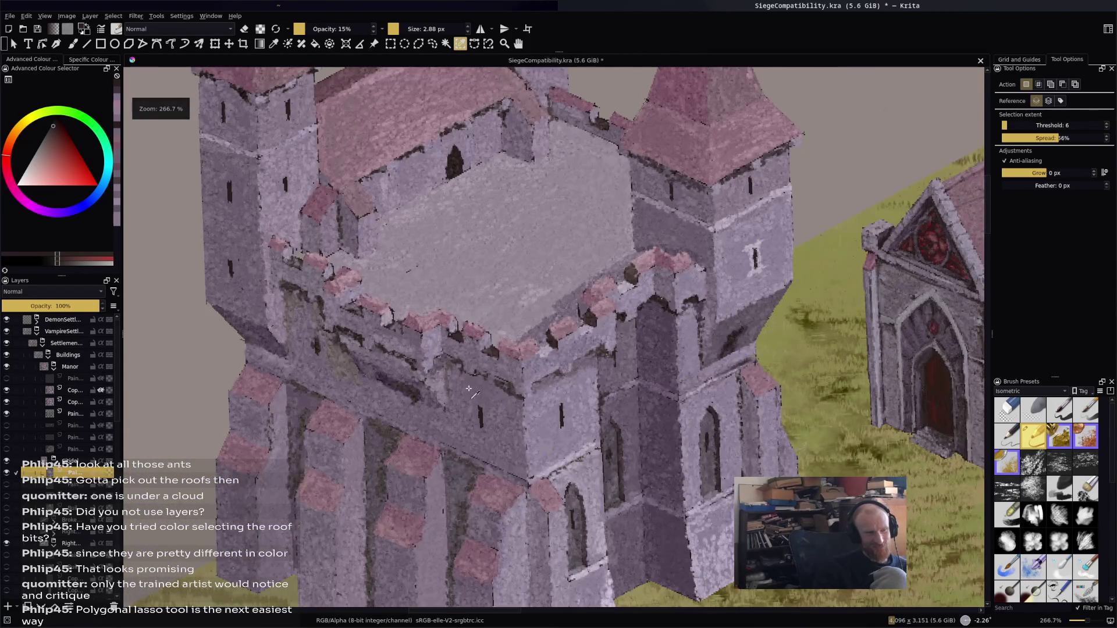
scroll(469, 390, down, 3)
mouse_move(641, 382)
mouse_down()
mouse_move(700, 370)
mouse_move(600, 346)
mouse_move(601, 305)
mouse_move(618, 342)
mouse_up()
scroll(451, 336, up, 3)
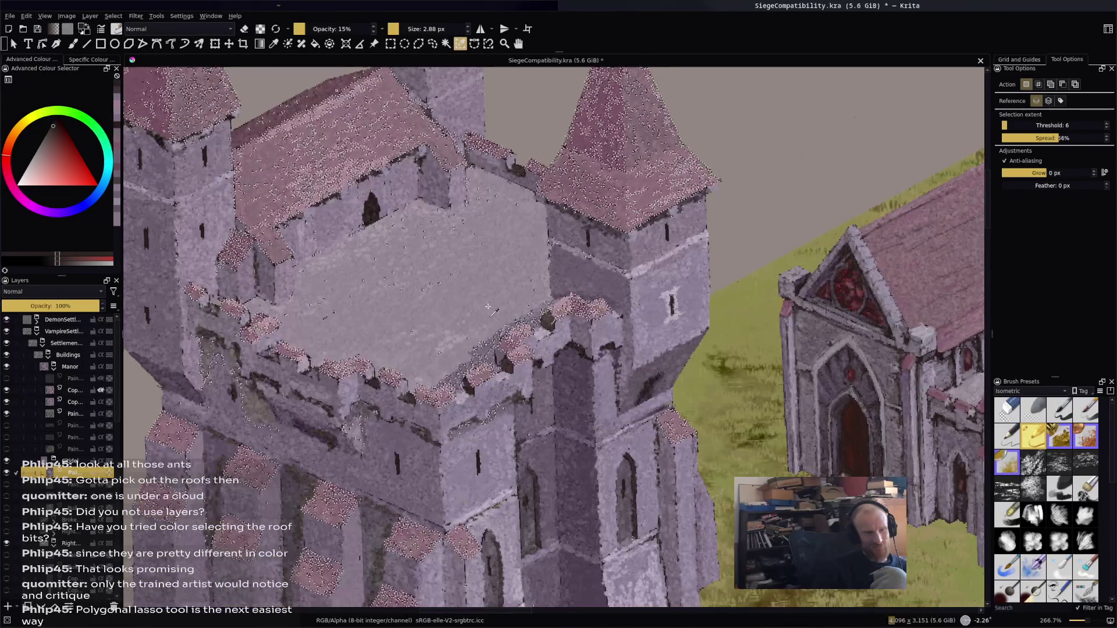
scroll(488, 307, down, 3)
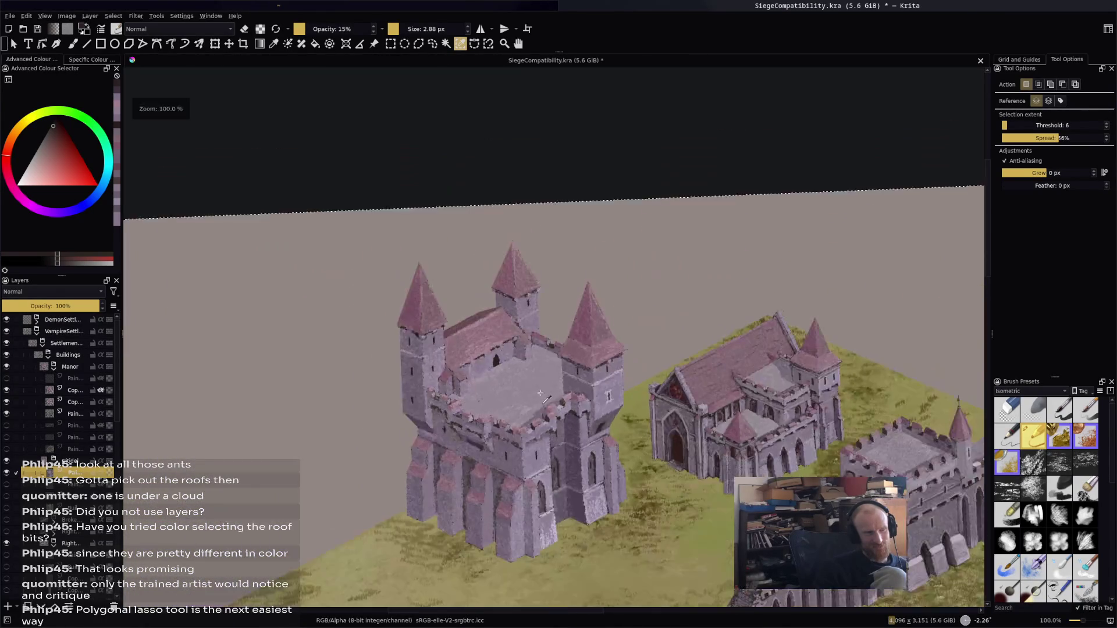
drag(515, 395, 446, 295)
scroll(446, 294, up, 2)
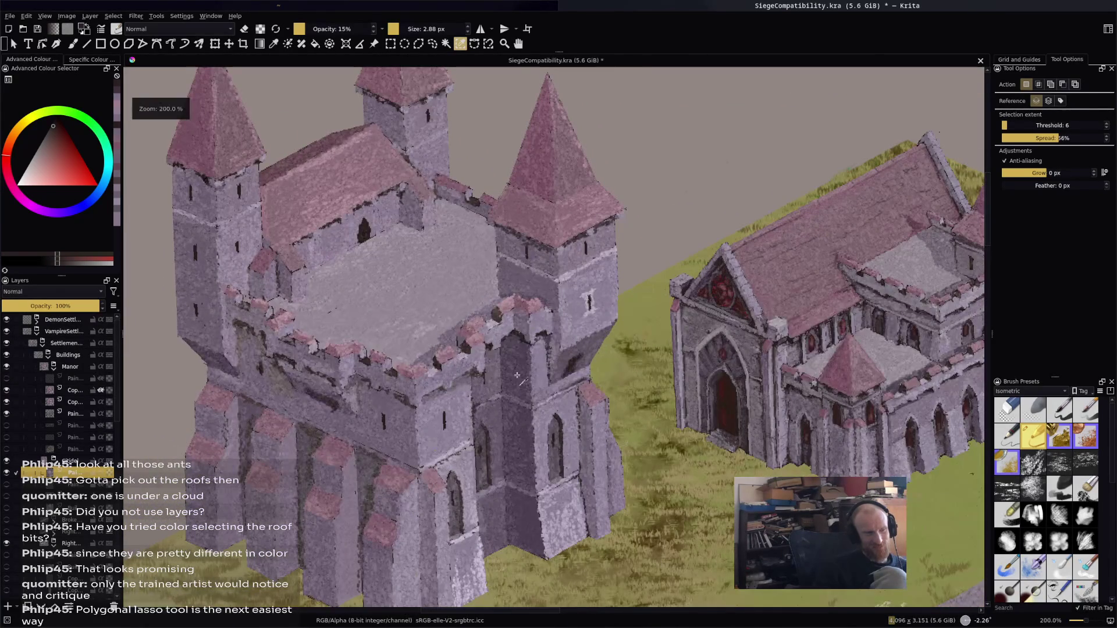
mouse_move(513, 384)
mouse_down()
mouse_move(478, 372)
mouse_move(527, 403)
mouse_up()
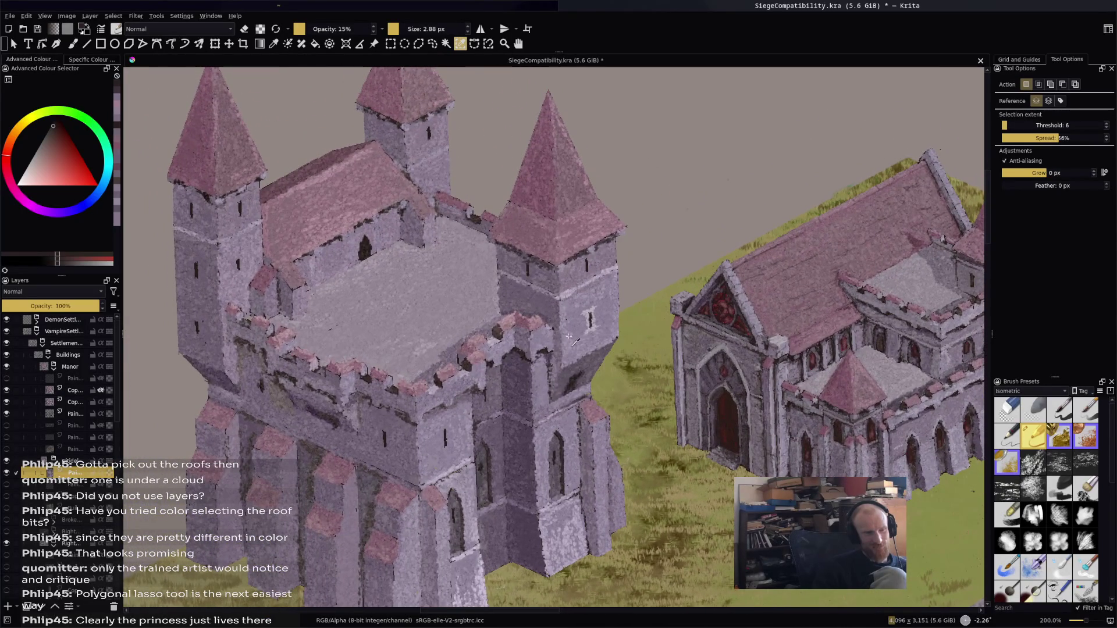
scroll(573, 342, down, 3)
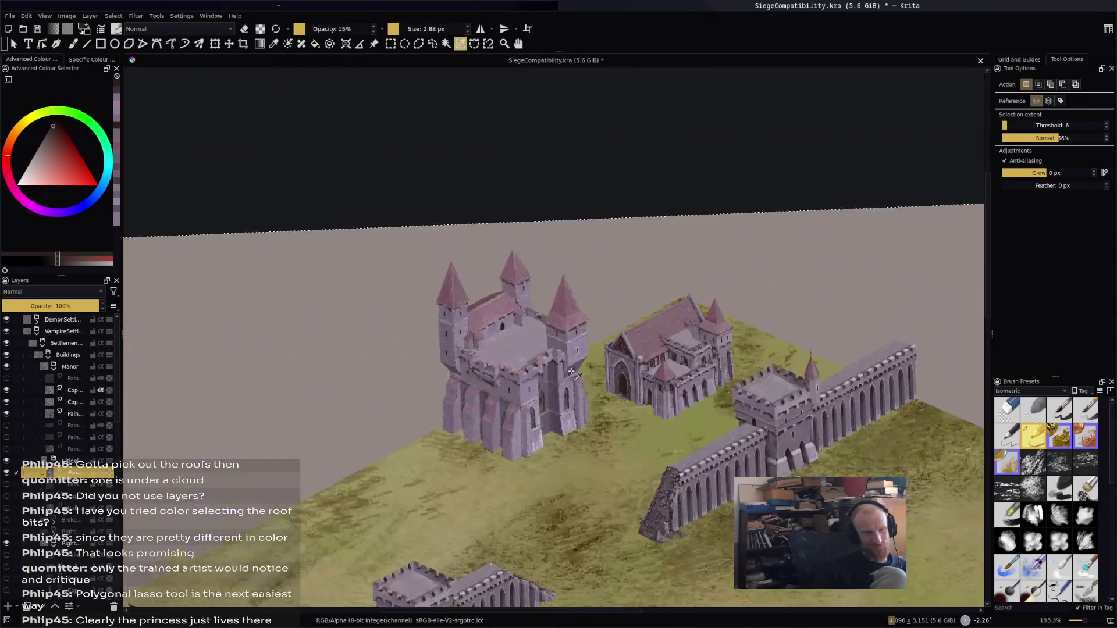
mouse_move(571, 355)
mouse_down()
mouse_move(542, 286)
mouse_move(442, 287)
mouse_move(450, 308)
mouse_up()
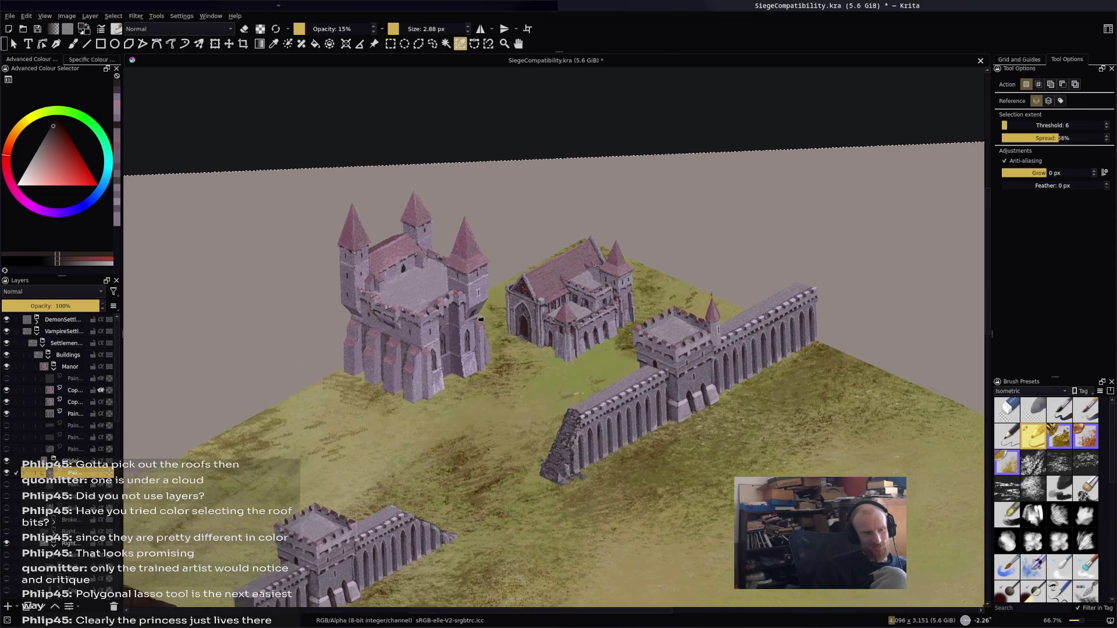
scroll(456, 343, up, 1)
scroll(456, 343, up, 3)
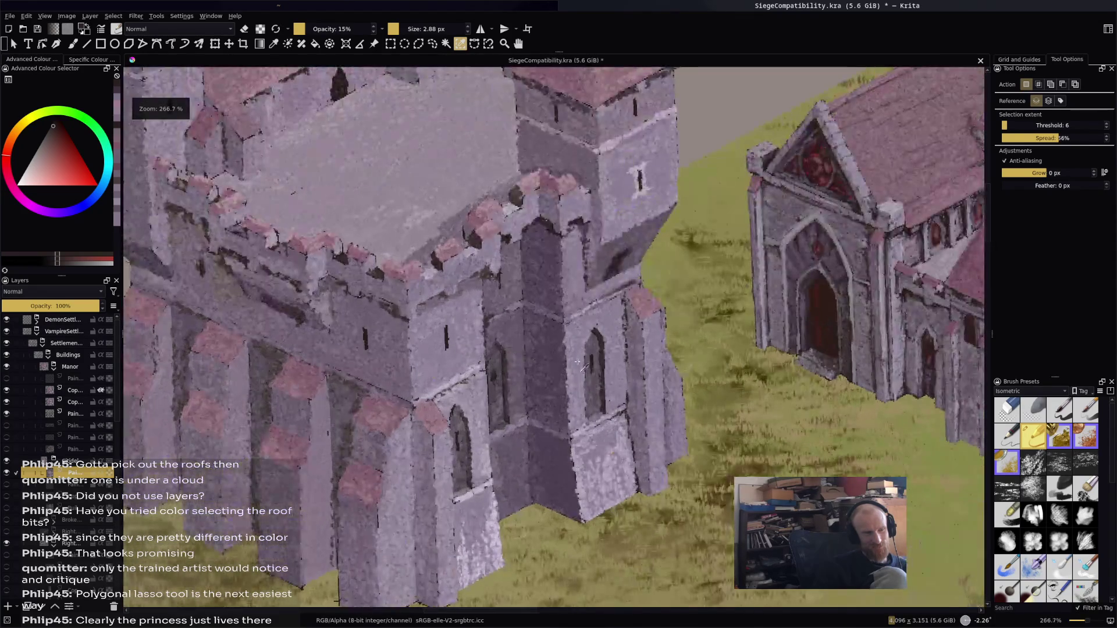
mouse_move(624, 301)
mouse_down()
mouse_move(394, 396)
mouse_move(513, 364)
mouse_up()
key(b)
scroll(506, 284, down, 2)
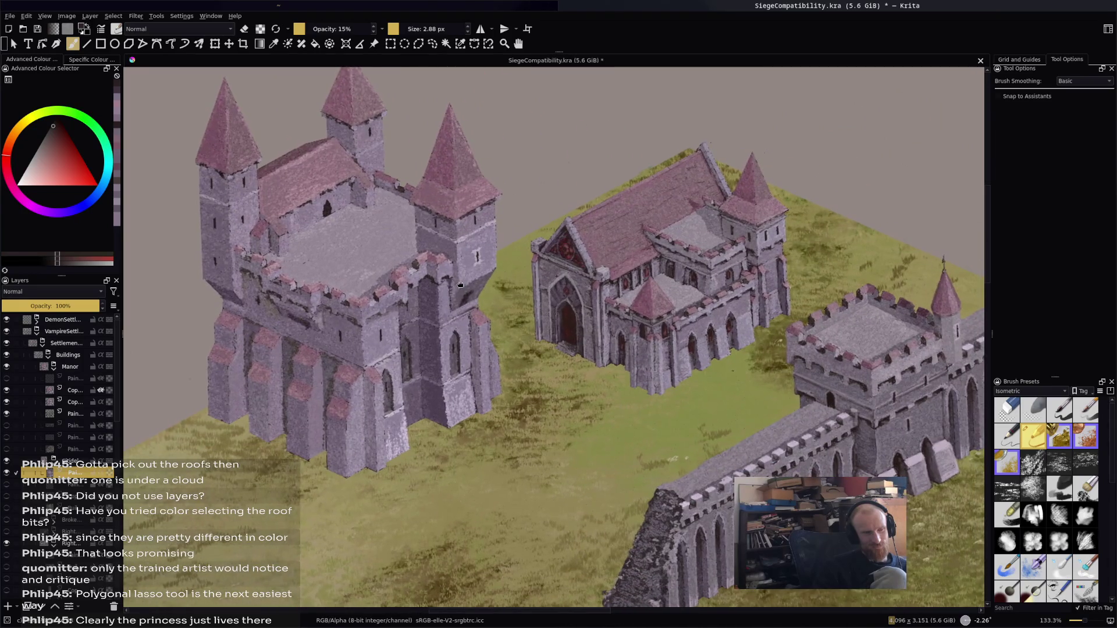
drag(462, 284, 519, 276)
drag(527, 283, 535, 299)
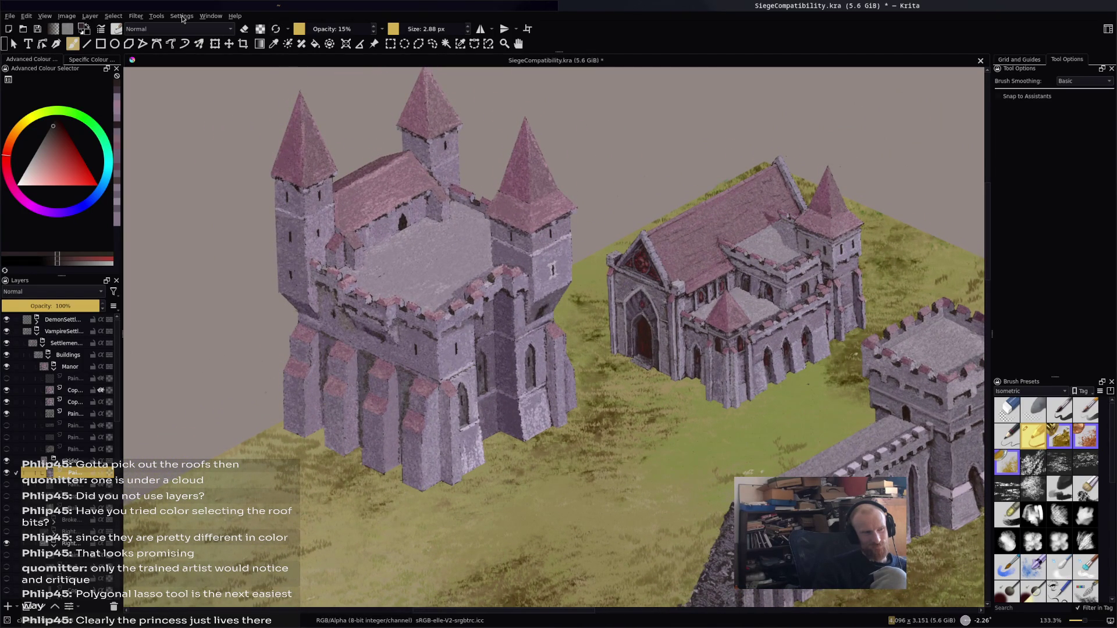
click(135, 17)
Open Filter > Adjust > HSV Adjustment and expand its Type dropdown
mouse_move(153, 83)
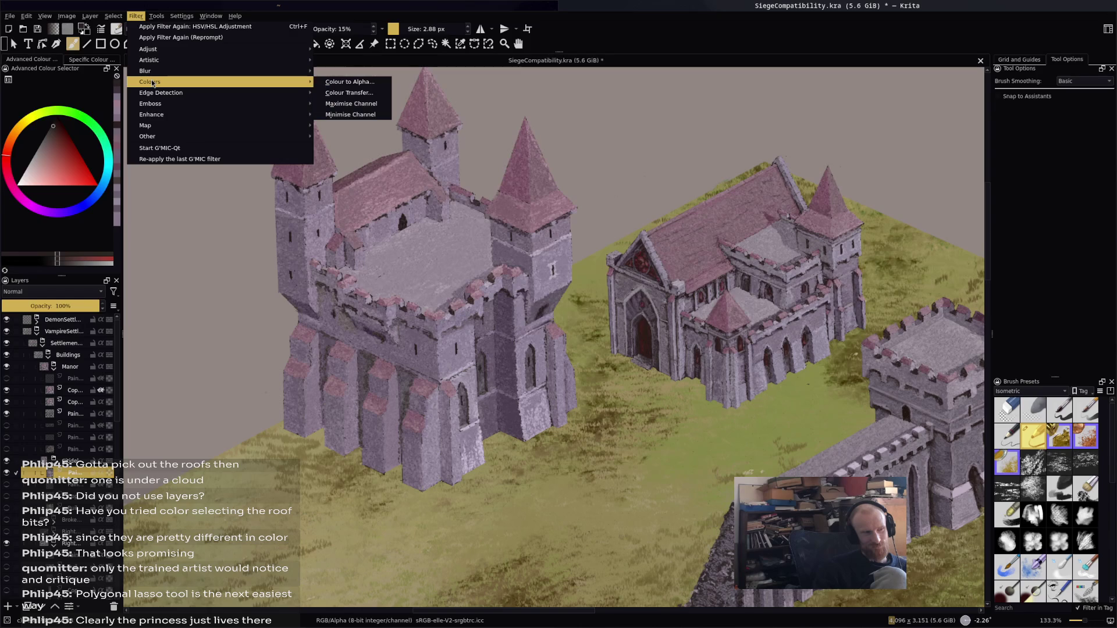
mouse_move(180, 50)
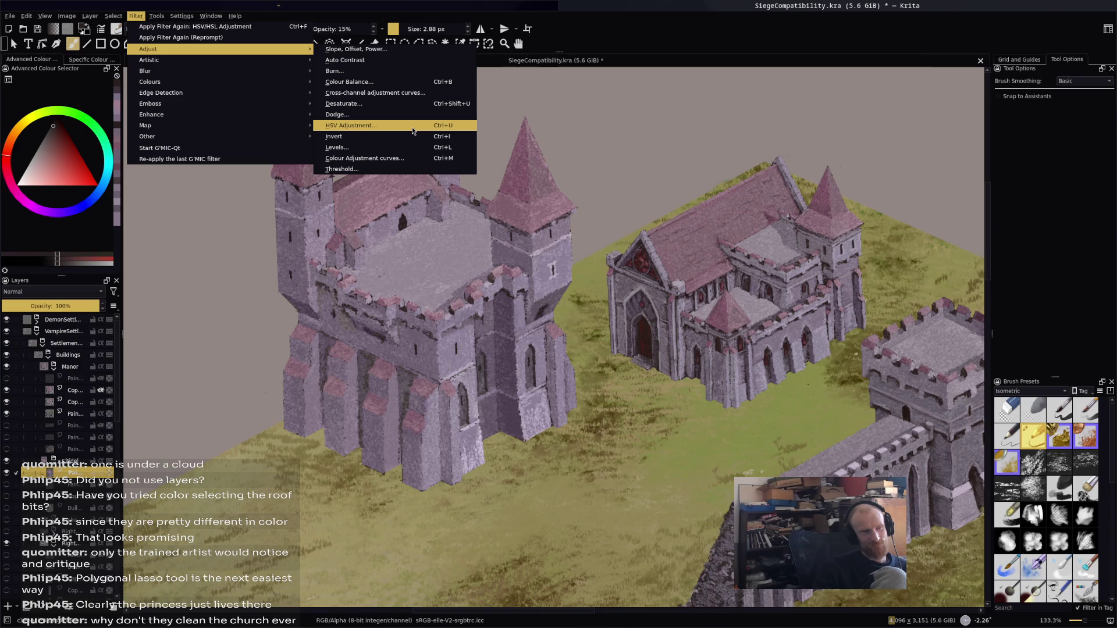
click(411, 127)
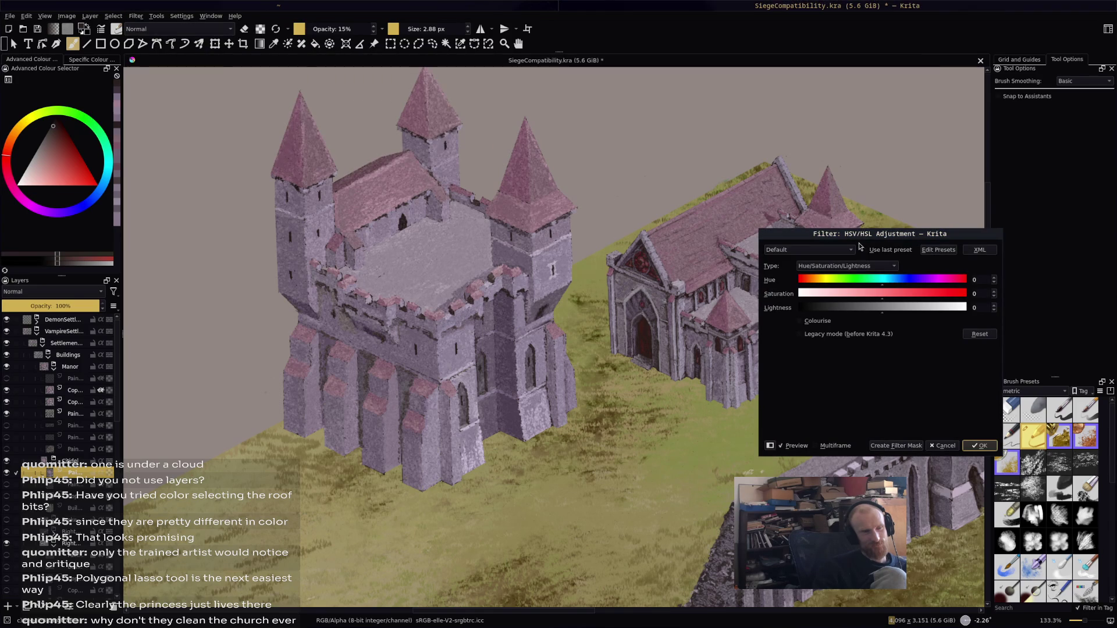
click(851, 266)
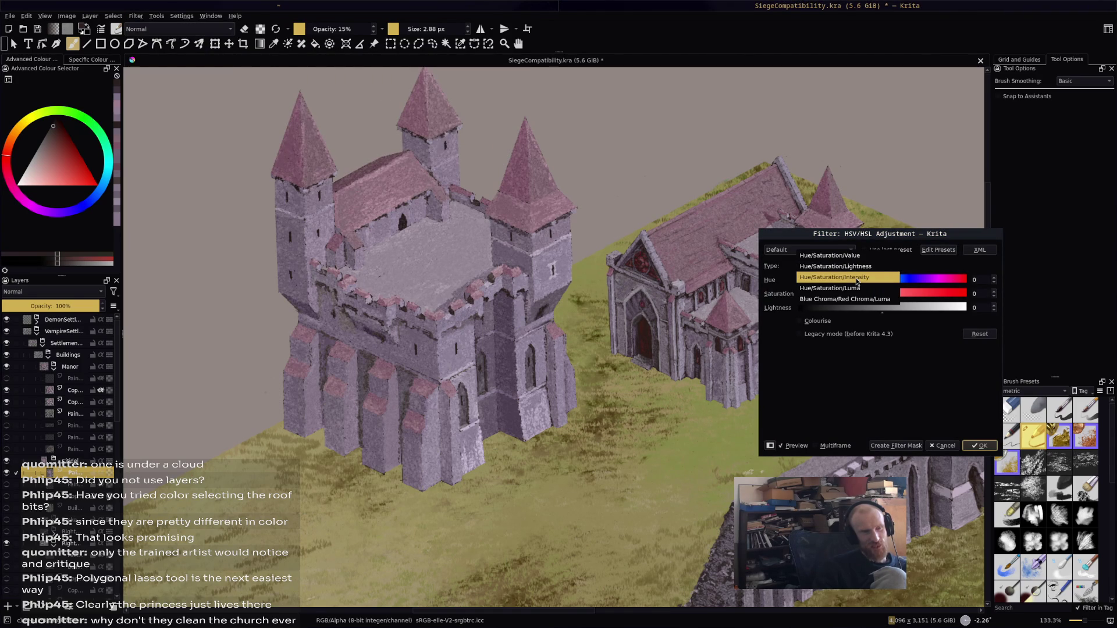
Preview Hue/Saturation/Intensity with lowered Intensity at 100% zoom, then cancel without applying
click(856, 278)
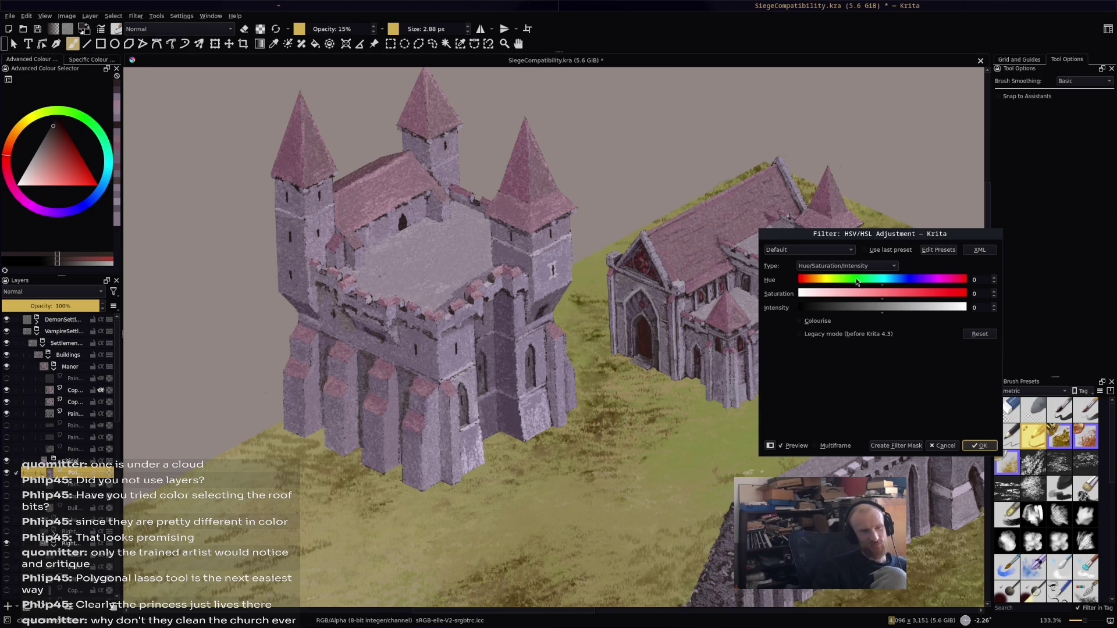
mouse_move(888, 311)
mouse_down()
mouse_move(905, 312)
mouse_move(791, 307)
mouse_up()
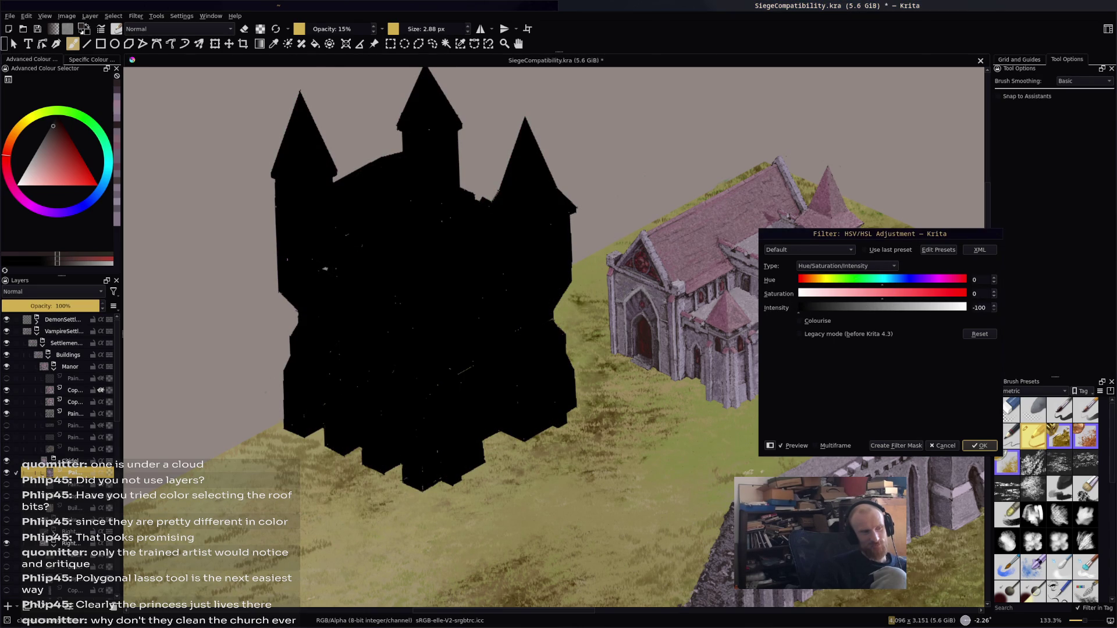
key(1)
scroll(628, 366, up, 2)
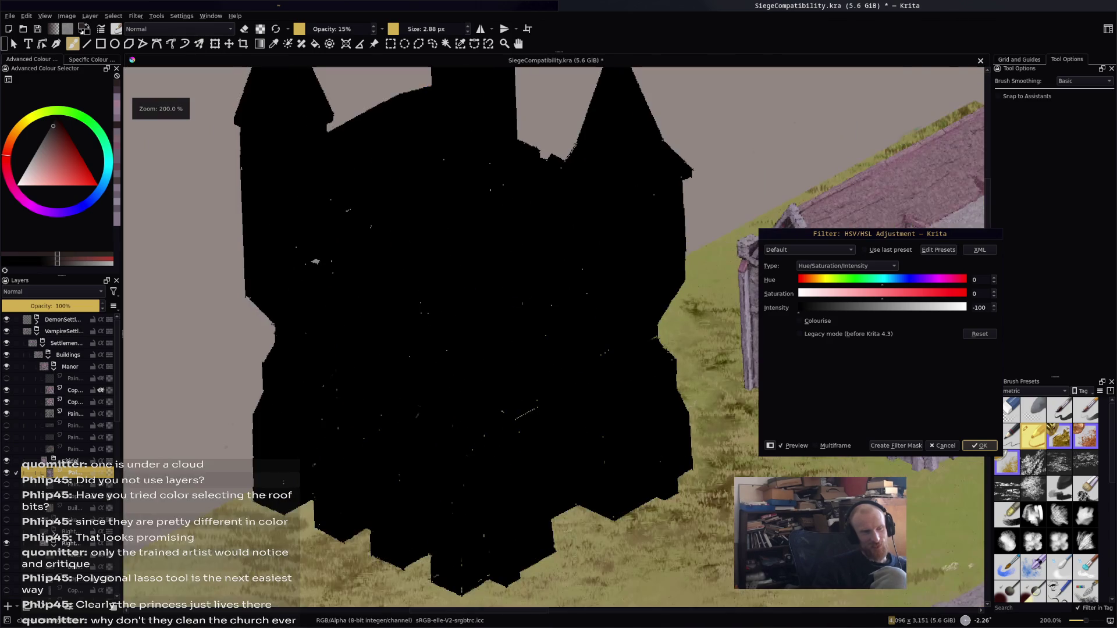
click(943, 445)
scroll(640, 291, up, 3)
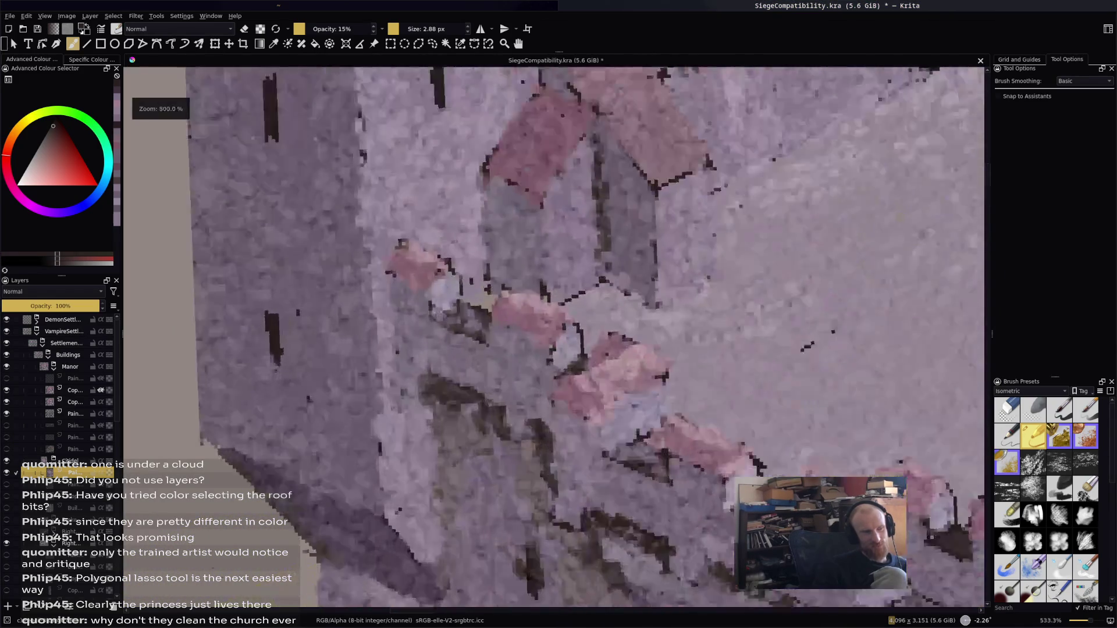
scroll(553, 337, down, 4)
scroll(553, 337, up, 2)
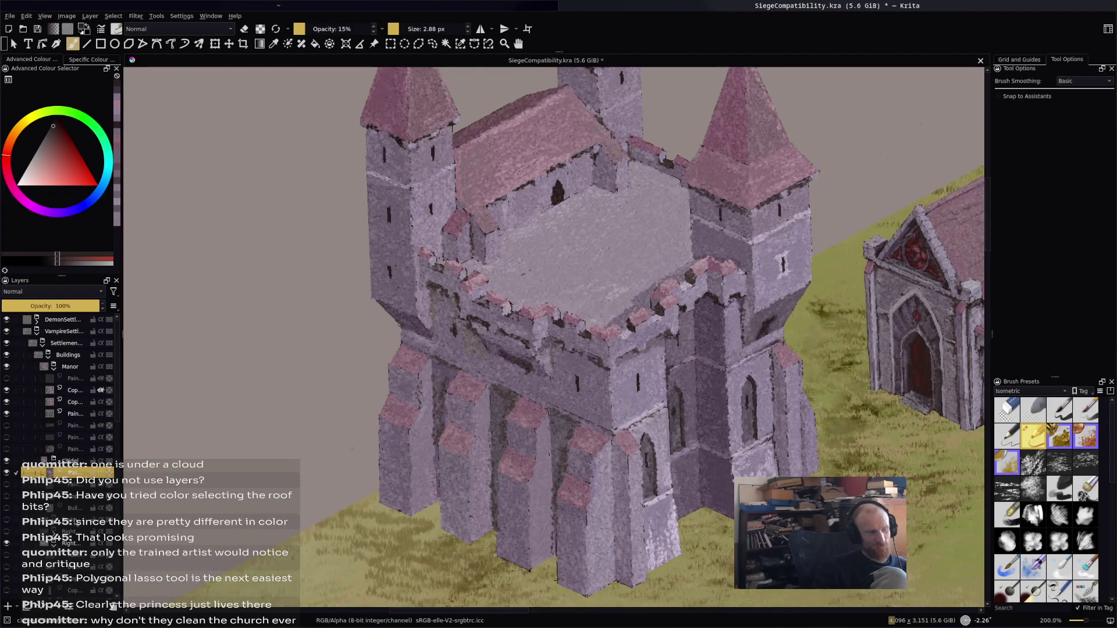
scroll(75, 515, down, 5)
scroll(18, 491, down, 5)
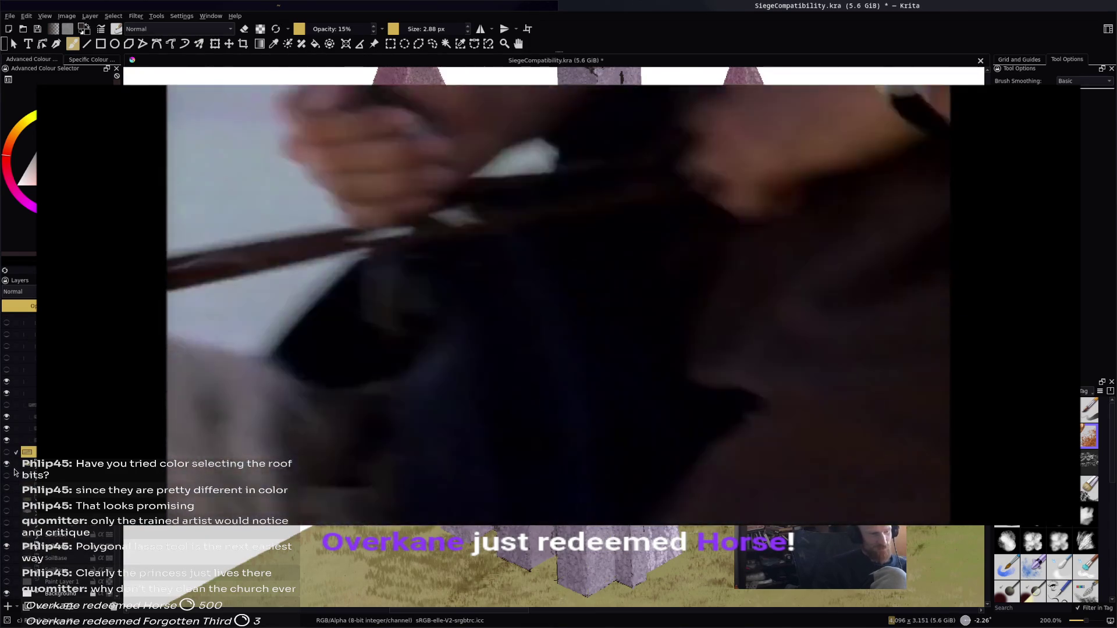
Select the next paint layer down in the Citidel group and turn its visibility on
scroll(21, 407, down, 3)
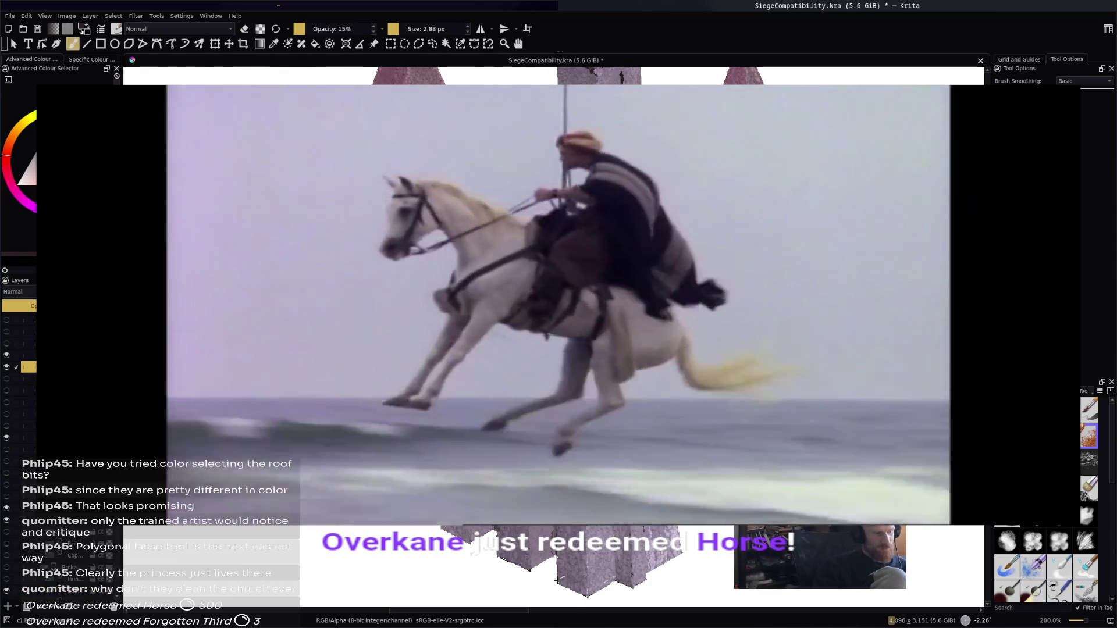
click(21, 379)
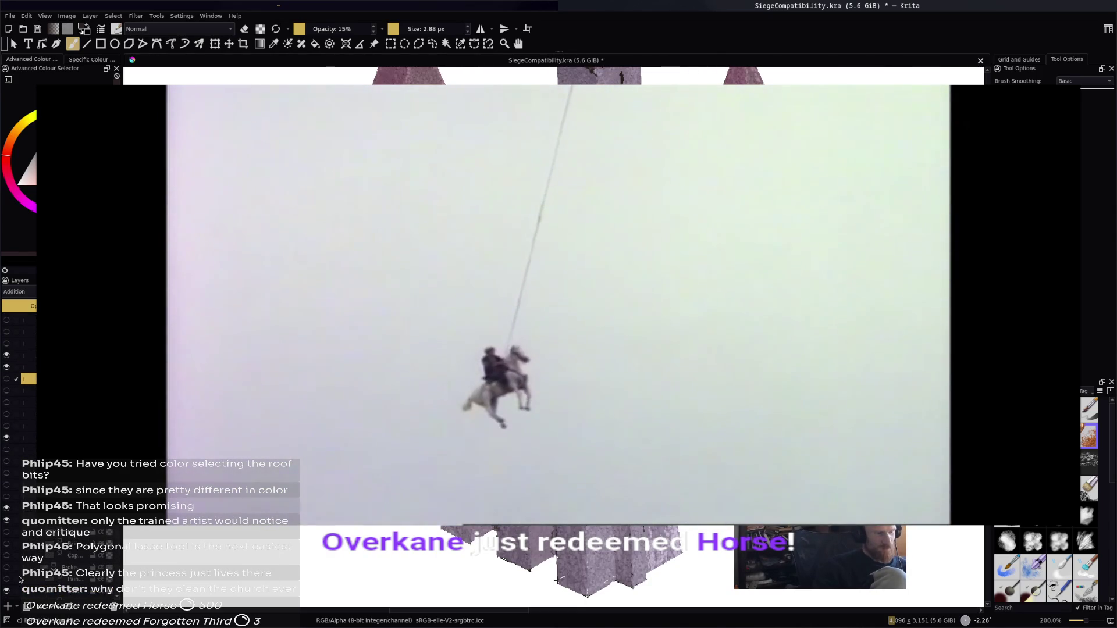
click(7, 379)
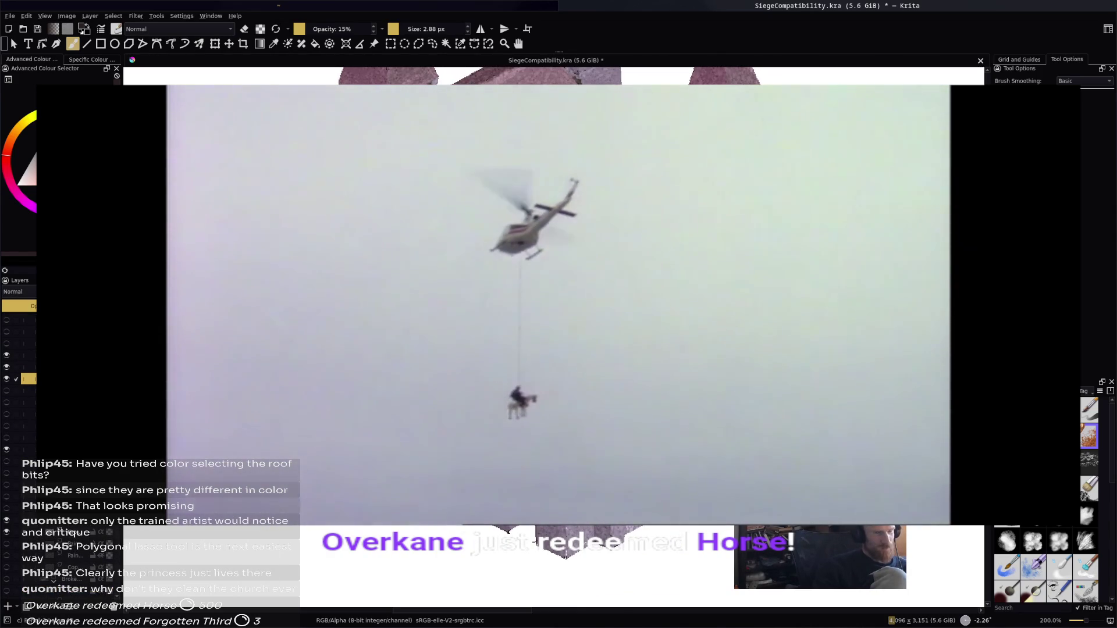
scroll(1076, 557, down, 3)
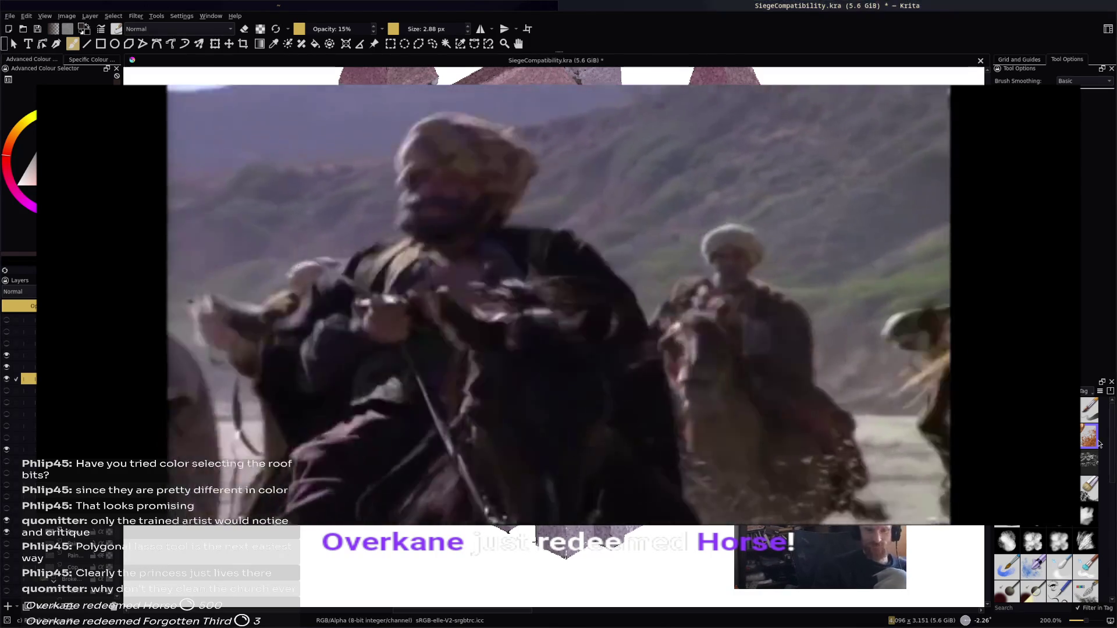
scroll(1076, 558, down, 2)
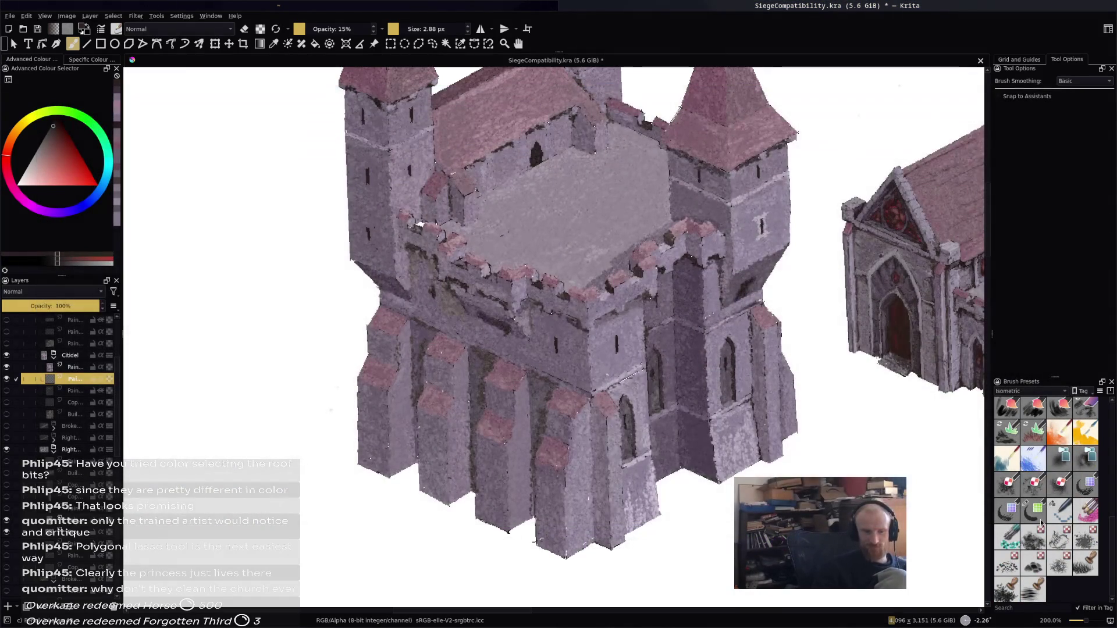
Choose a 100% opacity, 10 px brush preset with eraser mode off
click(1034, 510)
key(e)
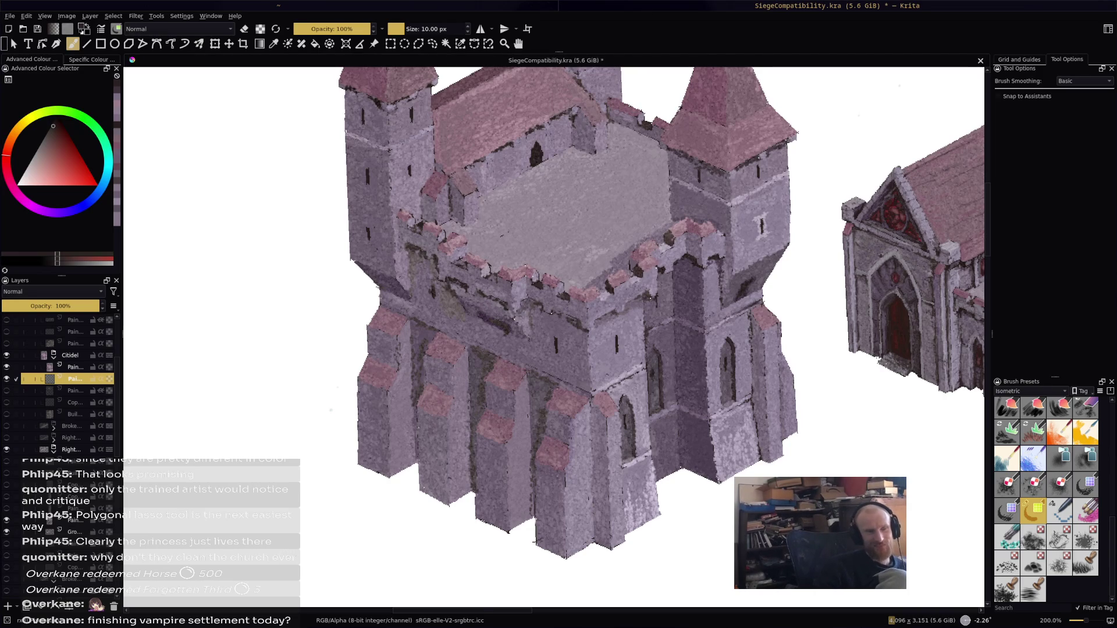
scroll(556, 330, up, 1)
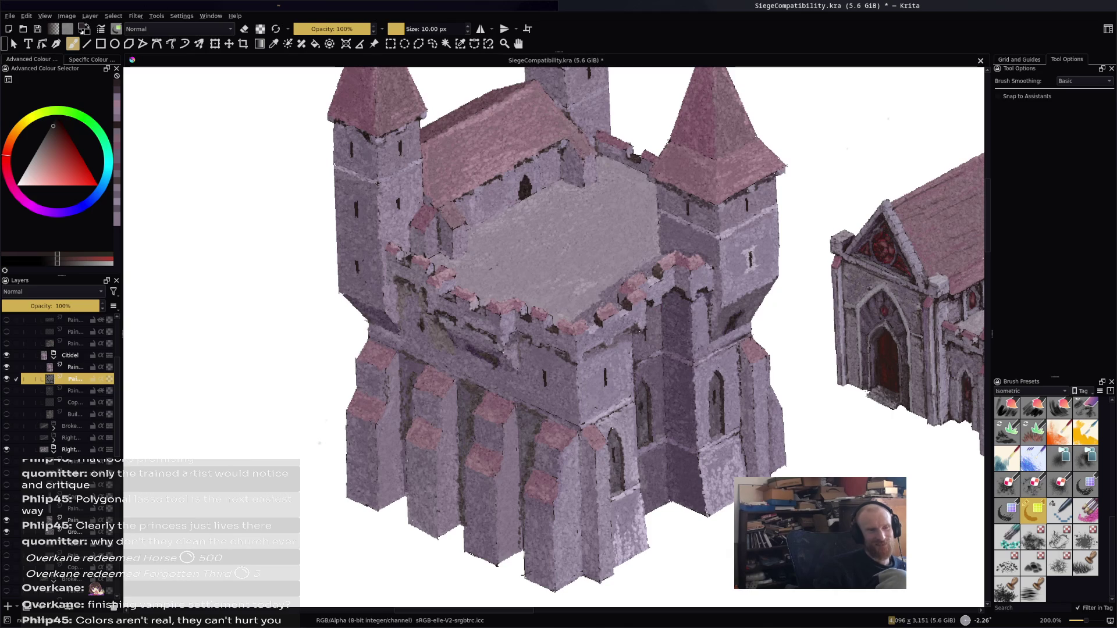
scroll(600, 185, up, 3)
ctrl+scroll(571, 190, up, 1)
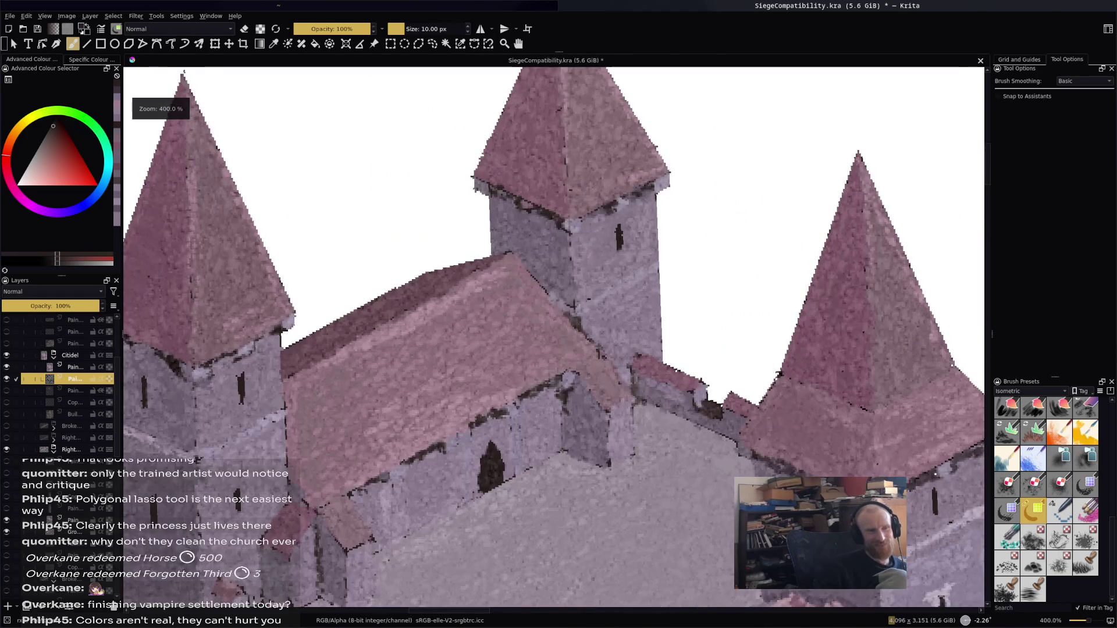
ctrl+scroll(586, 372, down, 2)
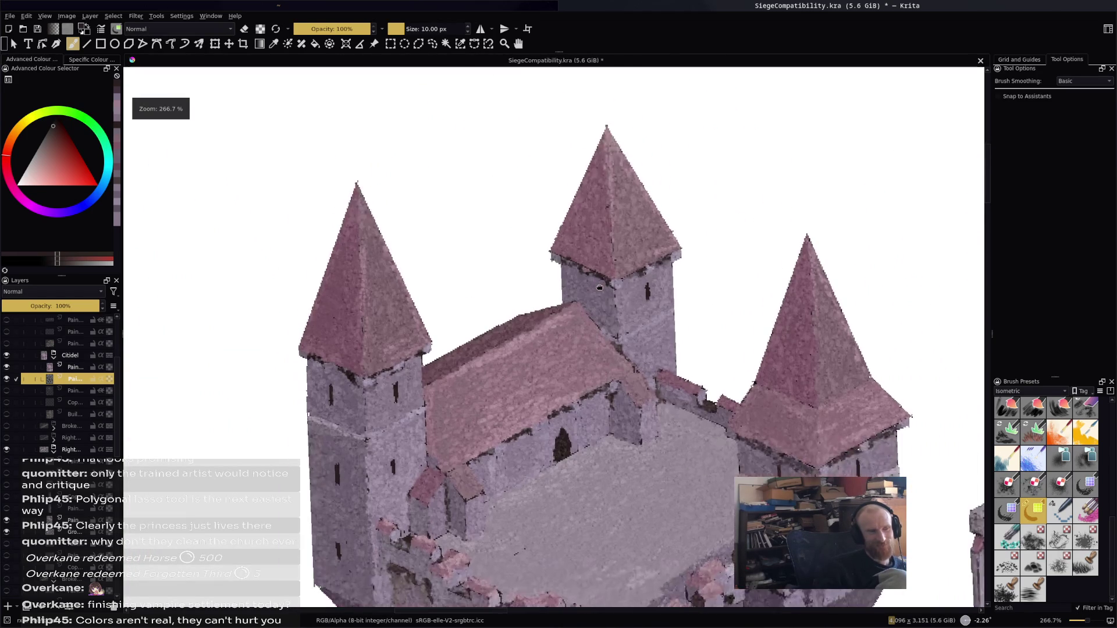
Pan over the three spires, tower and church door, then zoom out to the whole castle
drag(586, 377, 555, 196)
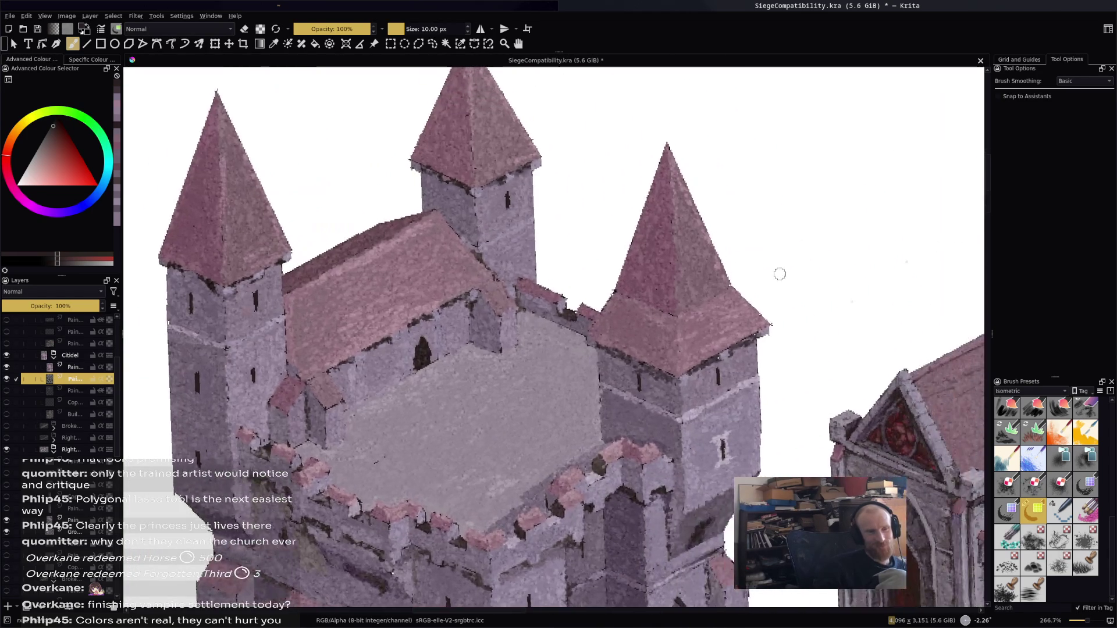
ctrl+scroll(777, 270, up, 4)
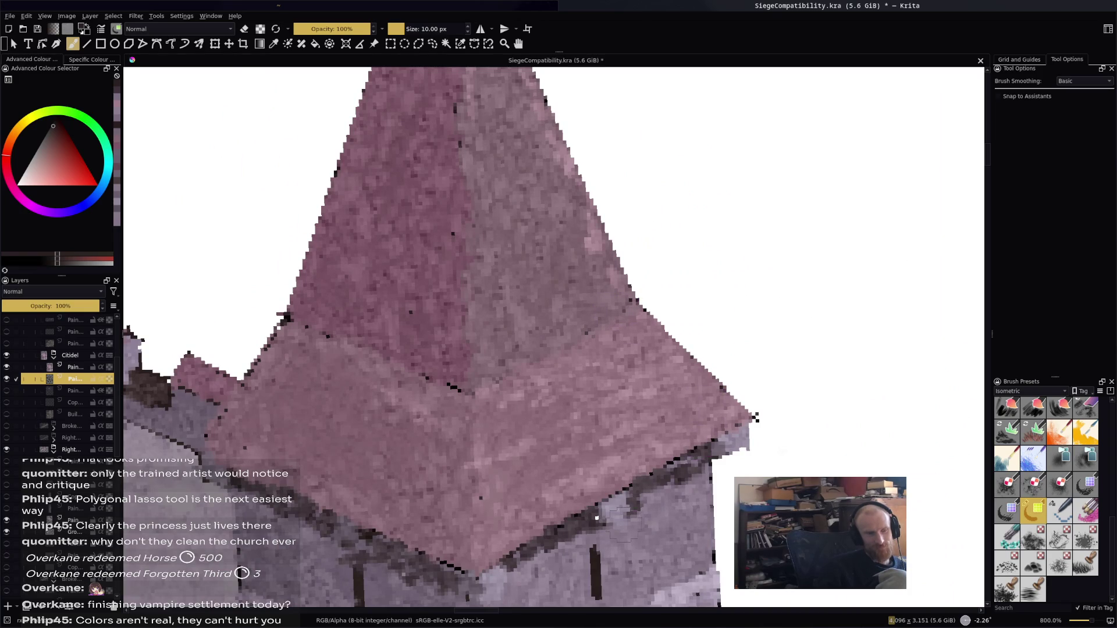
ctrl+scroll(477, 407, down, 3)
scroll(633, 240, down, 10)
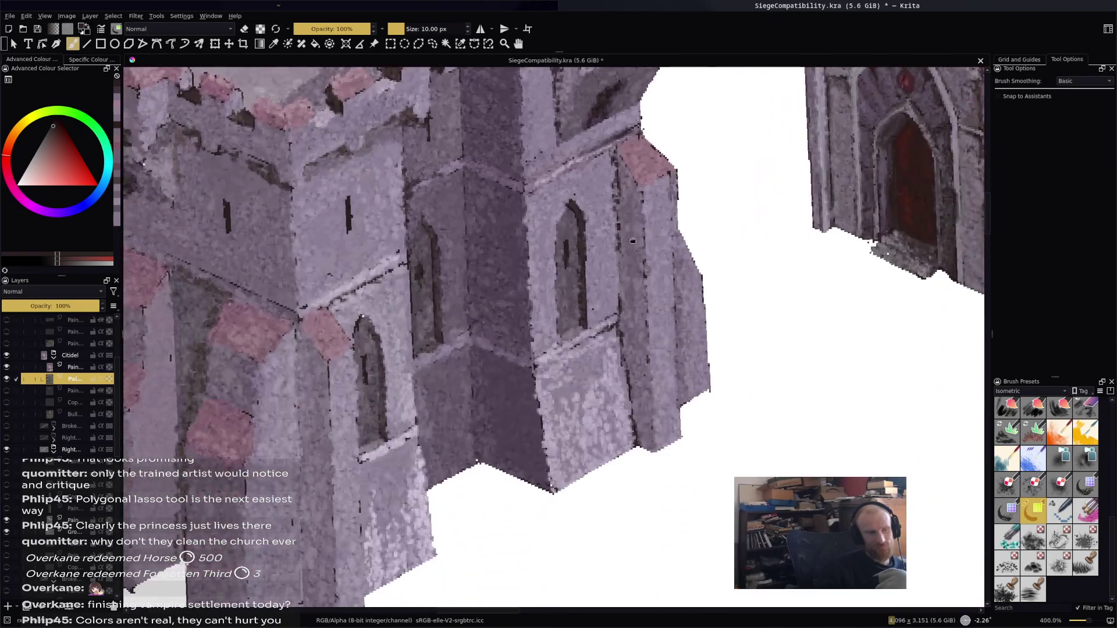
drag(633, 241, 746, 212)
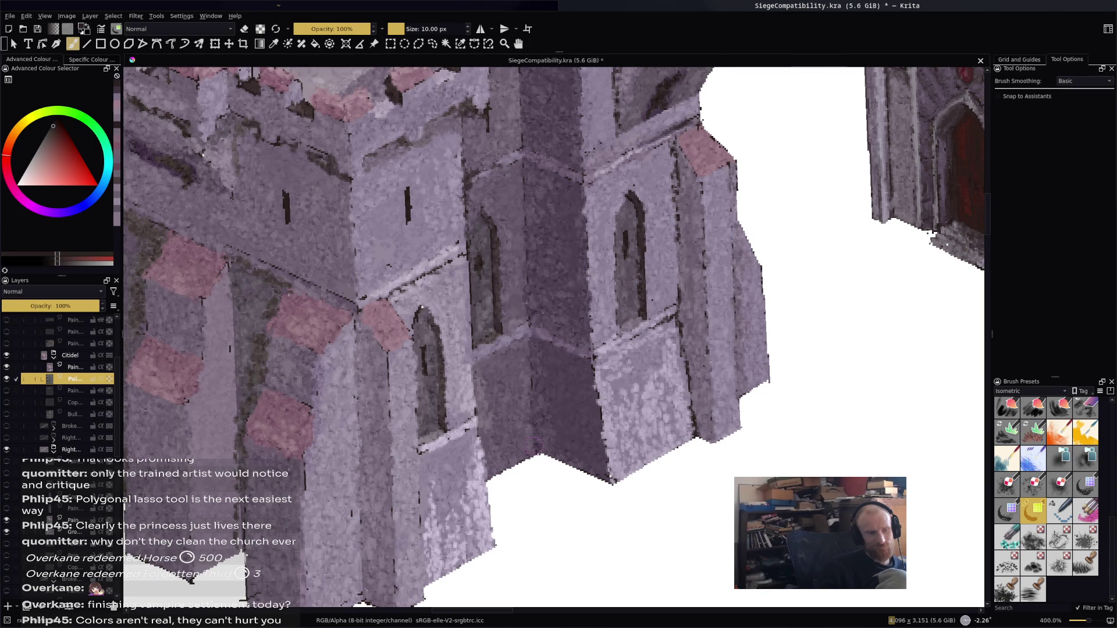
scroll(542, 417, left, 6)
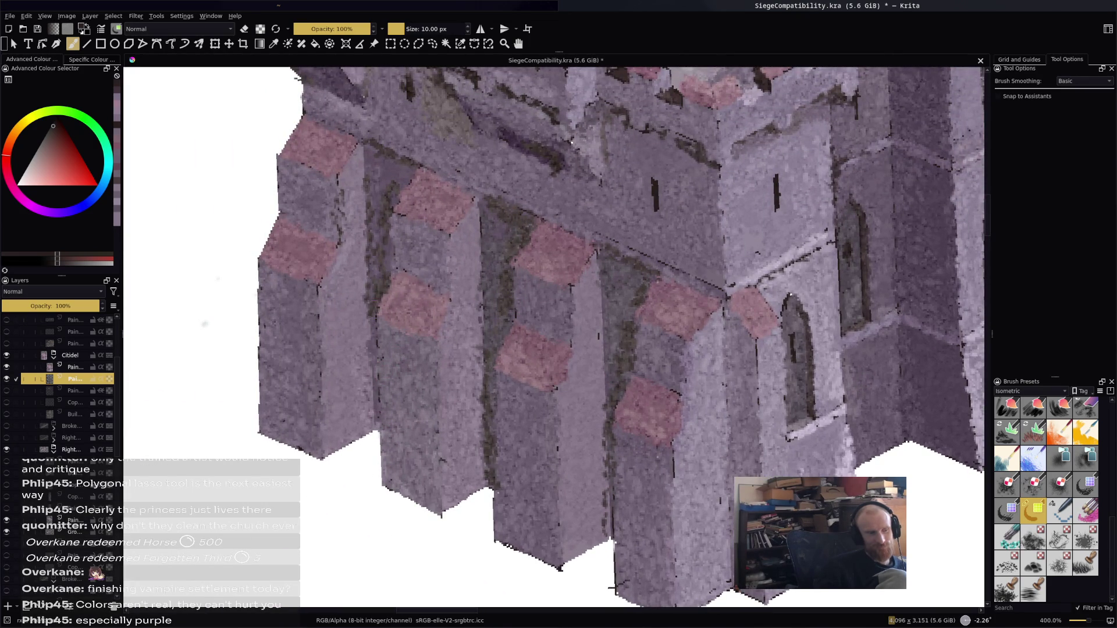
scroll(632, 365, up, 3)
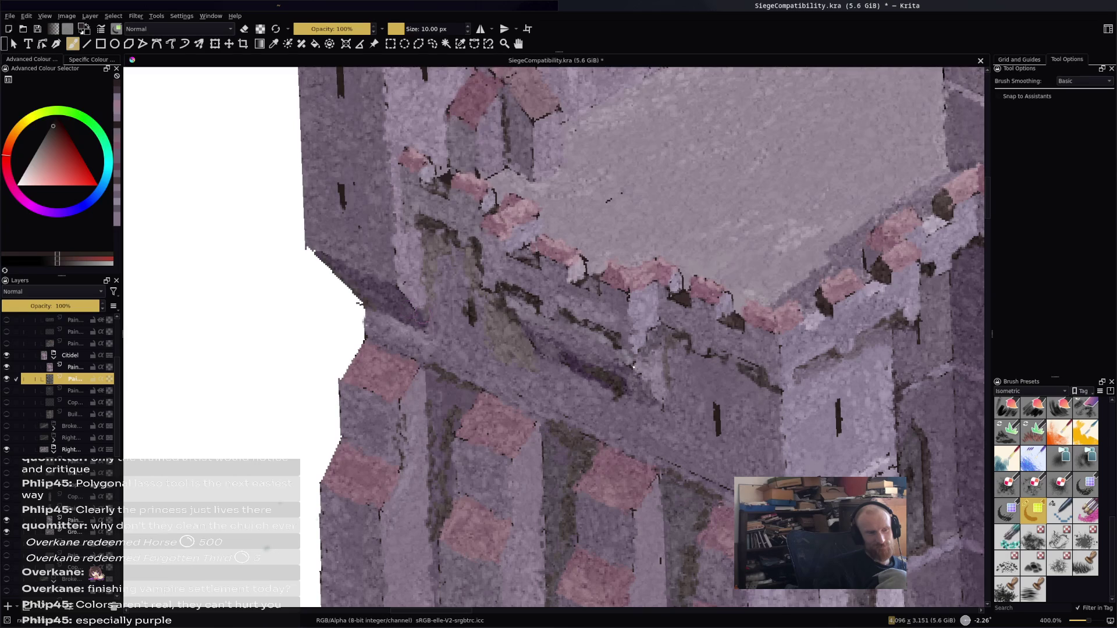
scroll(633, 366, up, 2)
scroll(633, 366, up, 2)
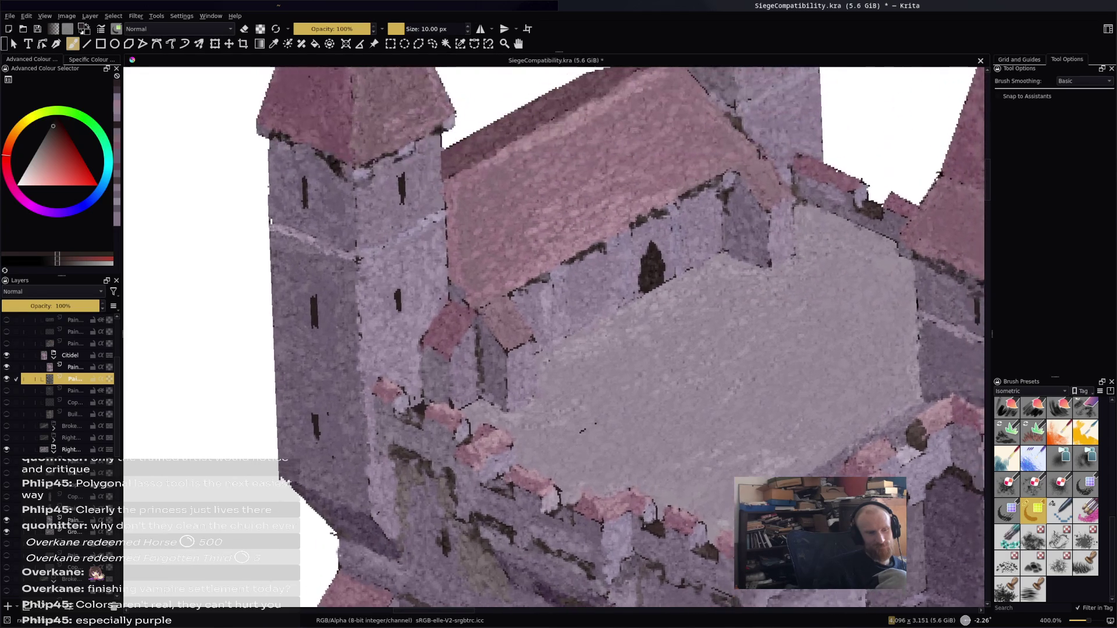
scroll(633, 366, up, 2)
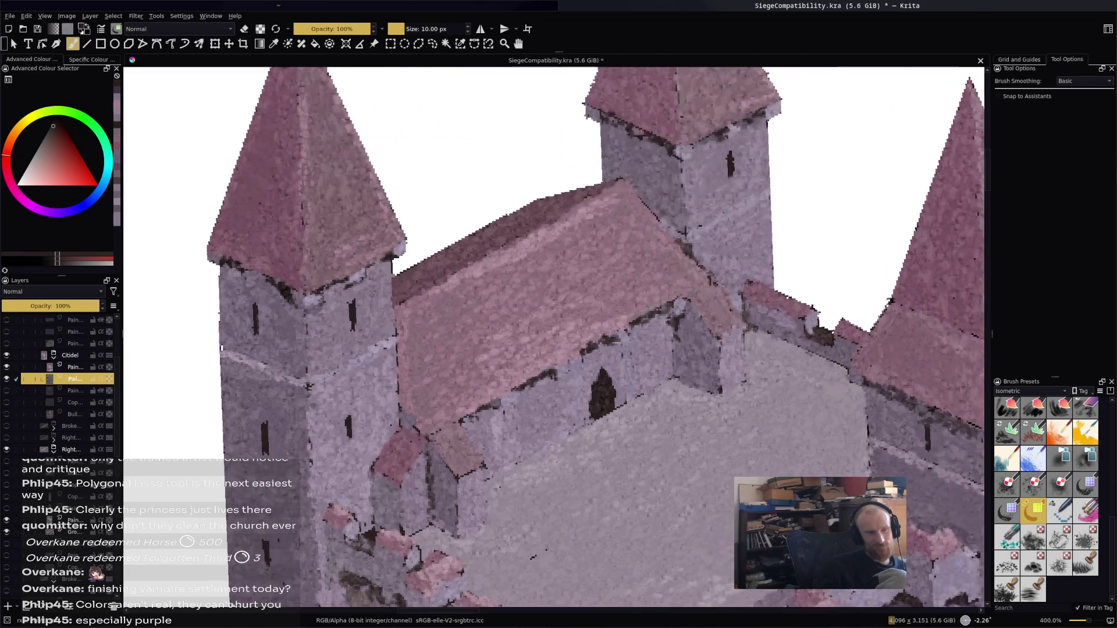
scroll(740, 369, up, 2)
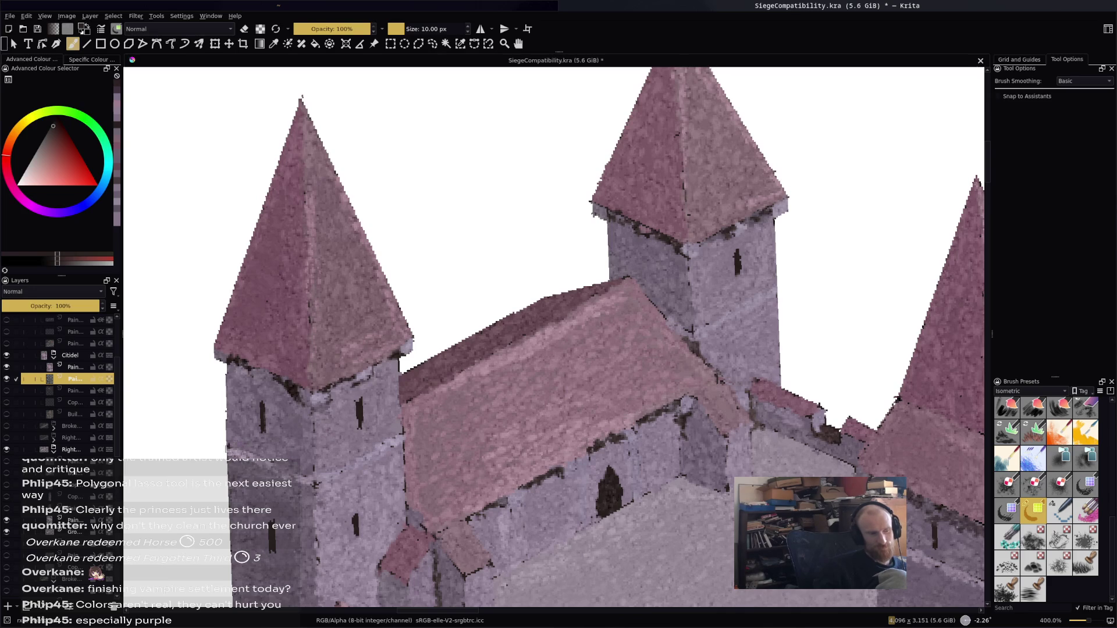
key(minus)
key(minus)
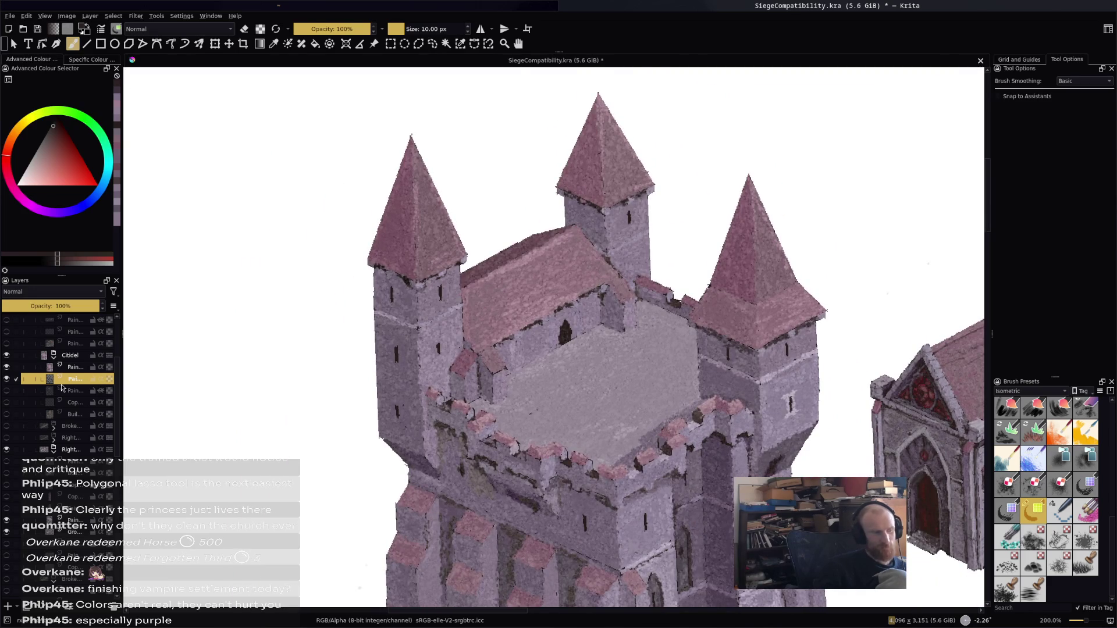
Select the paint layer above and merge it down into the layer below
click(73, 368)
key(ctrl+e)
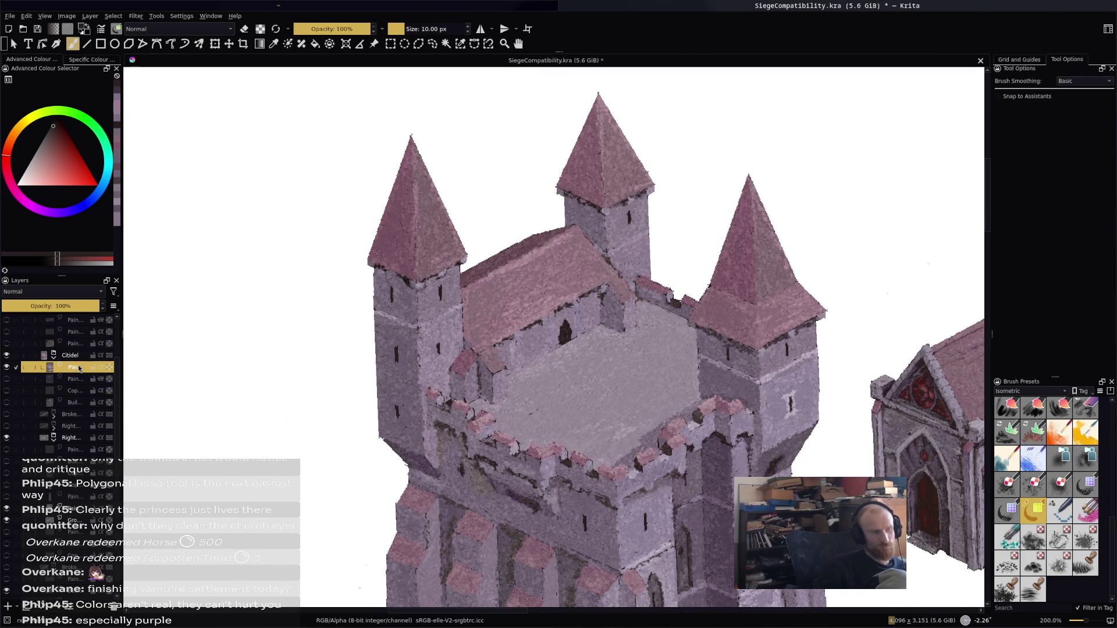
key(minus)
key(minus)
key(plus)
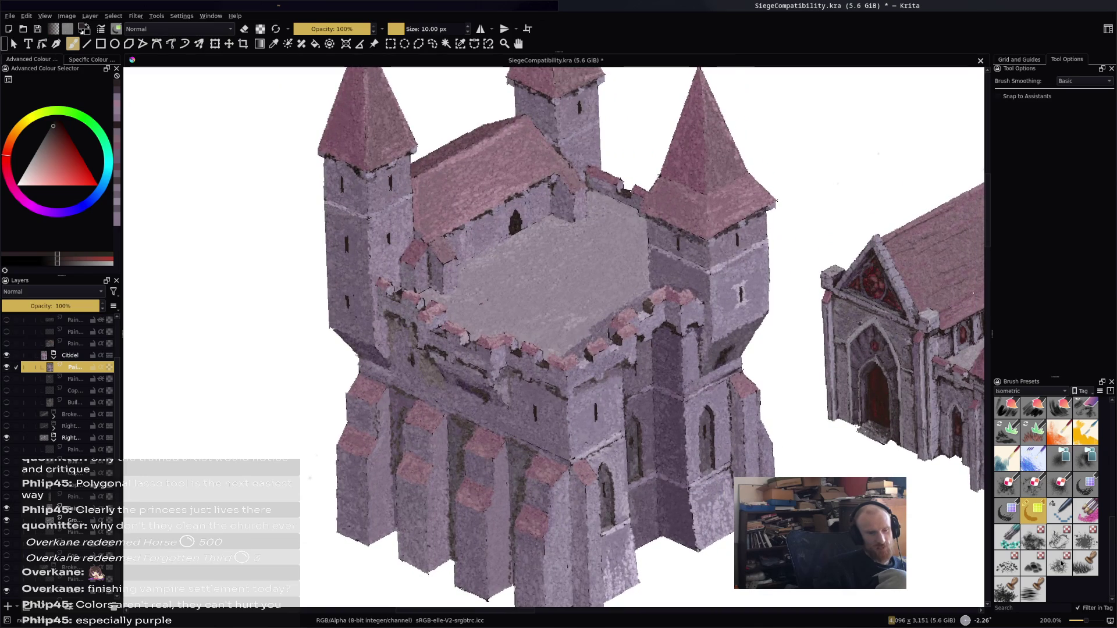
scroll(1048, 531, up, 5)
scroll(1046, 454, up, 5)
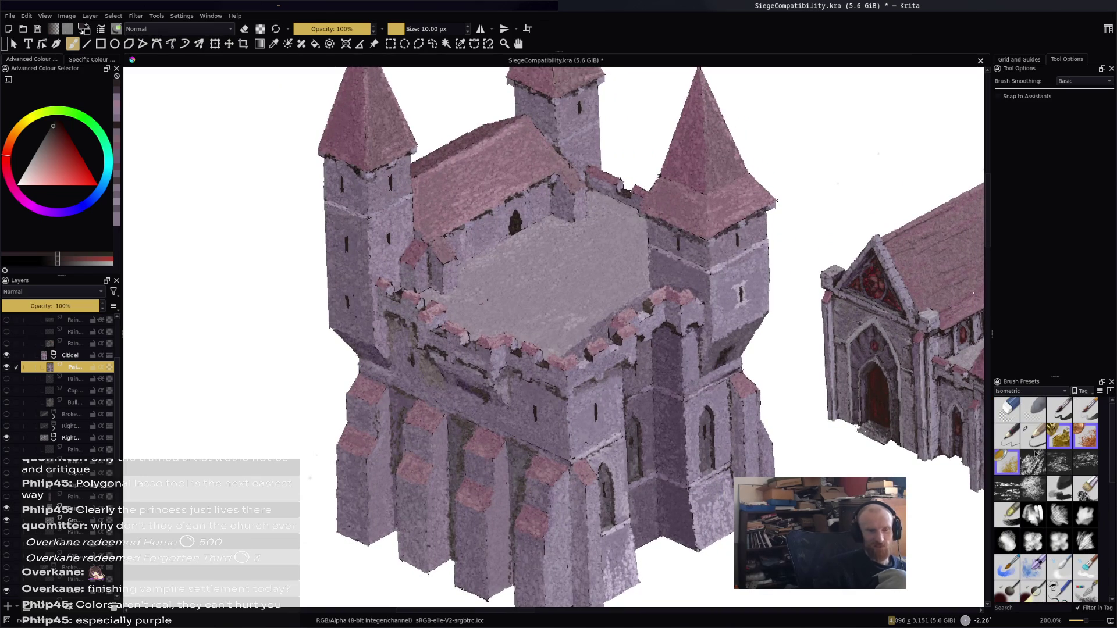
Choose the fine gold pencil preset at 15% opacity and 2.88 px
click(1034, 438)
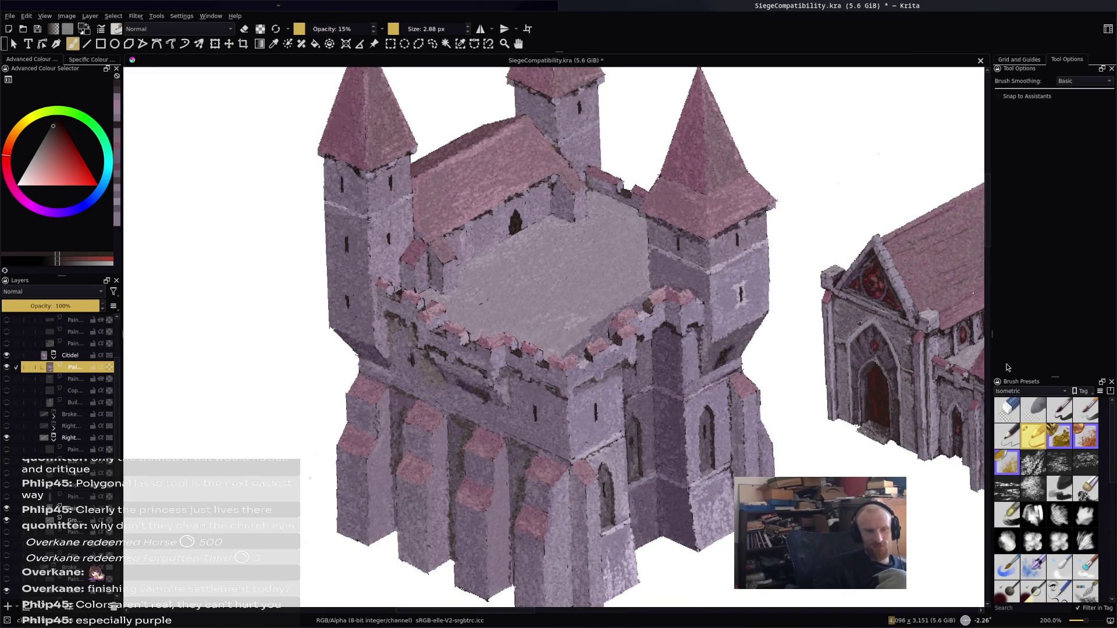
key(minus)
key(minus)
key(minus)
scroll(599, 292, up, 3)
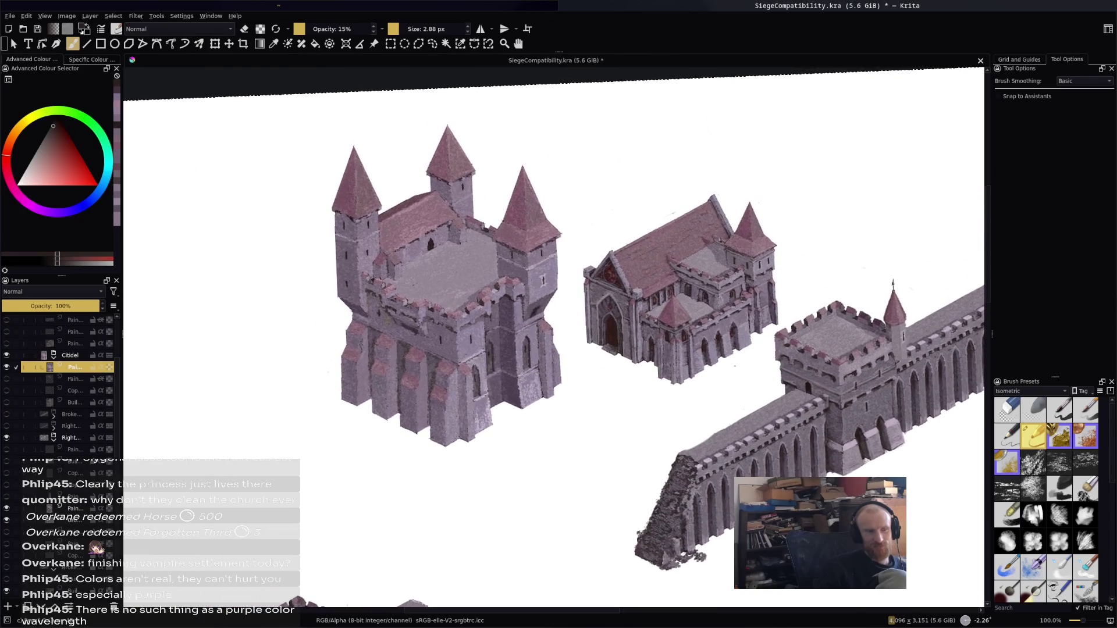
scroll(667, 313, up, 4)
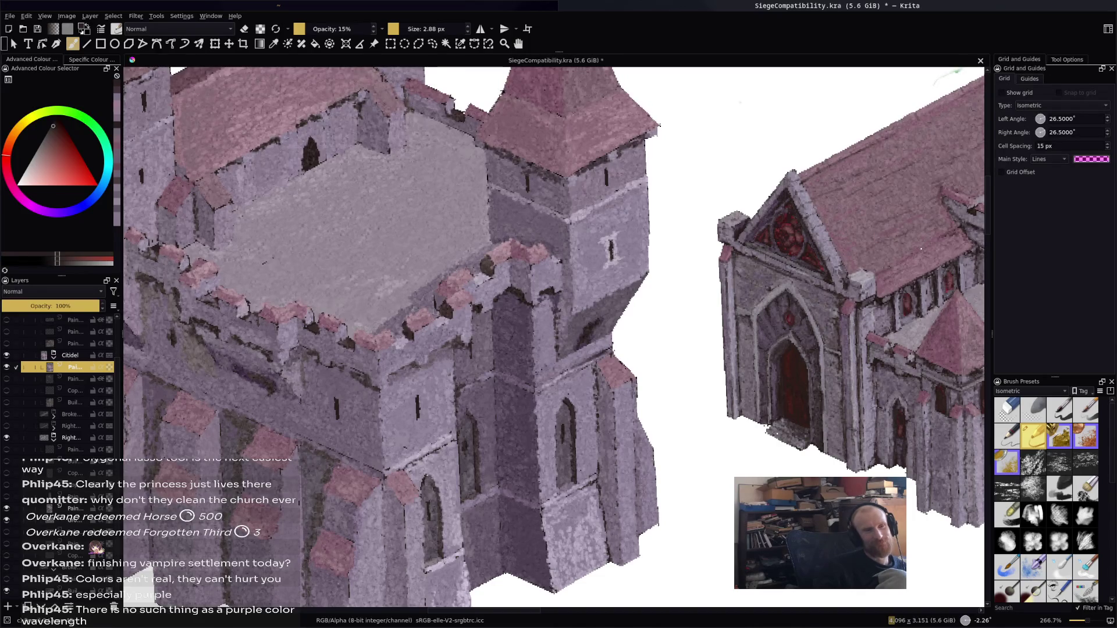
Briefly show the isometric grid over the artwork, then hide it again
click(1002, 93)
mouse_move(921, 249)
mouse_down()
mouse_move(946, 190)
mouse_move(943, 219)
mouse_up()
click(1002, 94)
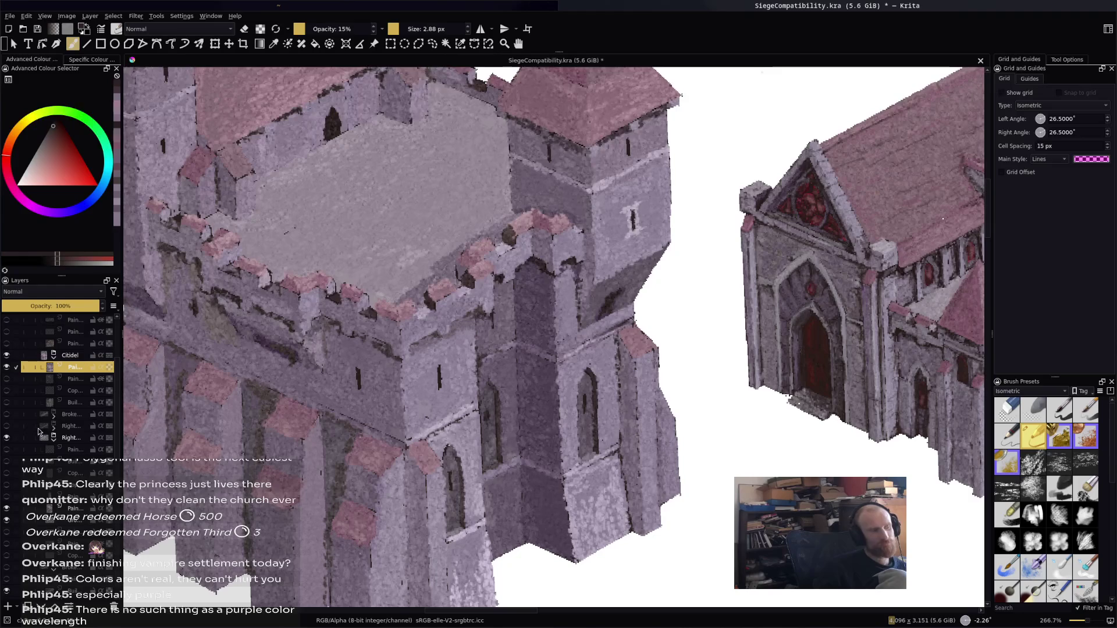
Turn on the grass ground layer and pan to the tower's lower window
scroll(111, 343, down, 5)
scroll(10, 565, down, 5)
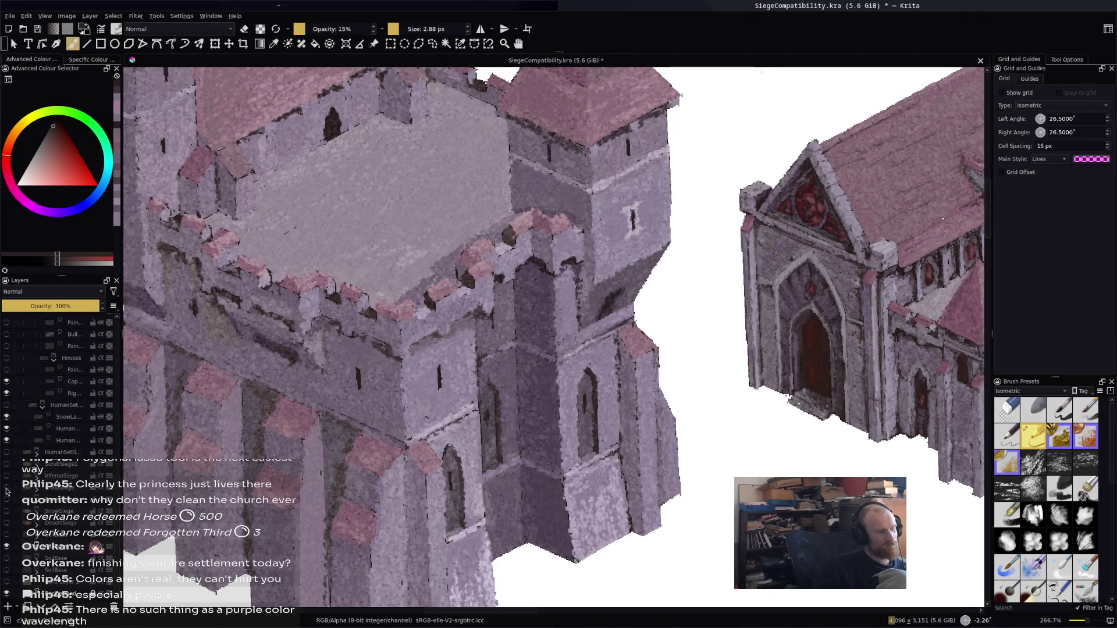
click(6, 464)
drag(548, 238, 522, 233)
scroll(522, 233, down, 5)
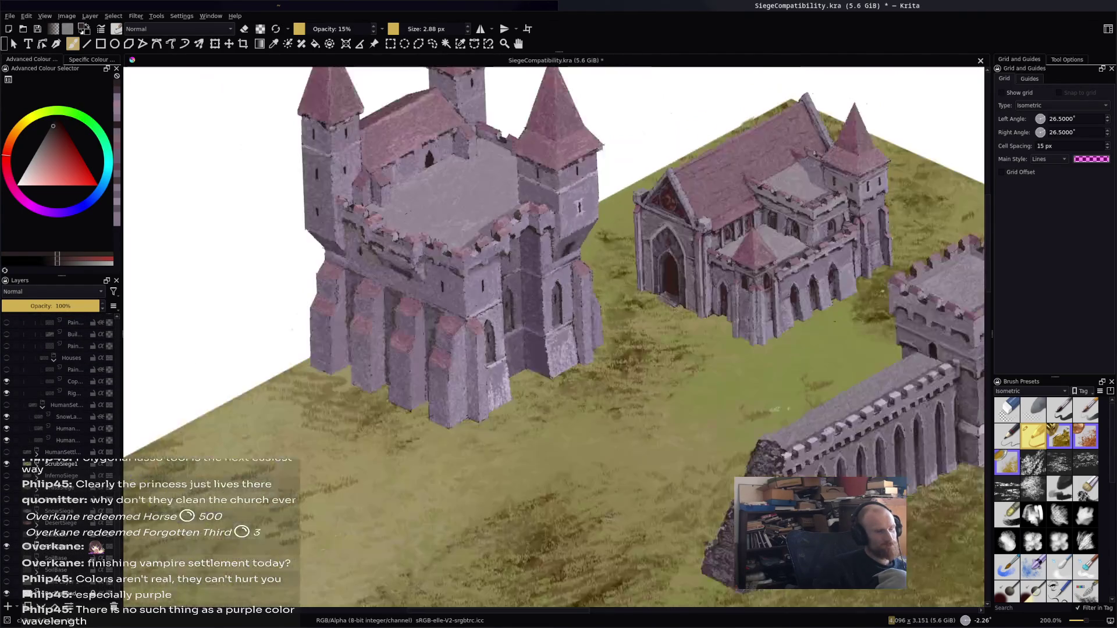
scroll(522, 233, up, 4)
scroll(636, 334, up, 1)
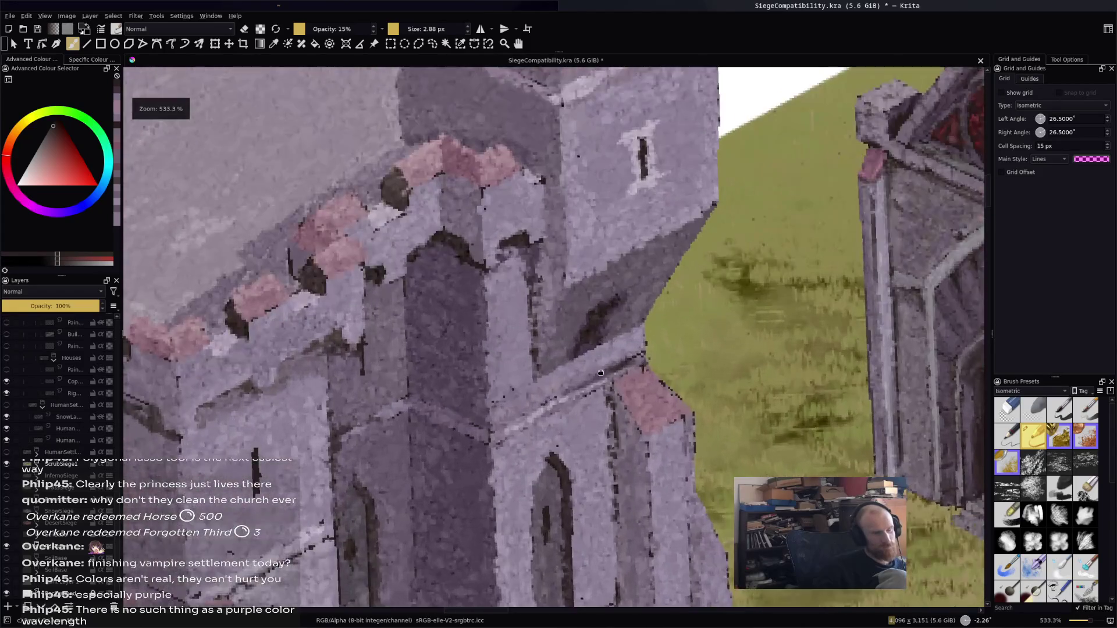
mouse_move(601, 372)
mouse_down()
mouse_move(532, 276)
mouse_move(569, 290)
mouse_up()
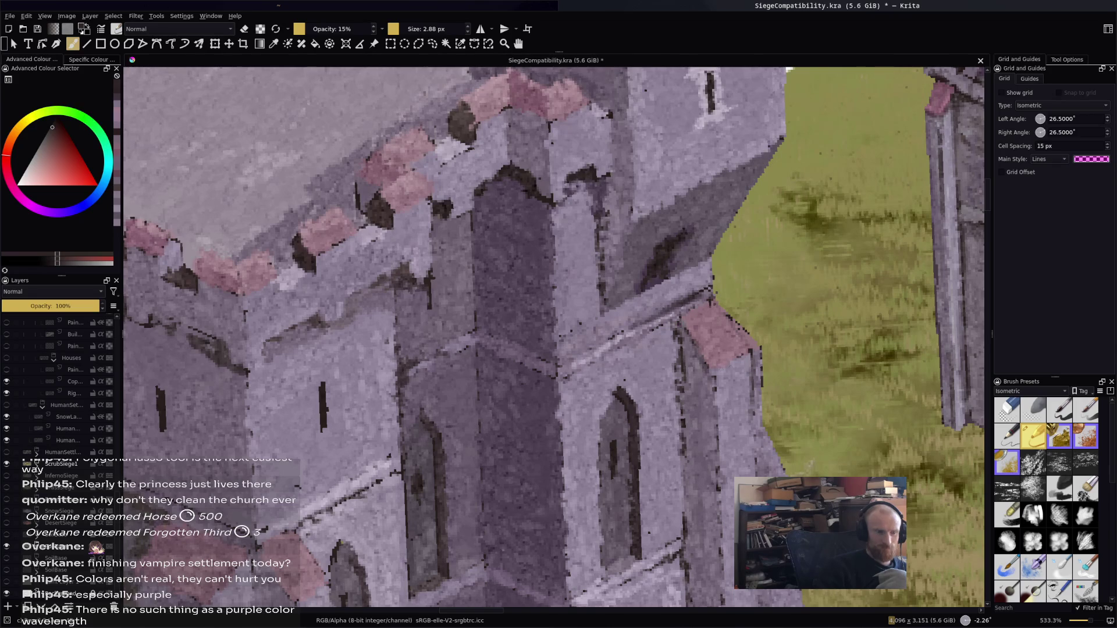
Darken the pink roof's lower edge, the diagonal ledges and the arched window's edges and sill
drag(726, 360, 742, 368)
drag(616, 347, 565, 370)
drag(624, 402, 626, 442)
mouse_move(611, 398)
mouse_down()
mouse_move(595, 429)
mouse_move(614, 431)
mouse_up()
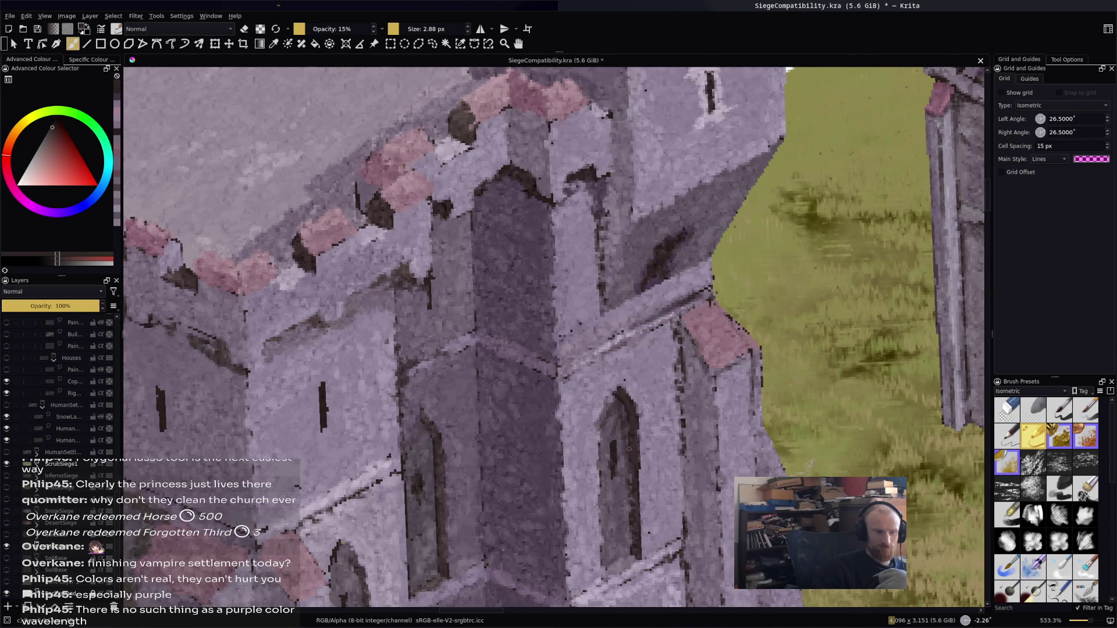
drag(626, 551, 617, 562)
drag(575, 373, 608, 355)
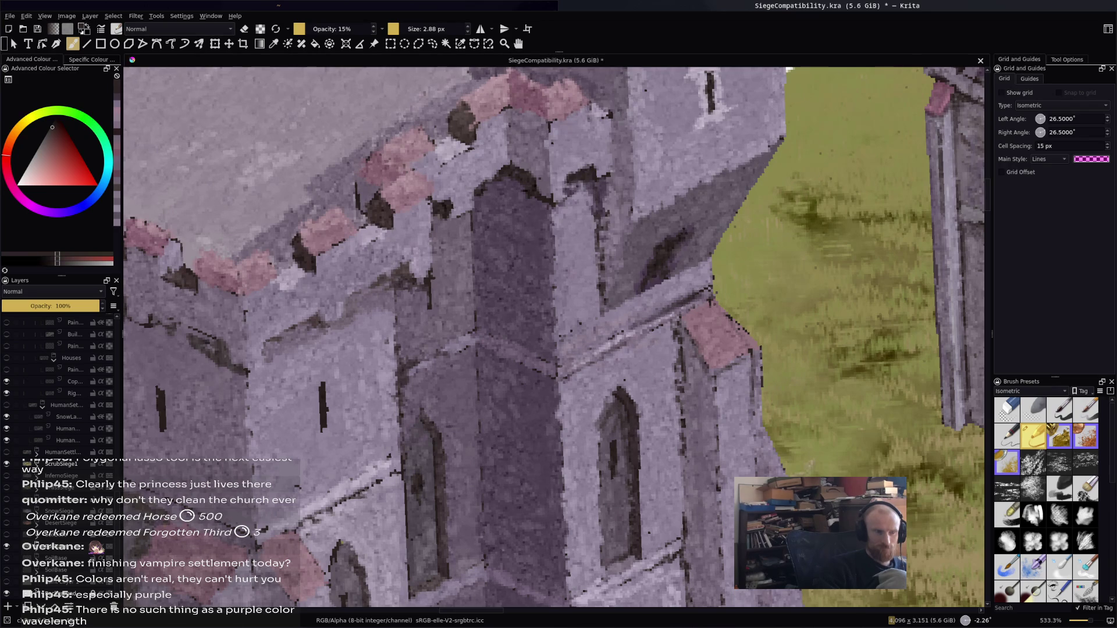
Shade the tower walls and ledge with short, faint darker strokes from top to base
mouse_move(590, 119)
mouse_down()
mouse_move(608, 121)
mouse_move(609, 110)
mouse_up()
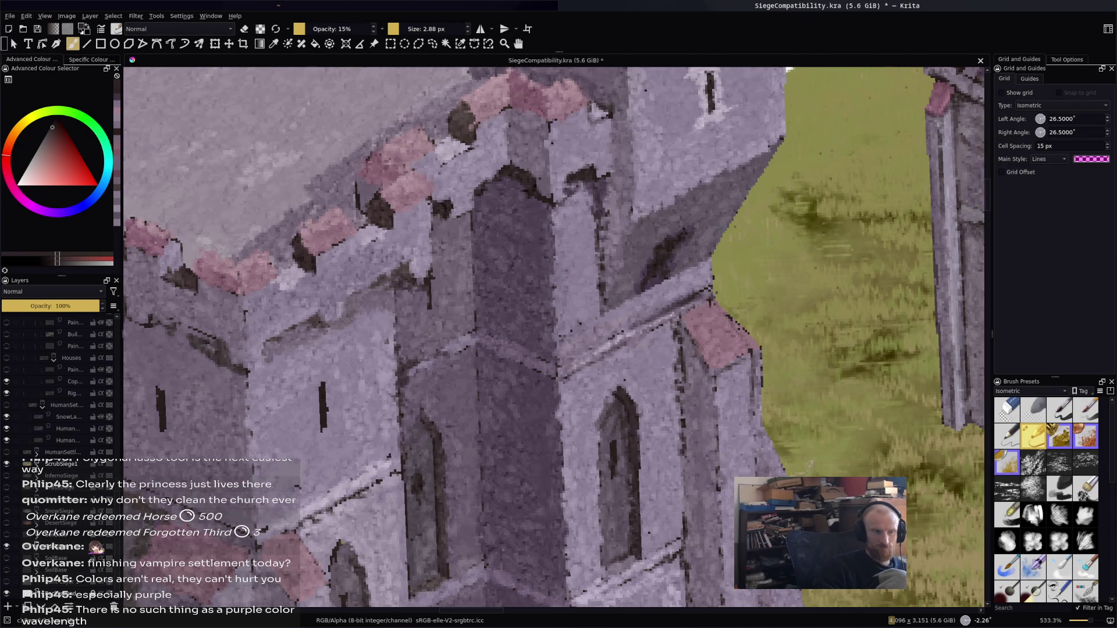
drag(611, 267, 602, 281)
click(606, 303)
drag(611, 242, 612, 272)
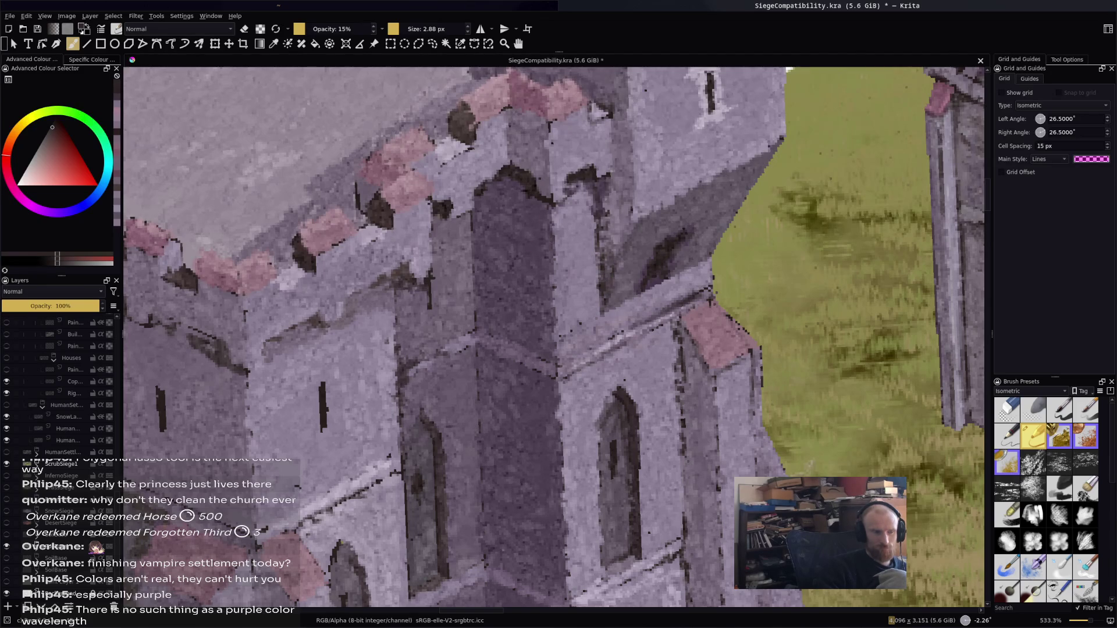
drag(467, 220, 468, 274)
drag(481, 336, 499, 343)
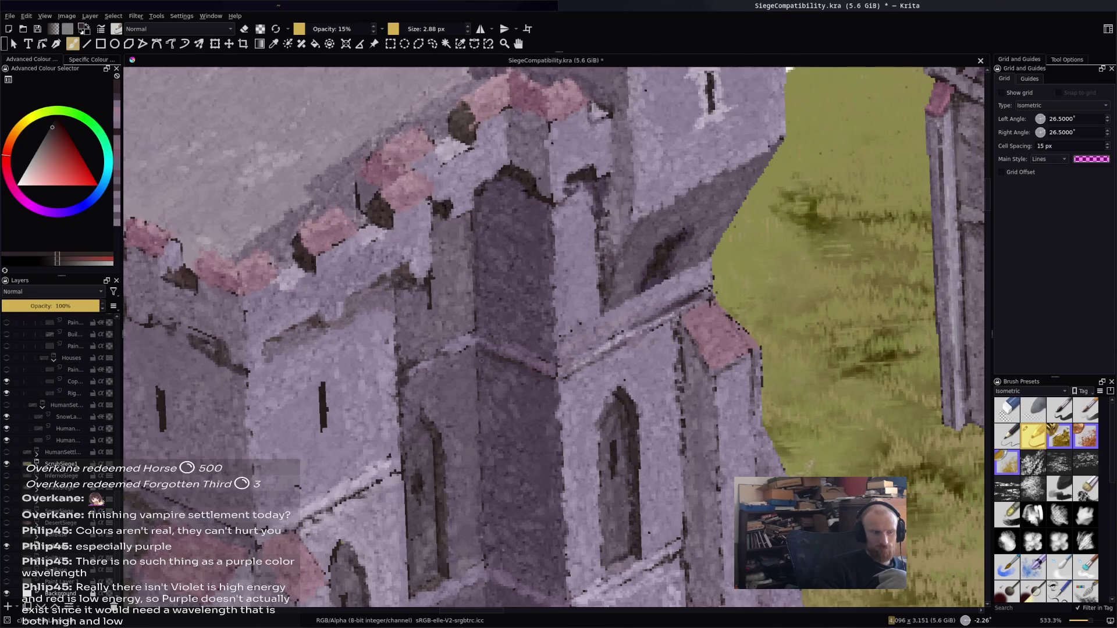
mouse_move(481, 340)
mouse_down()
mouse_move(443, 361)
mouse_move(430, 352)
mouse_up()
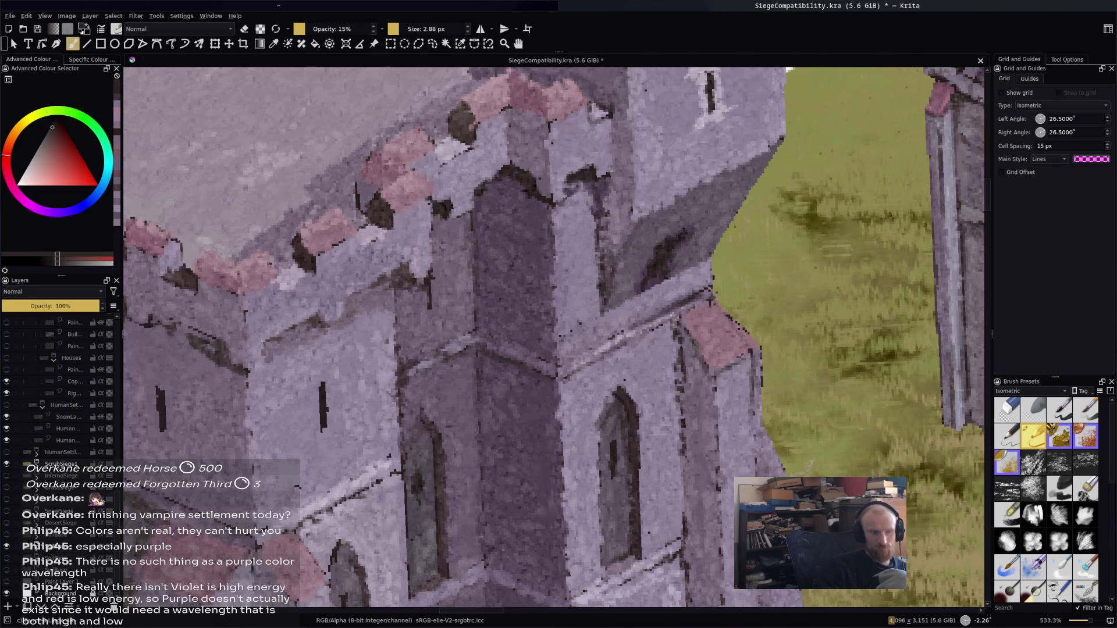
drag(441, 226, 432, 265)
drag(468, 218, 445, 226)
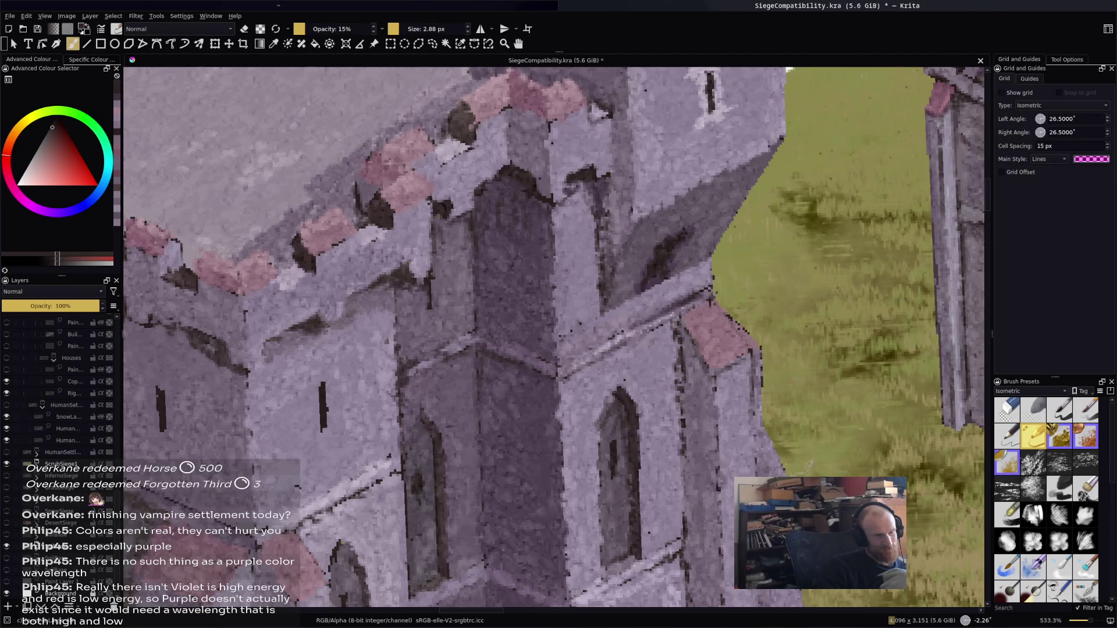
Add faint dark strokes on the upper wall, along the right wall edge and the doorway edge
mouse_move(605, 169)
mouse_down()
mouse_move(616, 153)
mouse_move(609, 191)
mouse_move(628, 195)
mouse_move(639, 220)
mouse_move(605, 265)
mouse_move(599, 232)
mouse_up()
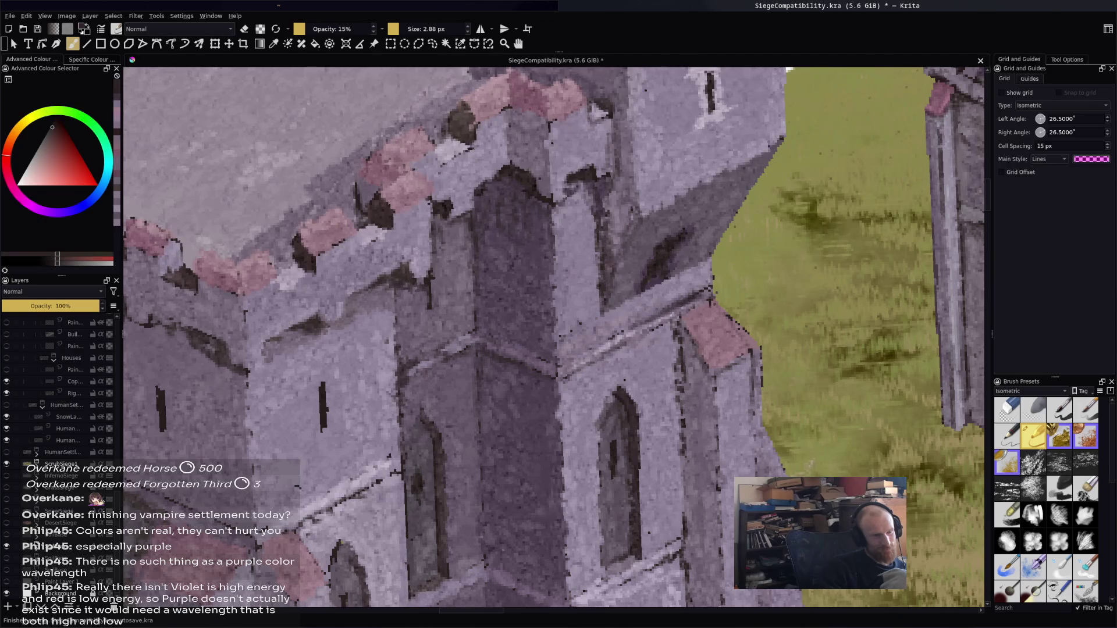
drag(676, 336, 682, 378)
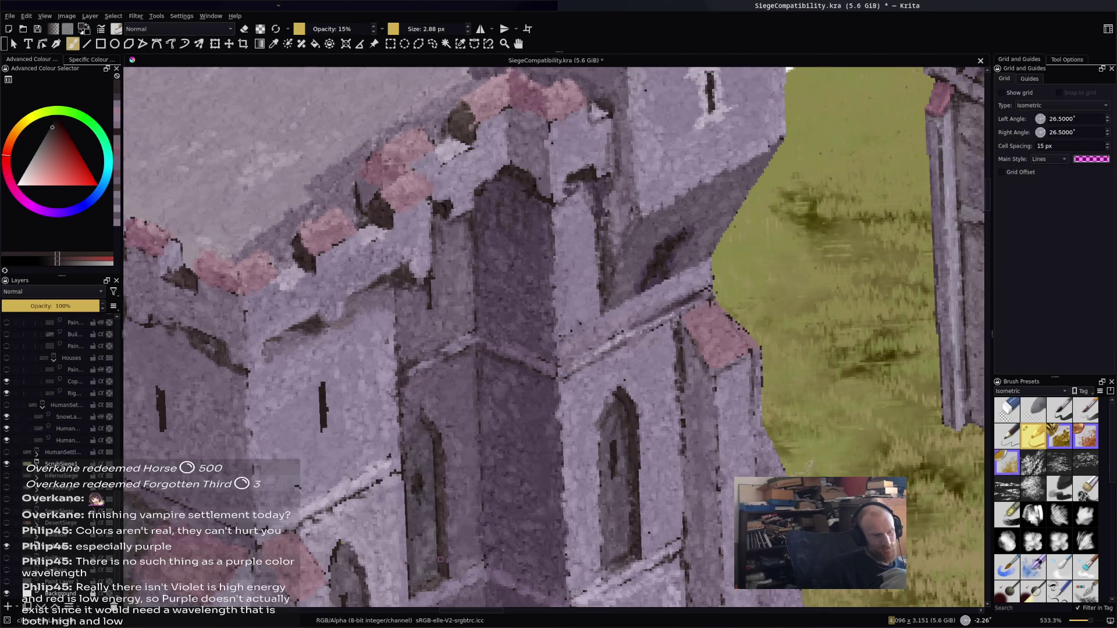
drag(437, 558, 437, 447)
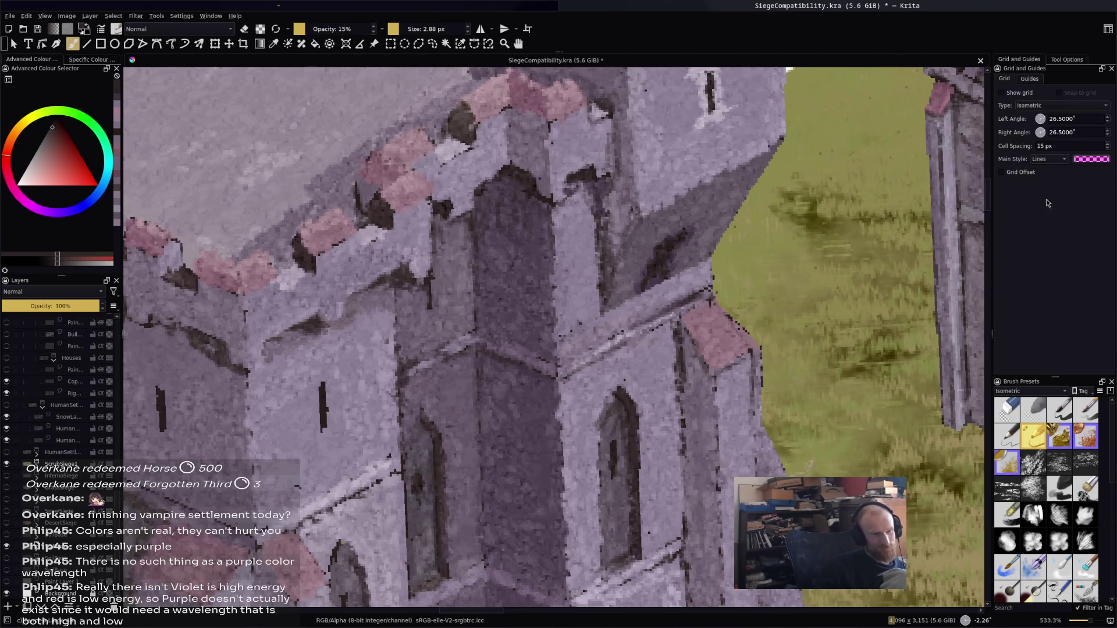
scroll(814, 417, down, 3)
Sample lavender and grey-purple tones and paint light strokes on the upper tower wall
scroll(895, 157, up, 3)
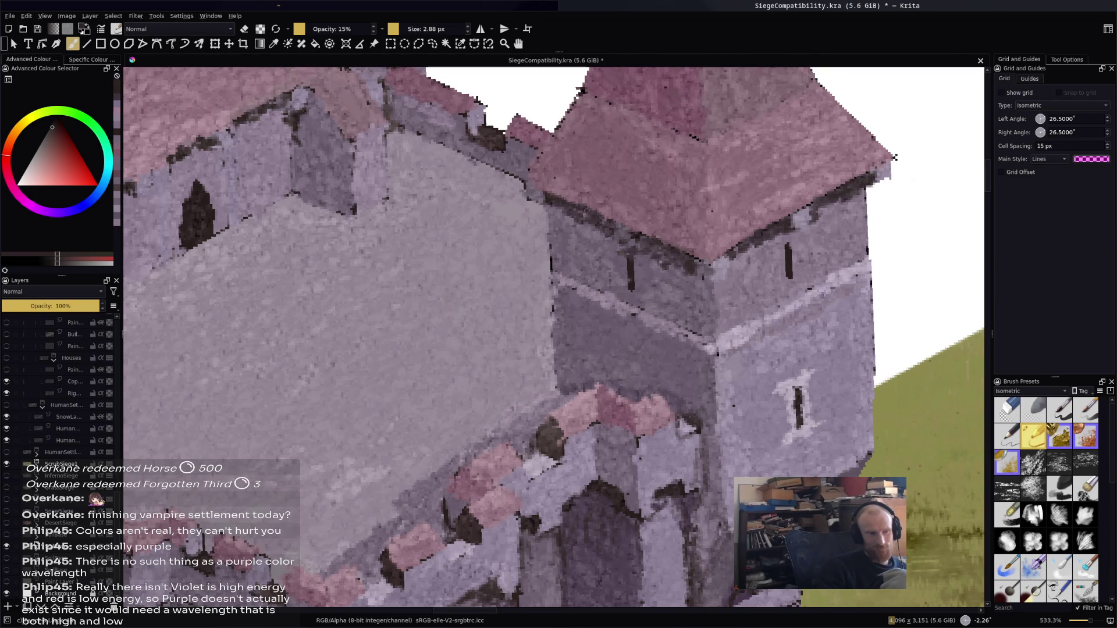
ctrl+click(618, 225)
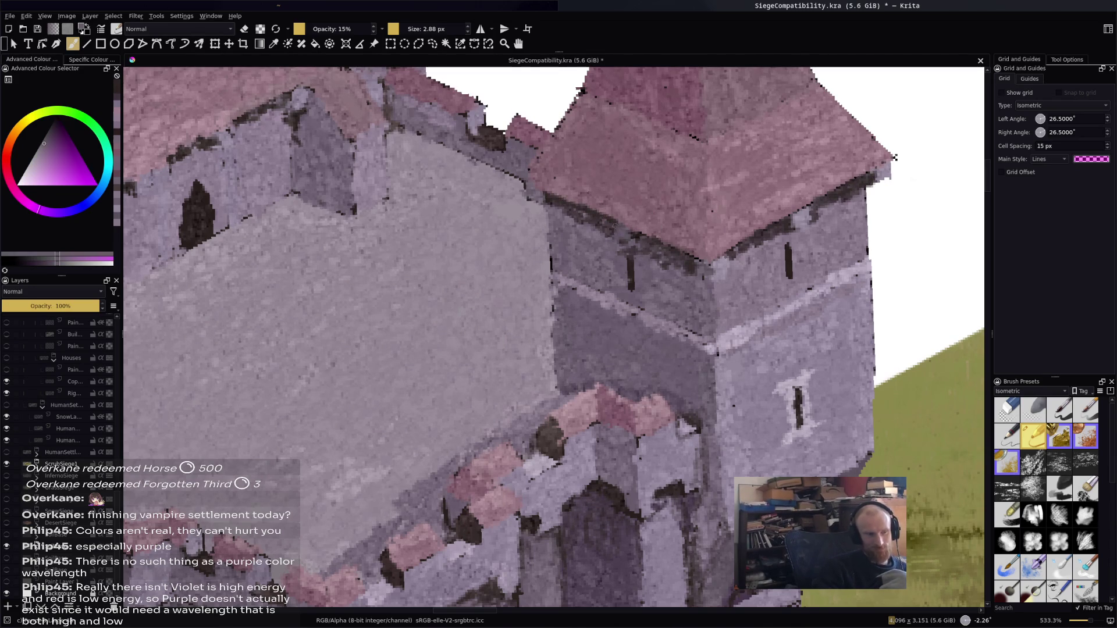
ctrl+click(715, 235)
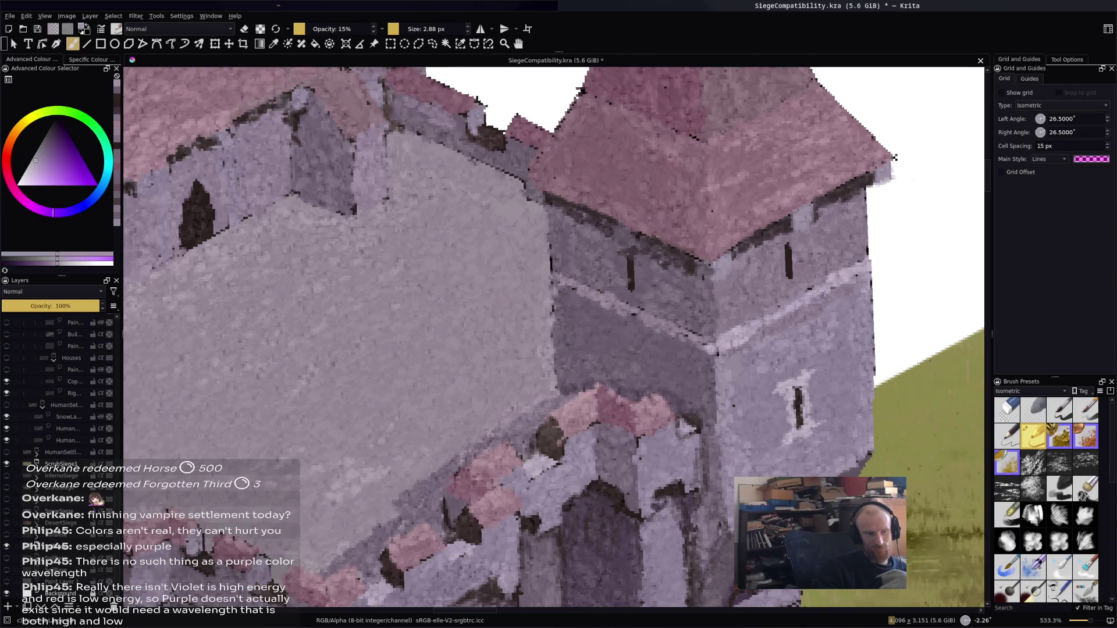
ctrl+click(894, 157)
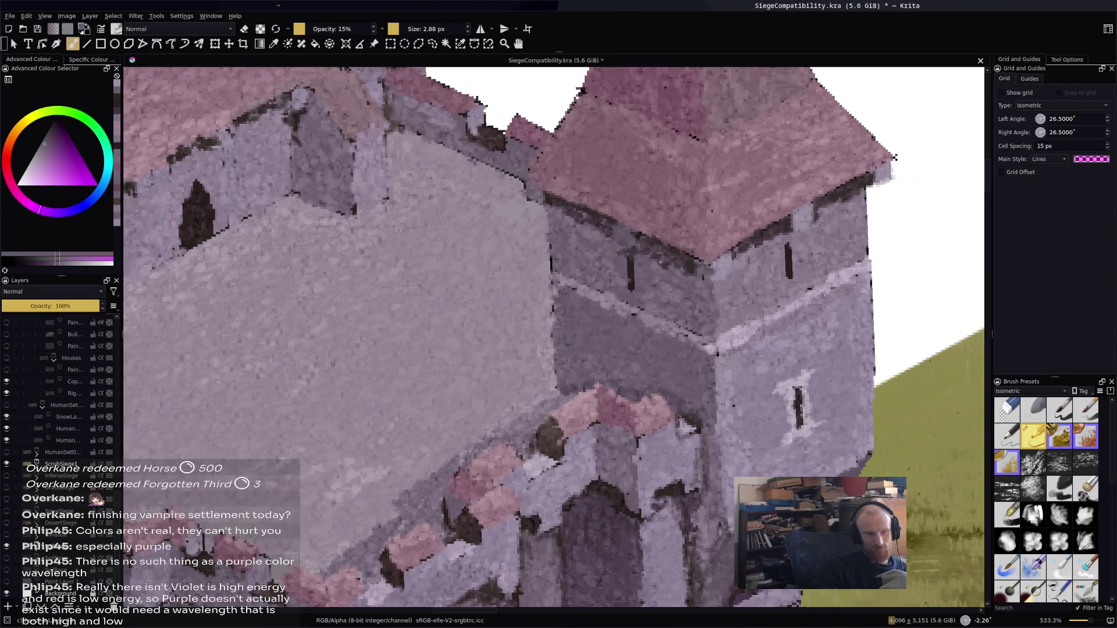
ctrl+click(609, 296)
mouse_move(612, 224)
mouse_down()
mouse_move(636, 249)
mouse_move(629, 239)
mouse_up()
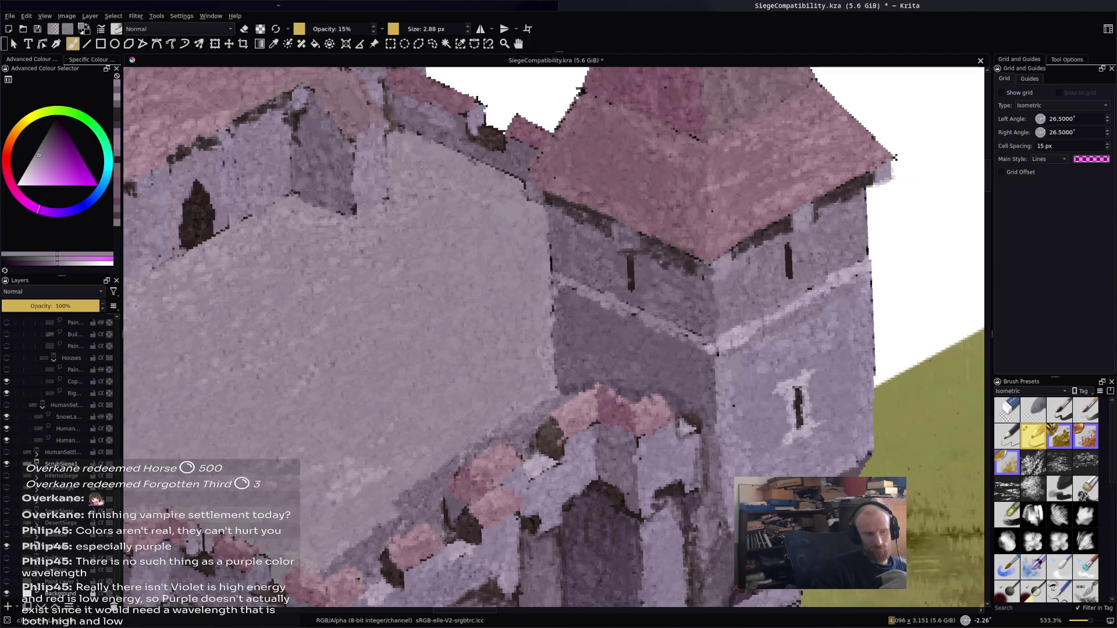
ctrl+click(553, 223)
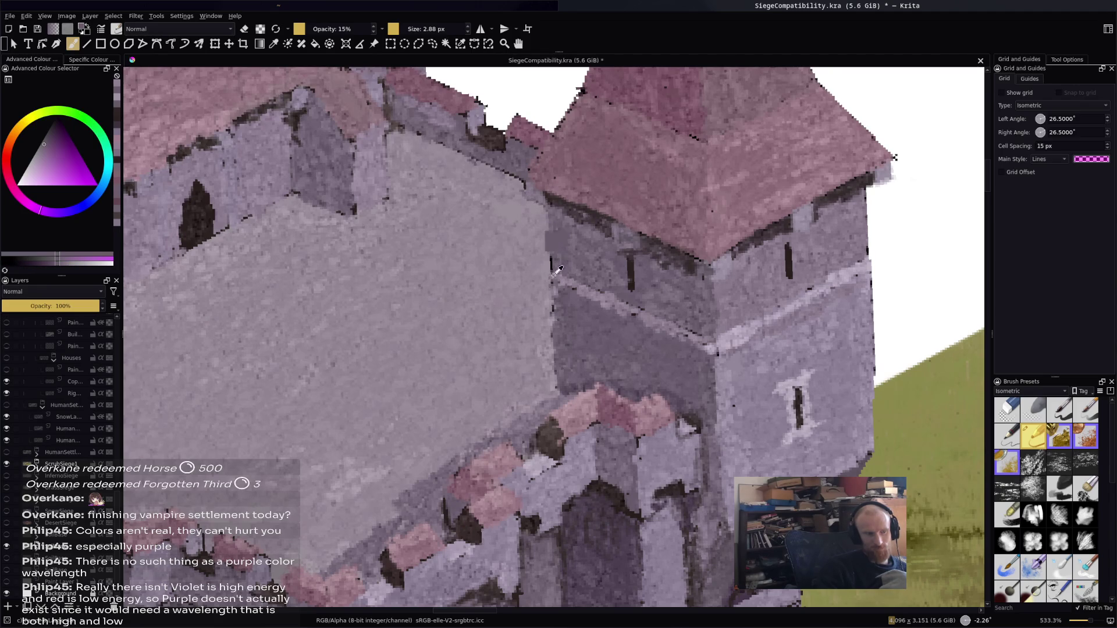
ctrl+click(554, 404)
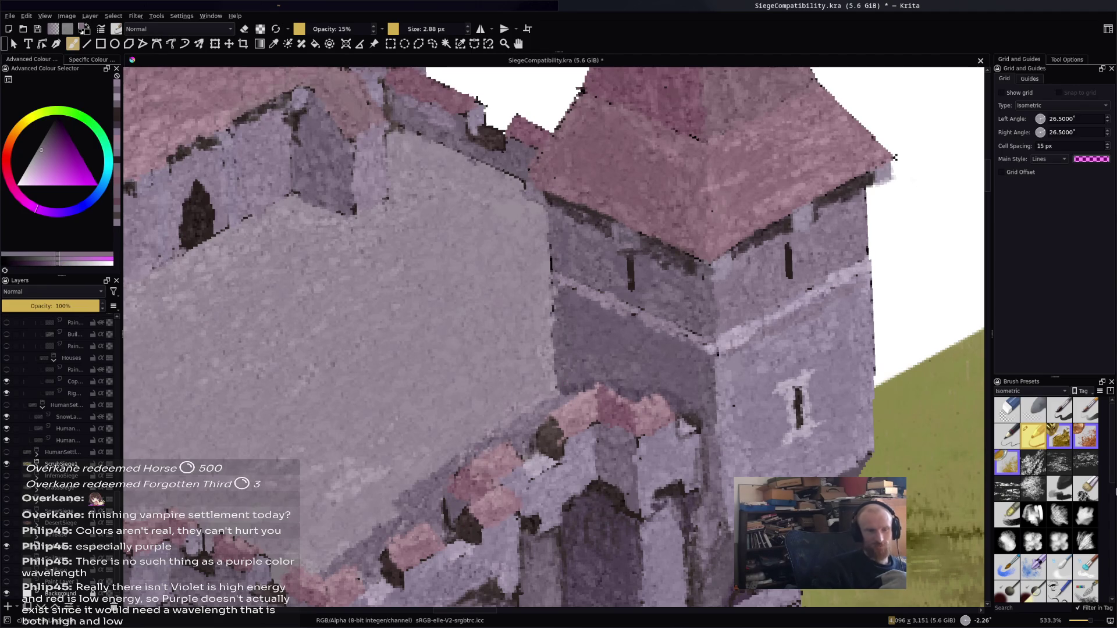
Switch to the gold textured brush preset at 100% opacity and 10.57 px
scroll(1051, 550, down, 3)
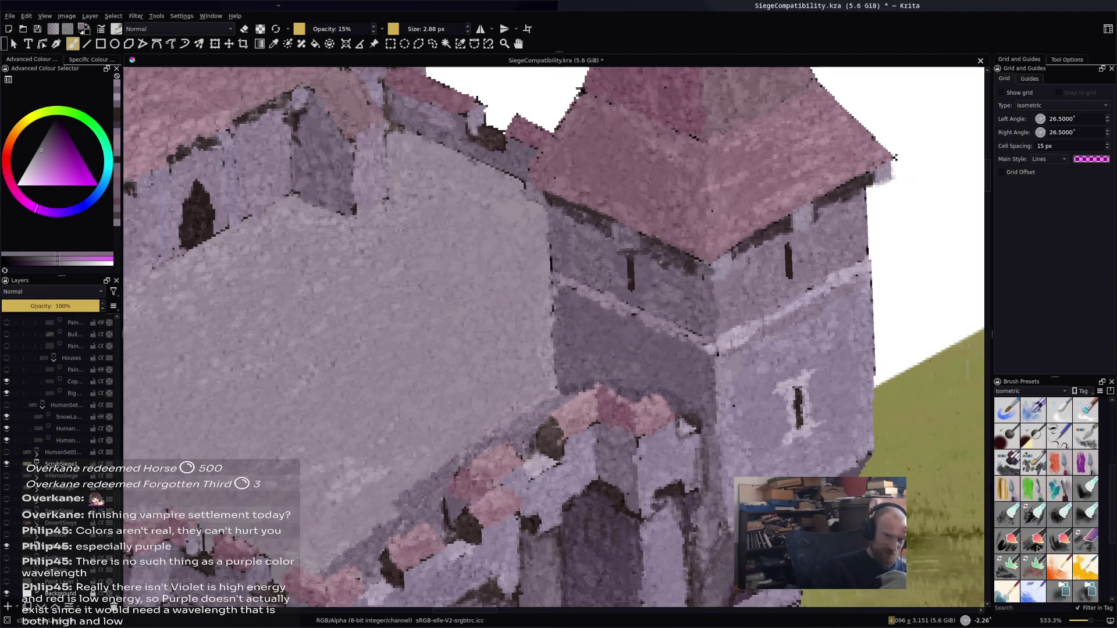
scroll(1050, 549, down, 2)
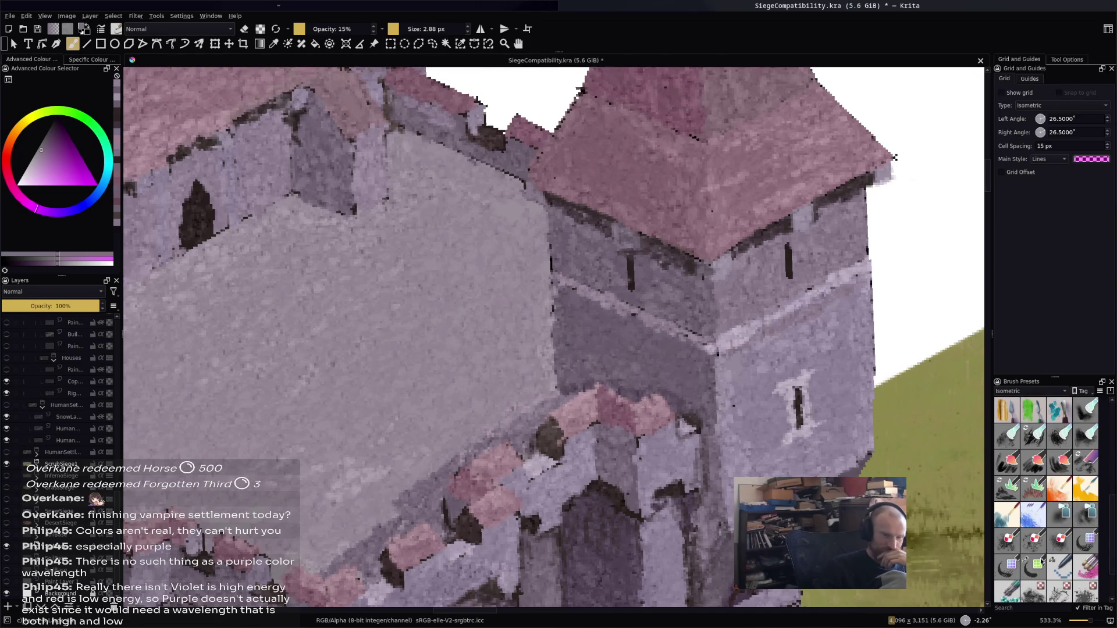
scroll(1043, 556, down, 2)
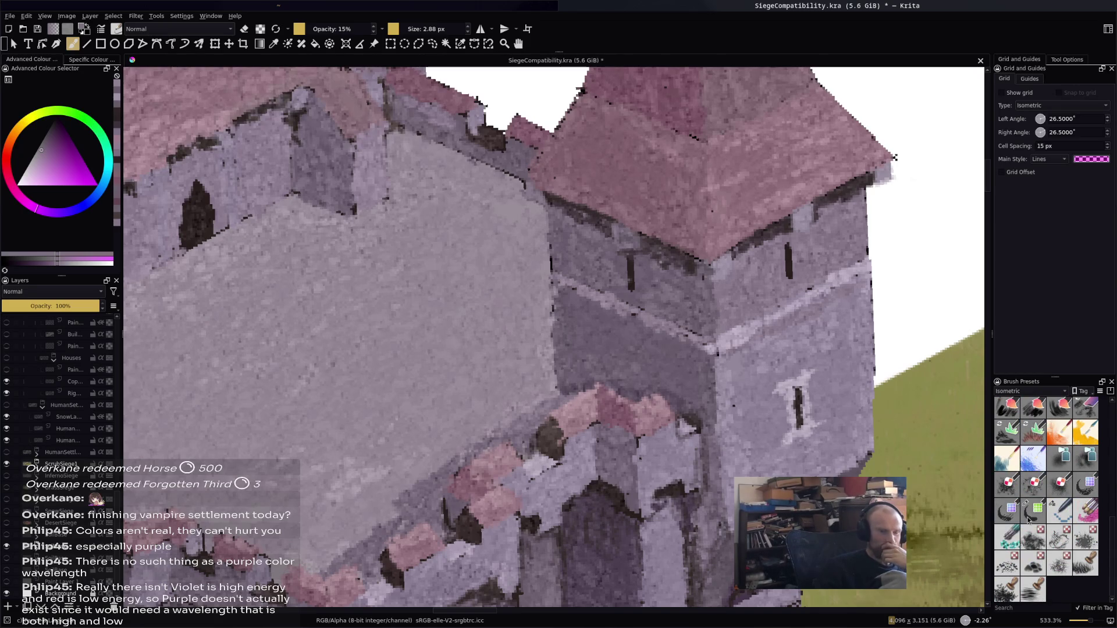
scroll(1027, 519, up, 10)
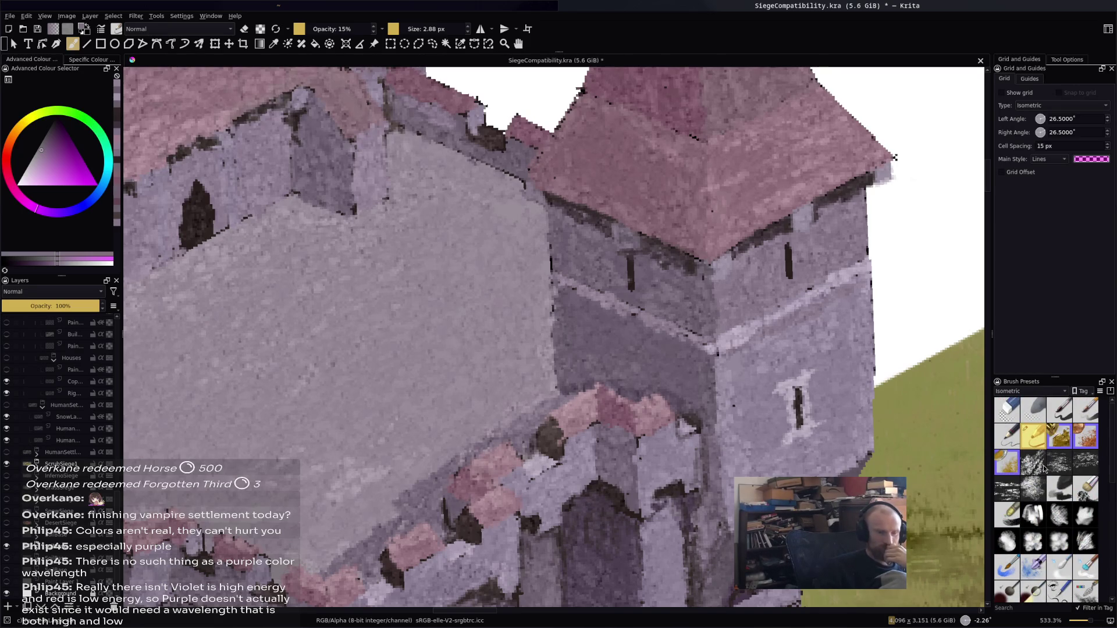
scroll(1042, 471, down, 3)
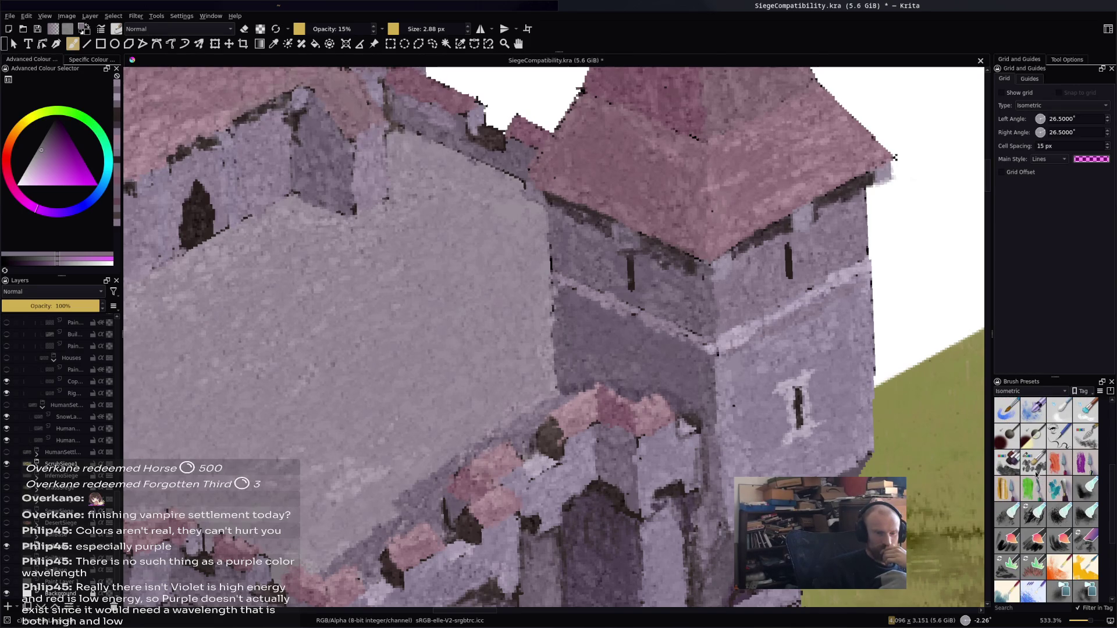
click(1033, 465)
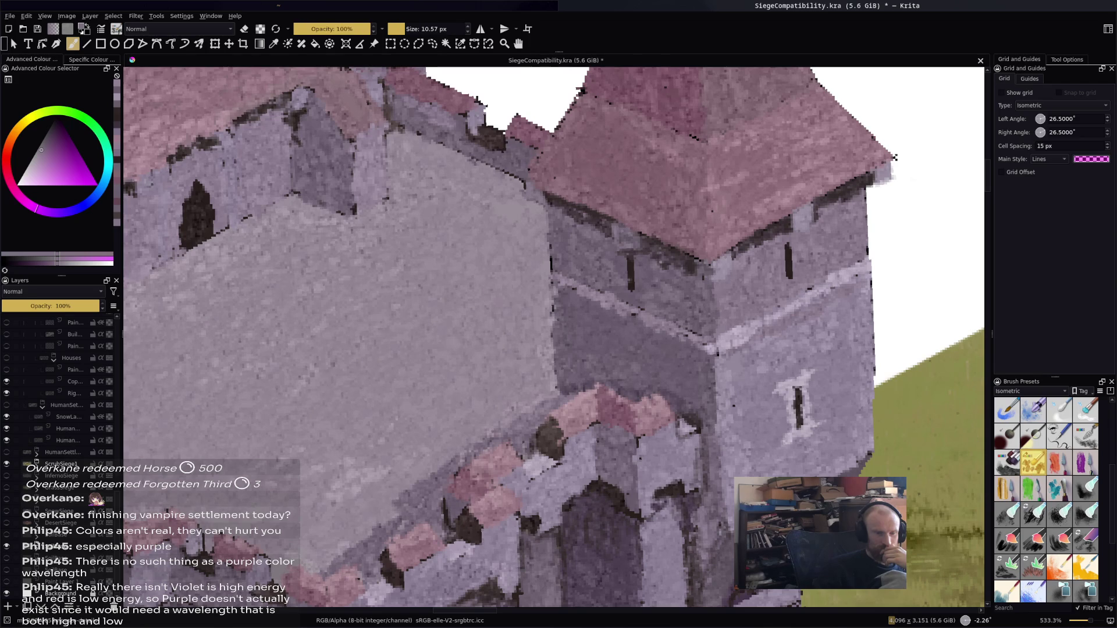
Paint a dark diagonal shadow across the courtyard floor and darken the inner wall edges
scroll(782, 279, down, 1)
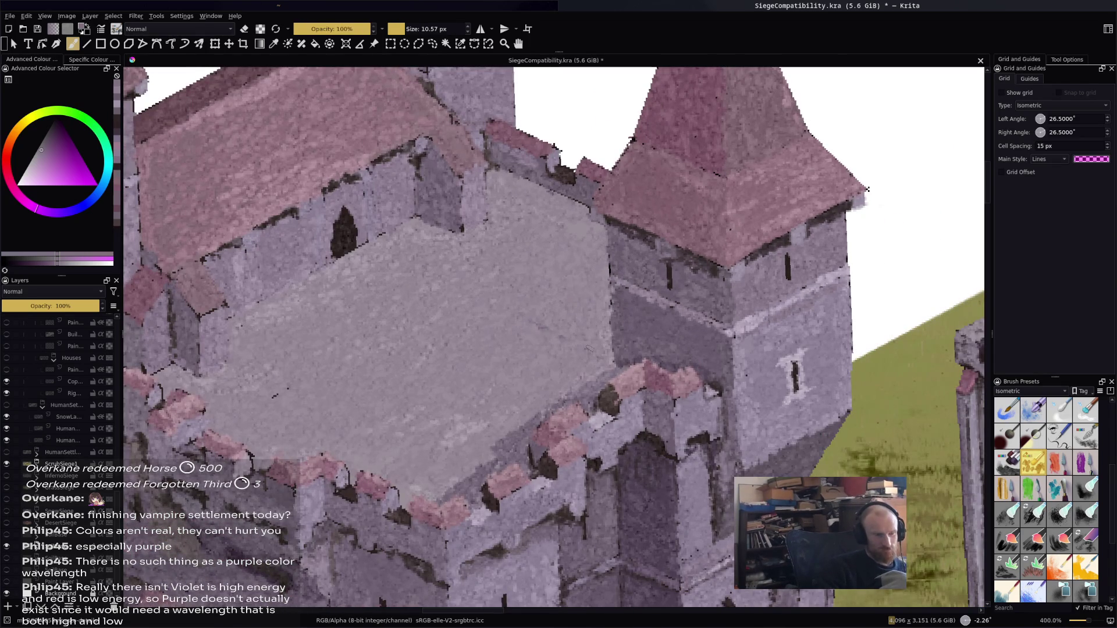
mouse_move(515, 313)
mouse_down()
mouse_move(607, 364)
mouse_move(476, 290)
mouse_move(585, 227)
mouse_move(599, 232)
mouse_move(579, 246)
mouse_move(608, 334)
mouse_move(532, 321)
mouse_up()
mouse_move(518, 279)
mouse_down()
mouse_move(555, 256)
mouse_move(541, 276)
mouse_move(570, 291)
mouse_move(564, 326)
mouse_up()
mouse_move(570, 285)
mouse_down()
mouse_move(592, 329)
mouse_move(522, 292)
mouse_move(573, 325)
mouse_up()
mouse_move(553, 284)
mouse_down()
mouse_move(567, 294)
mouse_move(554, 277)
mouse_up()
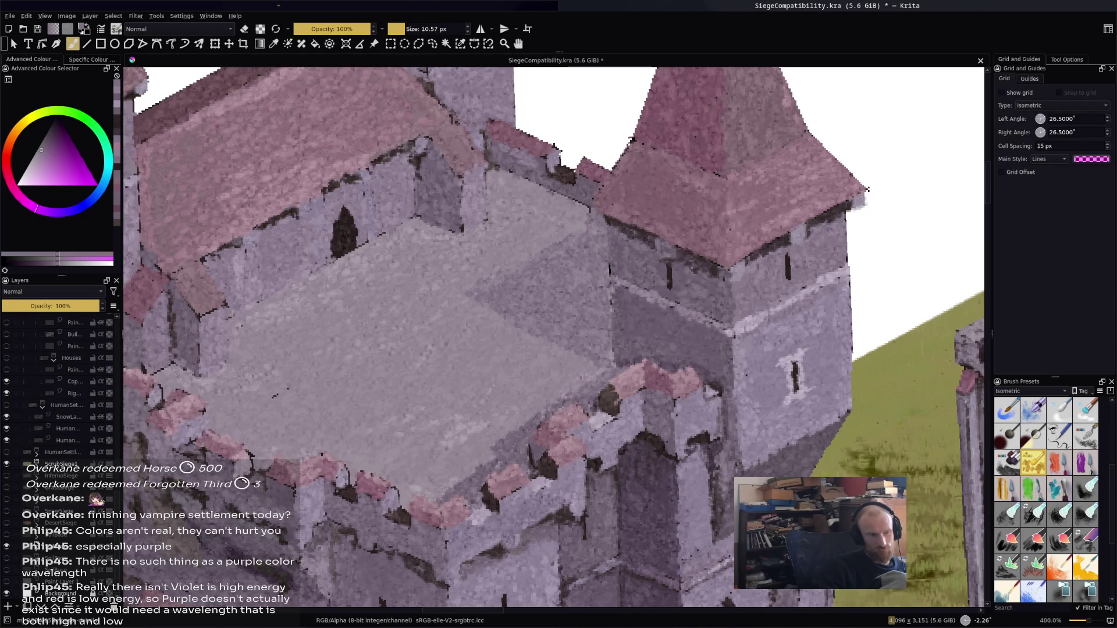
Sample pinks, greys and purples from the roof edges and walls for further shading
ctrl+click(573, 187)
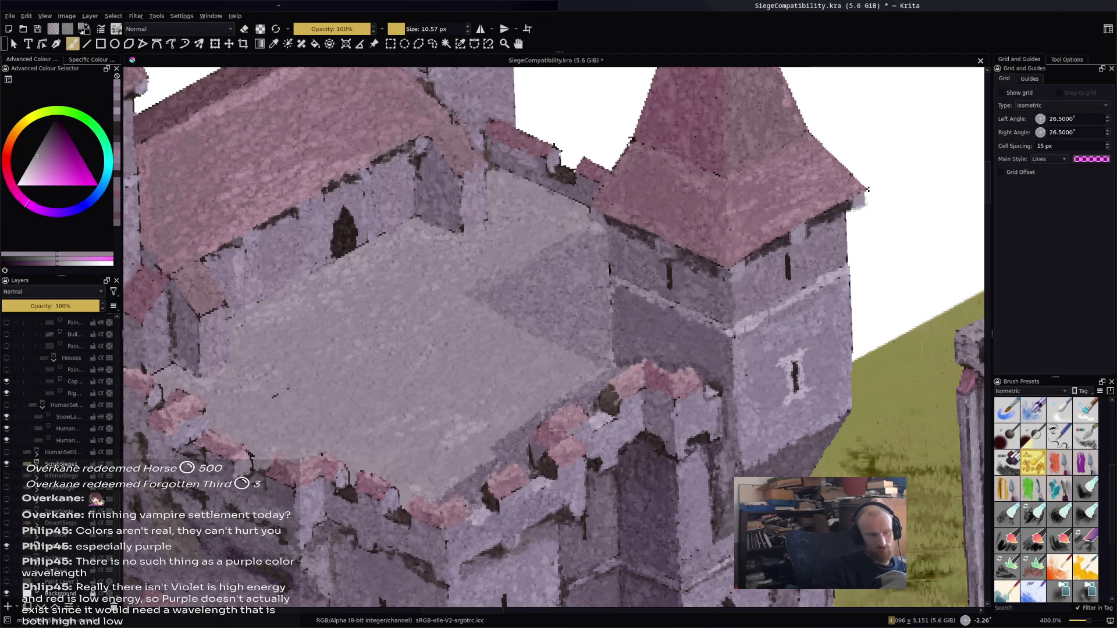
ctrl+click(527, 284)
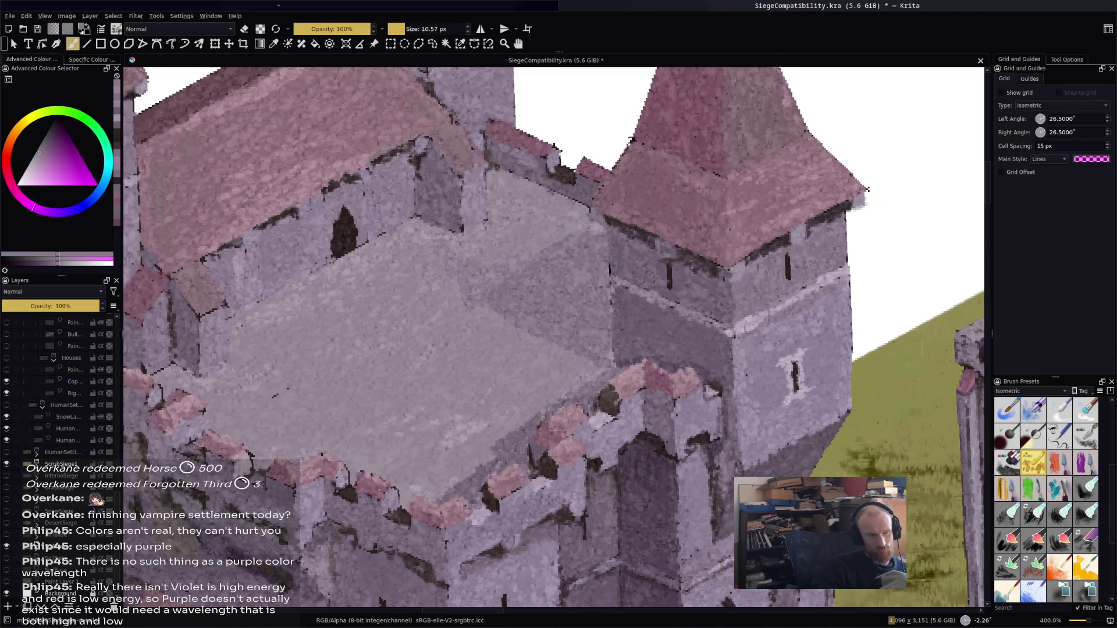
ctrl+click(529, 251)
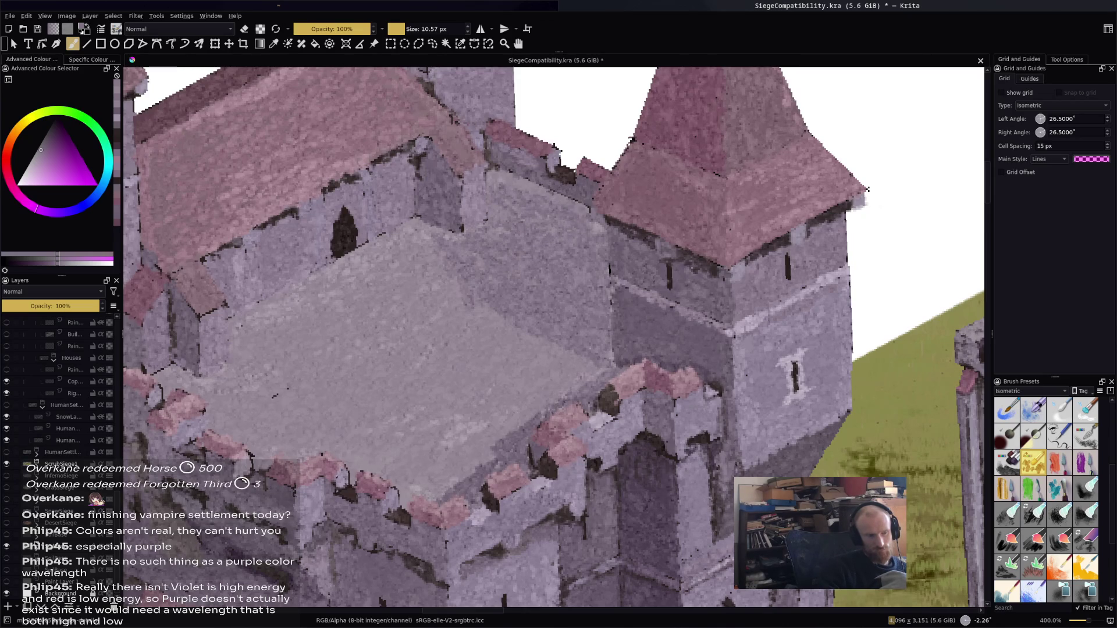
ctrl+click(563, 171)
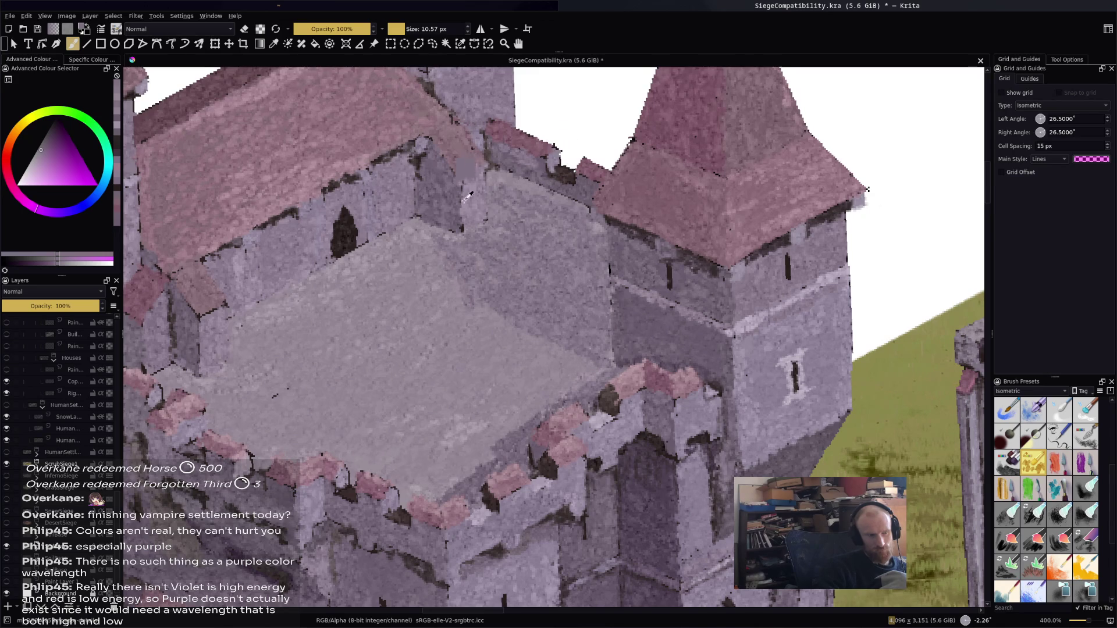
ctrl+click(446, 209)
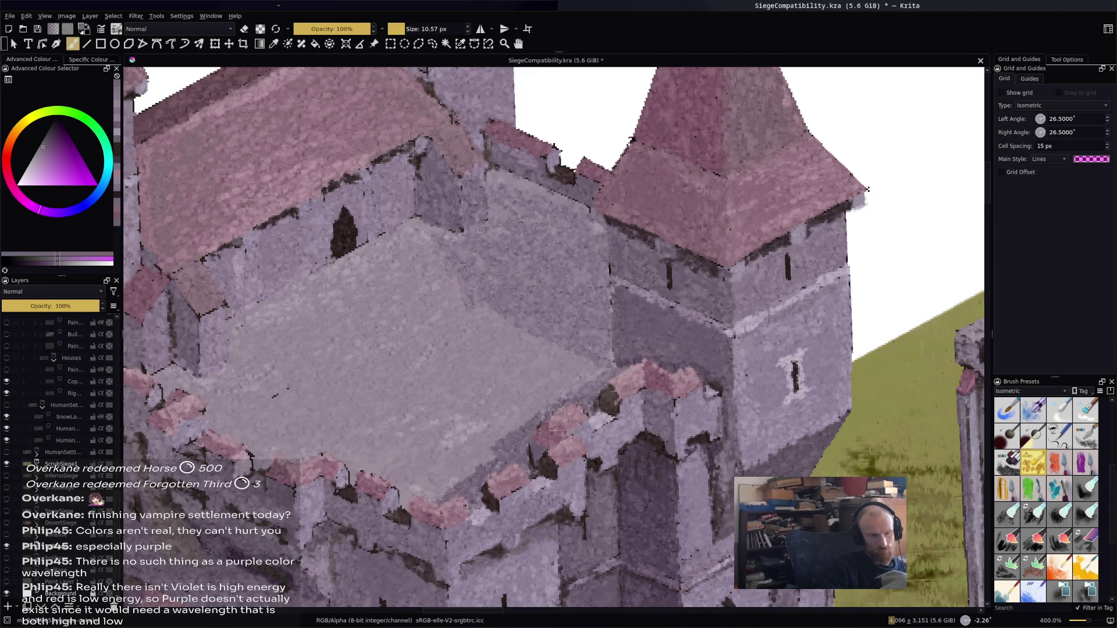
ctrl+click(256, 87)
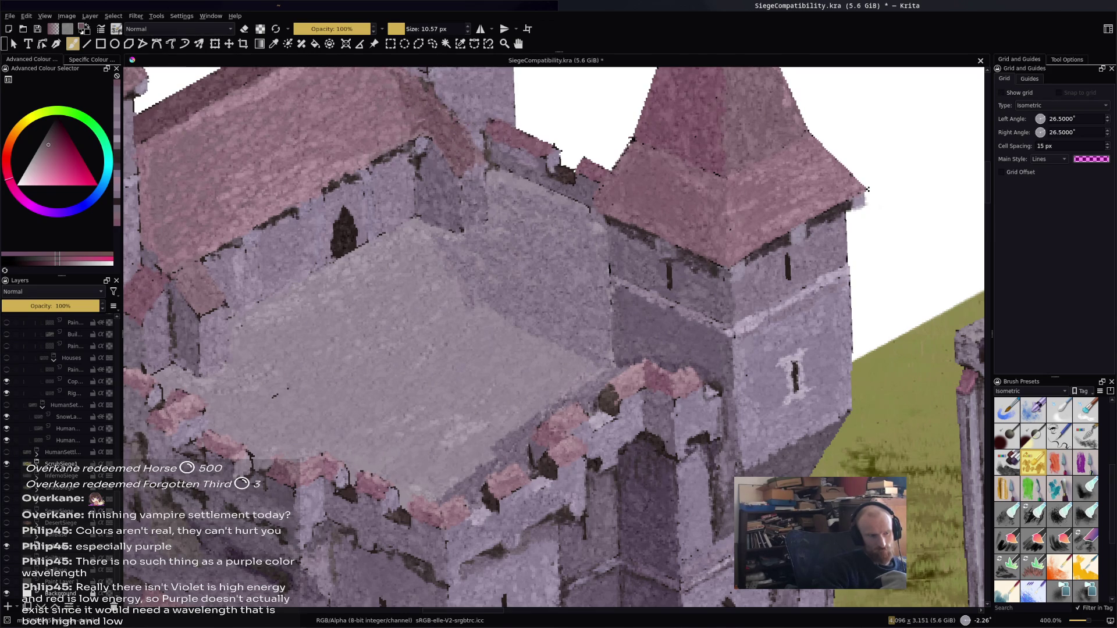
ctrl+click(444, 168)
ctrl+click(285, 576)
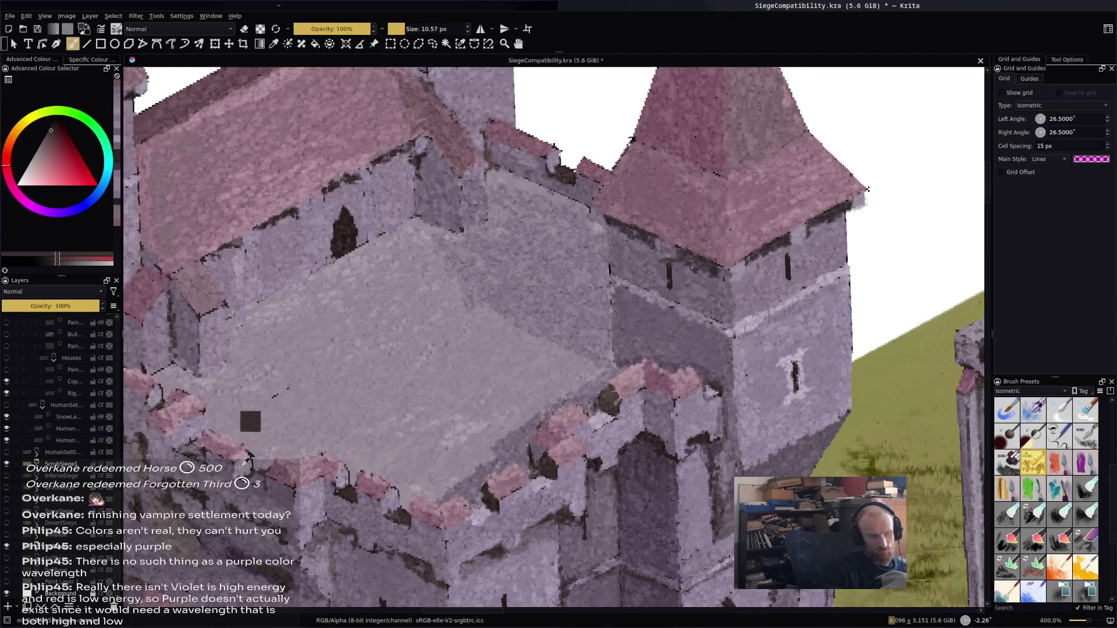
ctrl+click(239, 541)
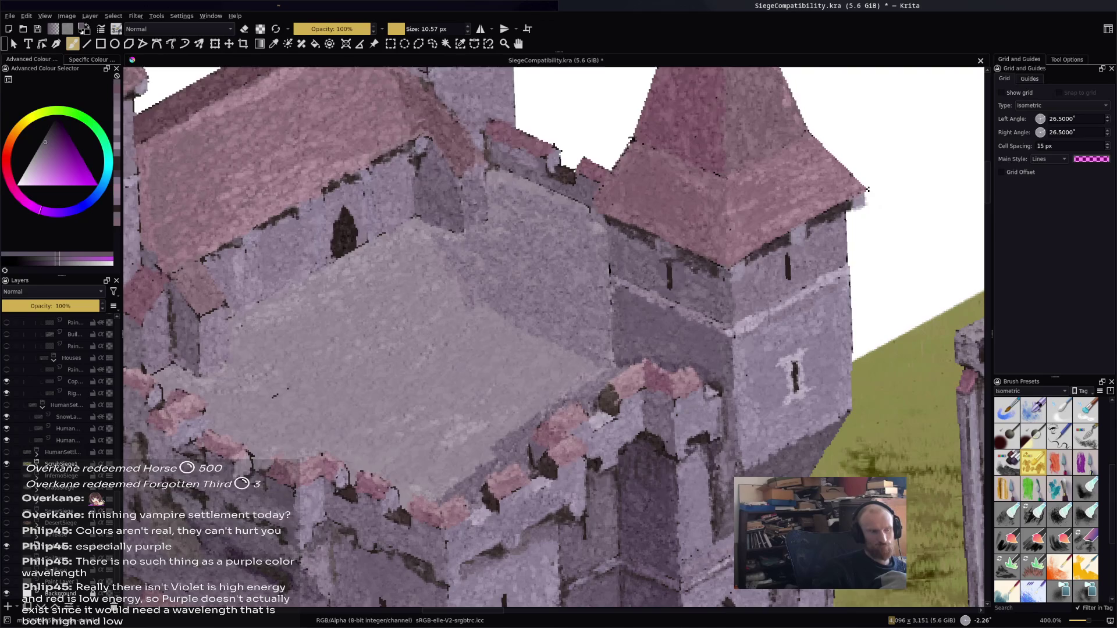
Lighten the keep's inner wall with strokes of a sampled light greyish pink
scroll(476, 324, down, 2)
scroll(476, 324, down, 2)
scroll(475, 324, up, 2)
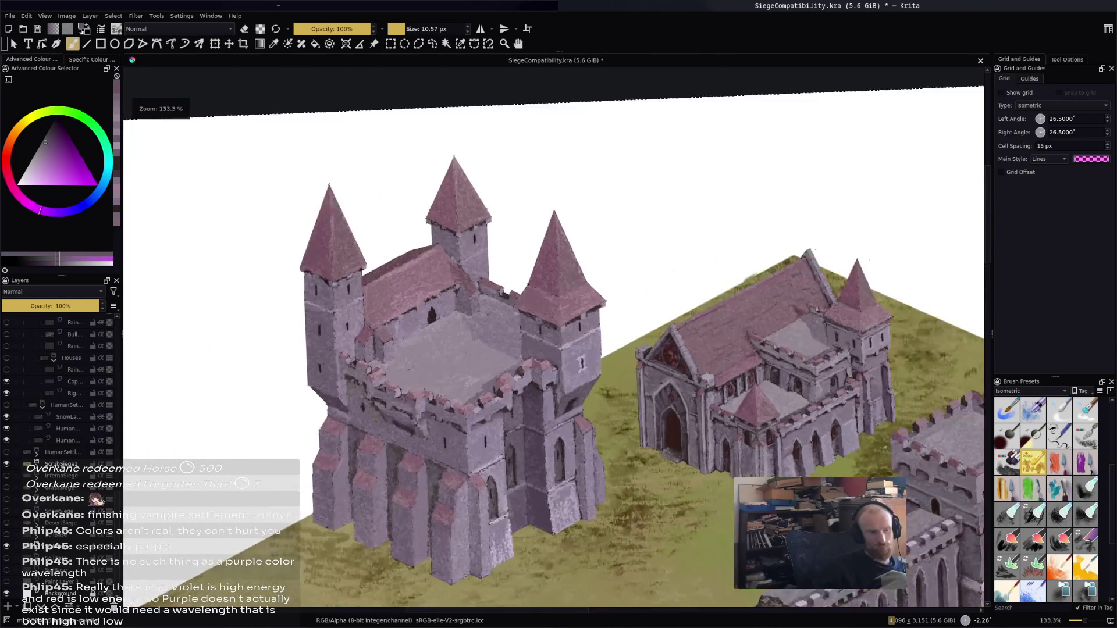
scroll(767, 215, down, 2)
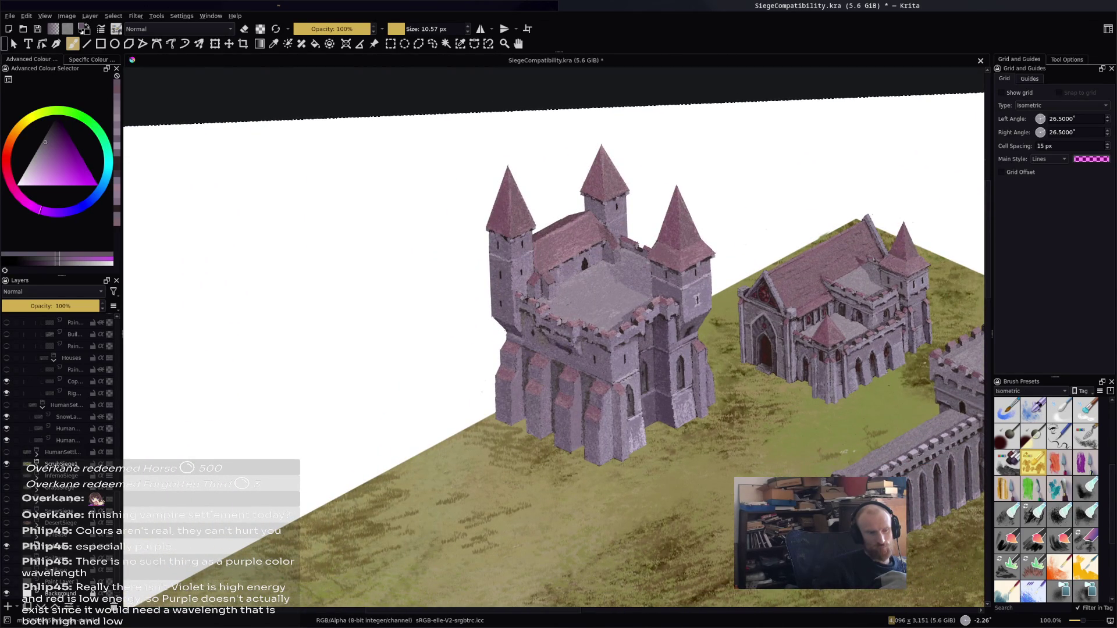
scroll(642, 266, up, 2)
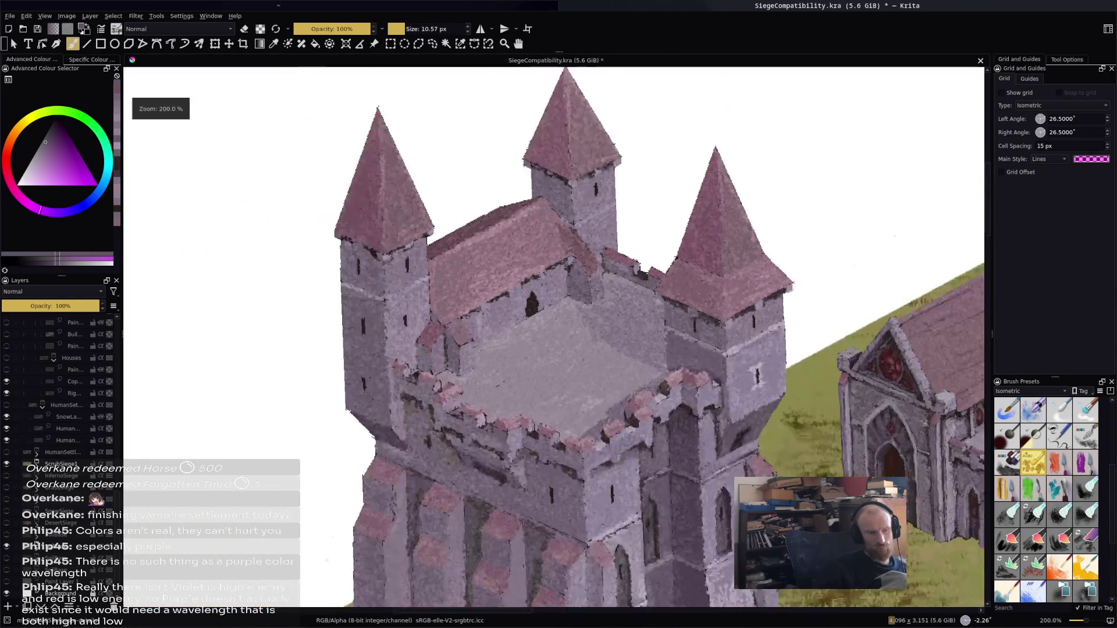
scroll(645, 241, up, 2)
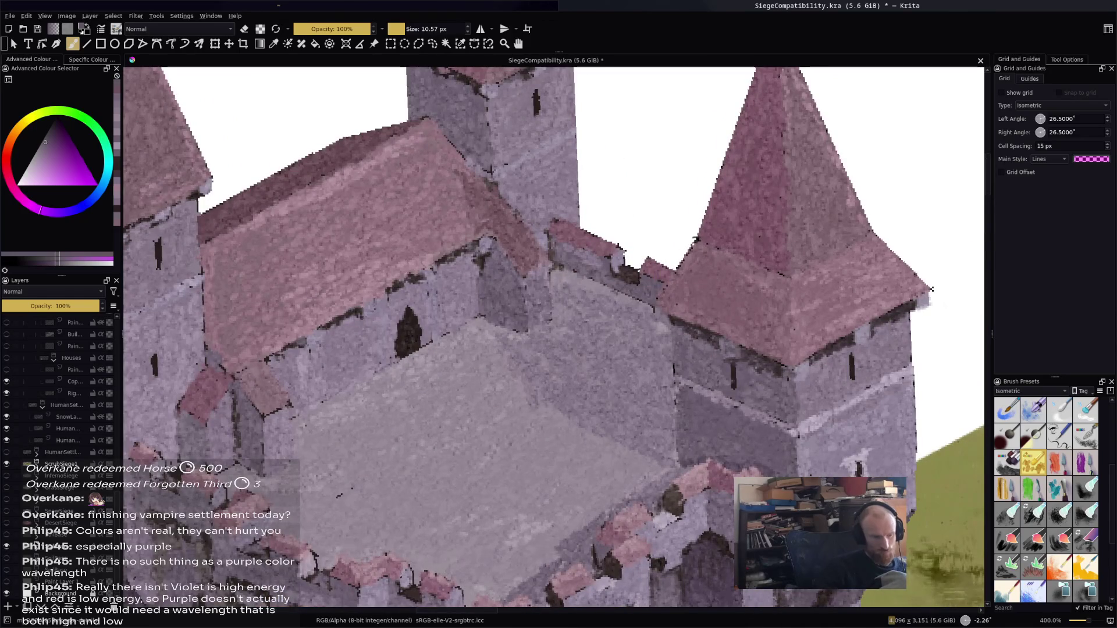
ctrl+click(500, 319)
mouse_move(506, 349)
mouse_down()
mouse_move(538, 407)
mouse_move(520, 347)
mouse_up()
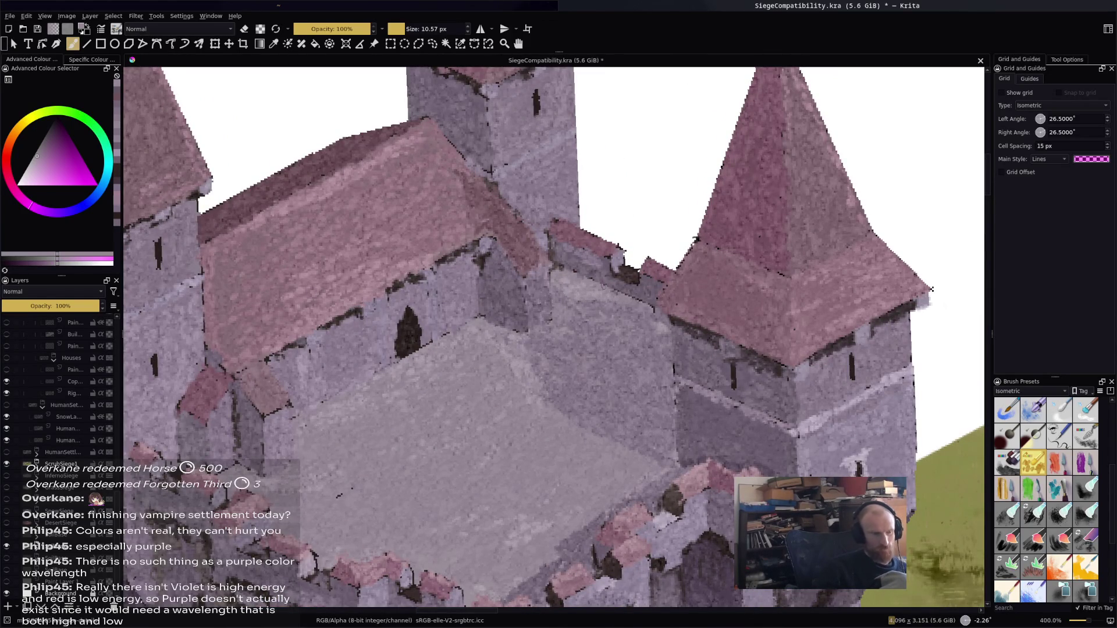
Zoom out to view the whole castle, save SiegeCompatibility.kra, and zoom back in
key(1)
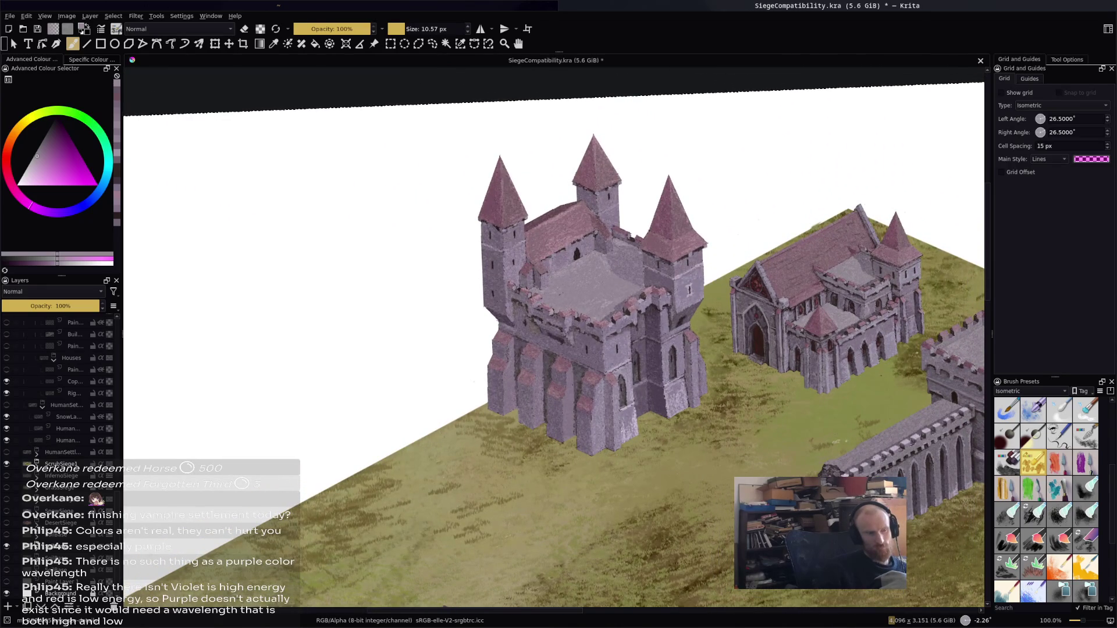
key(ctrl+s)
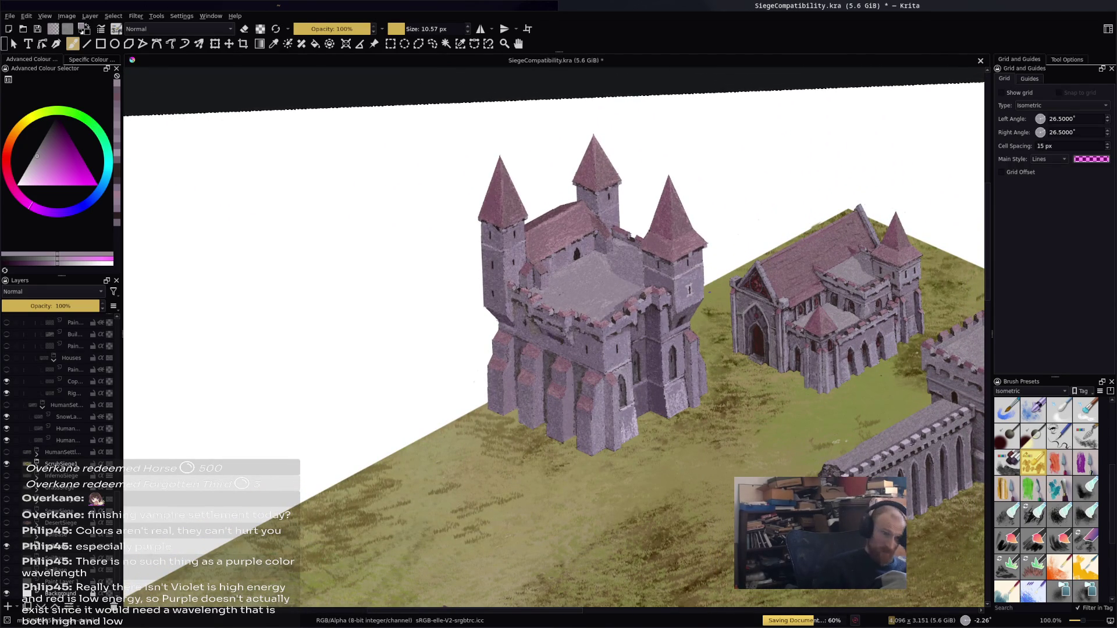
key(2)
key(plus)
key(plus)
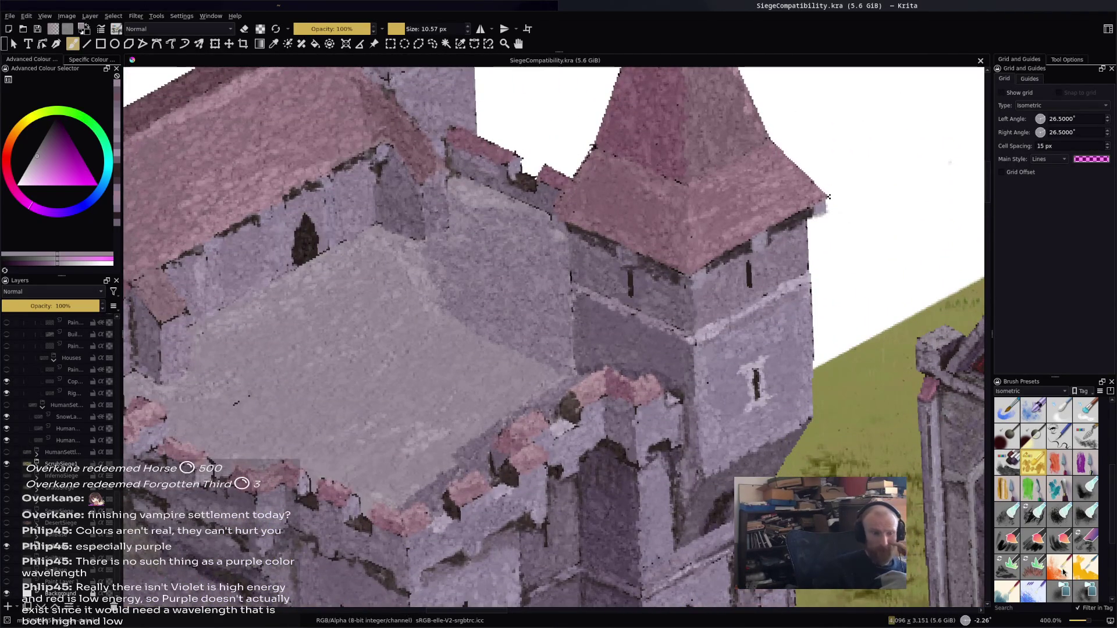
Select the fine 15% opacity, 2.88 px brush and bring the lower battlements into view
scroll(1038, 514, down, 3)
scroll(1036, 511, up, 5)
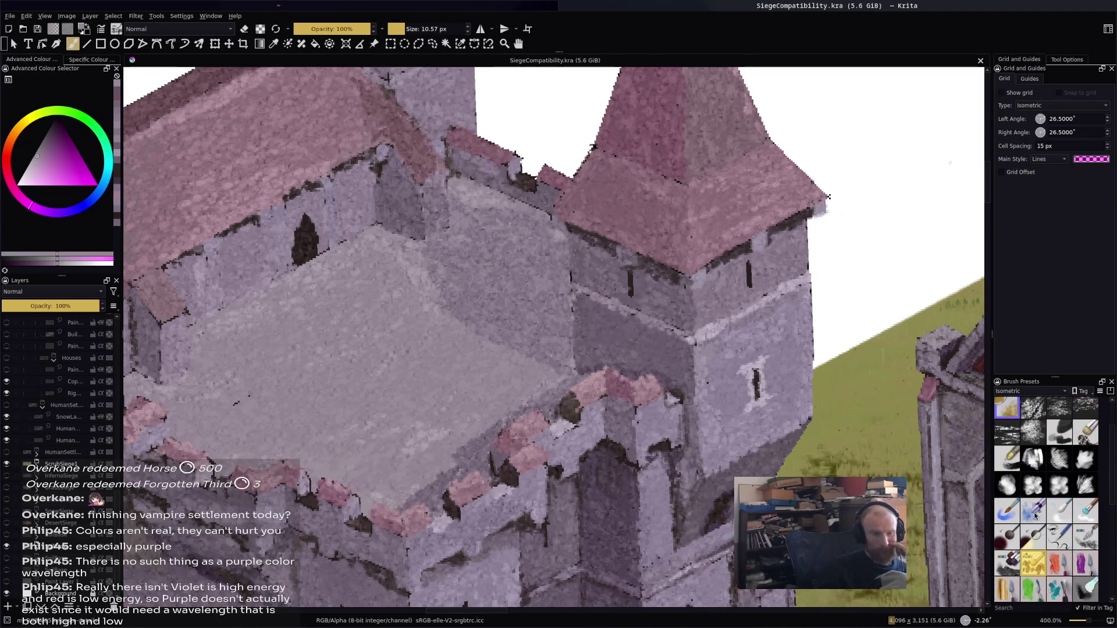
click(1033, 435)
mouse_move(565, 512)
mouse_down()
mouse_move(580, 306)
mouse_move(603, 264)
mouse_up()
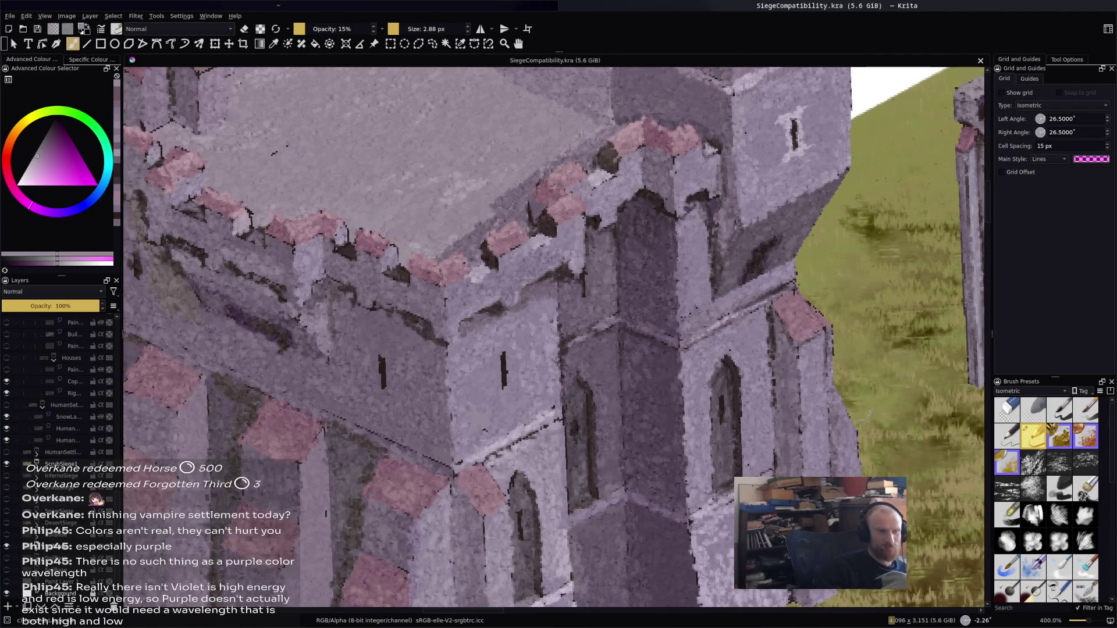
Paint small dark-red marks on the battlement and sample nearby purple wall tones
ctrl+click(657, 202)
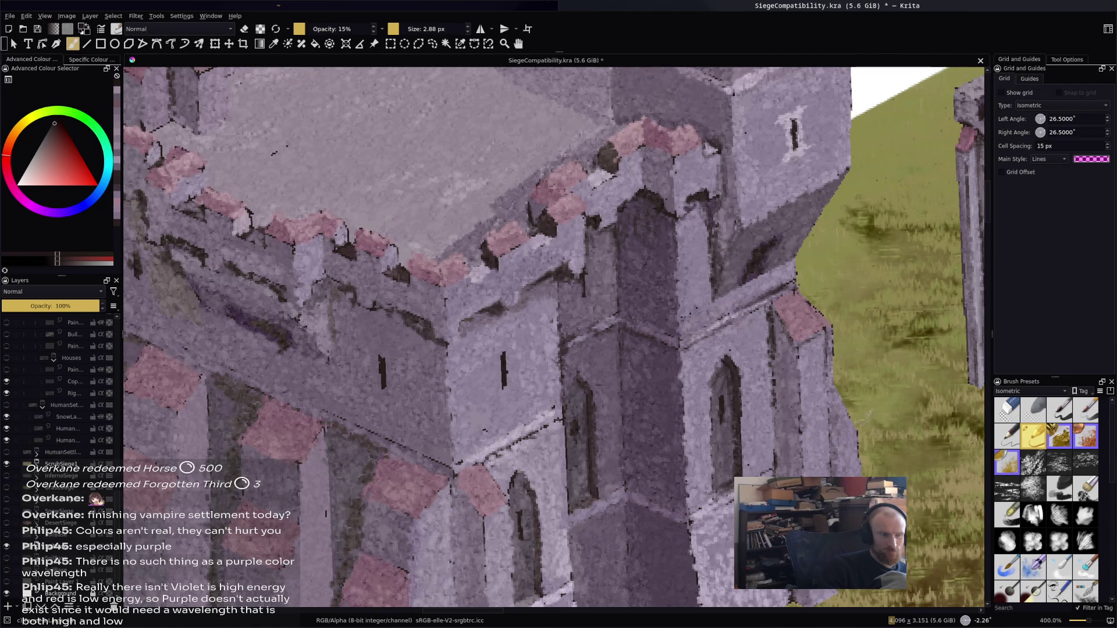
drag(531, 219, 536, 203)
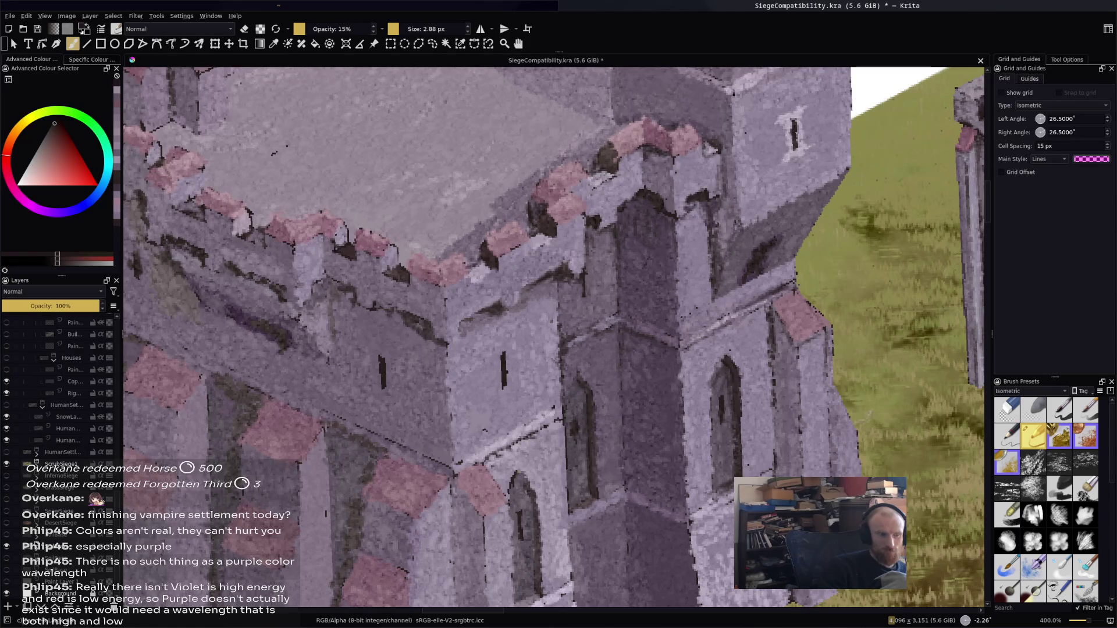
ctrl+click(478, 271)
ctrl+click(472, 268)
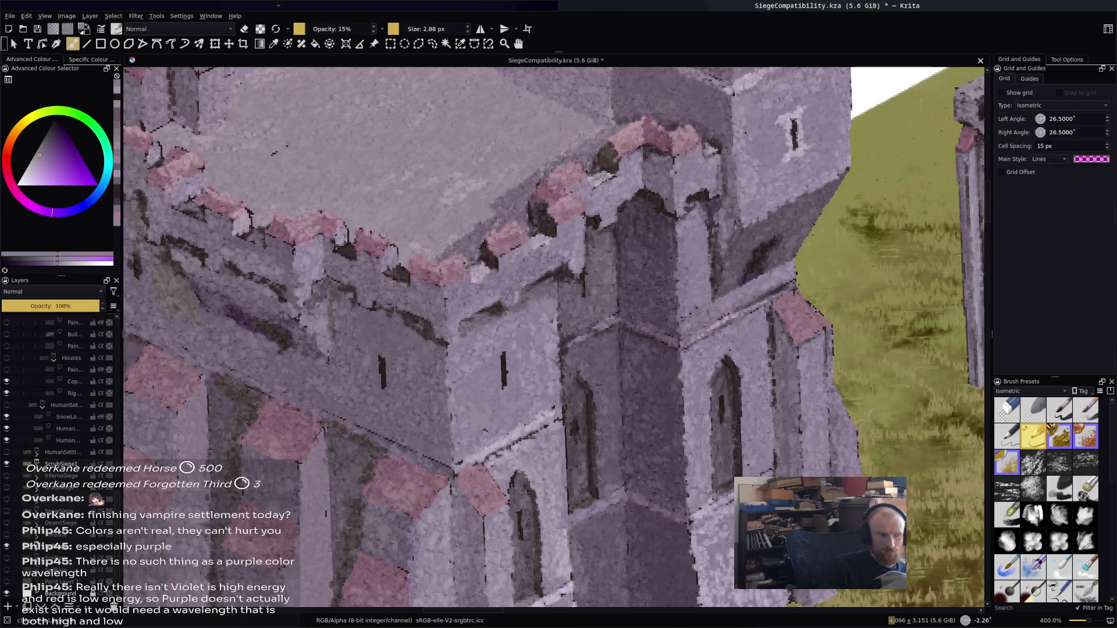
ctrl+click(480, 272)
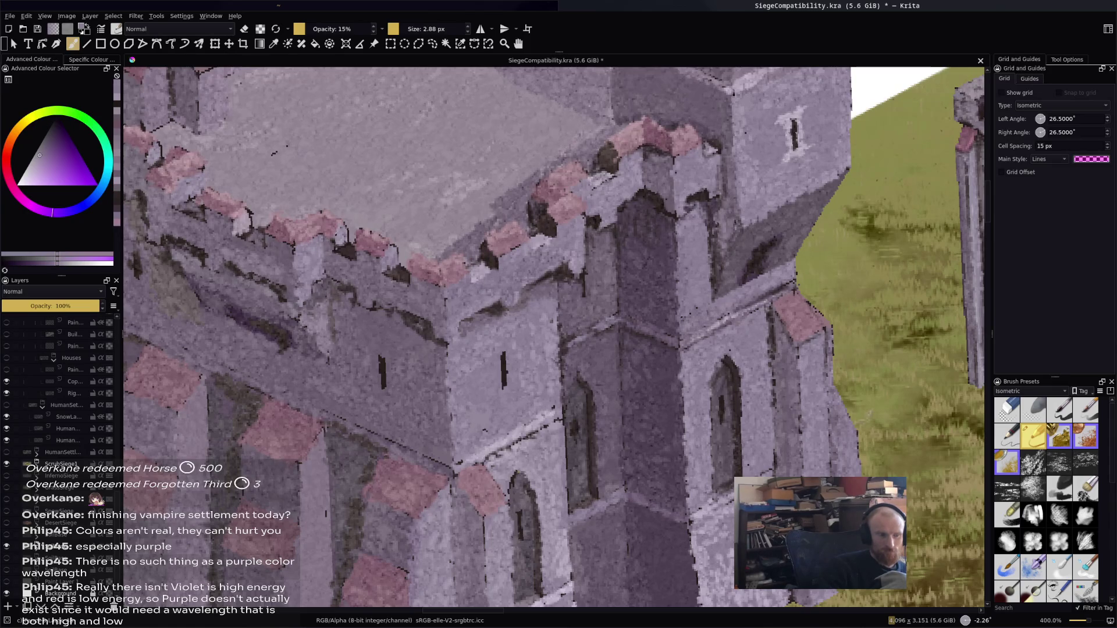
ctrl+click(478, 278)
Softly darken a small battlement patch with sampled pink tones and save SiegeCompatibility.kra
ctrl+click(495, 262)
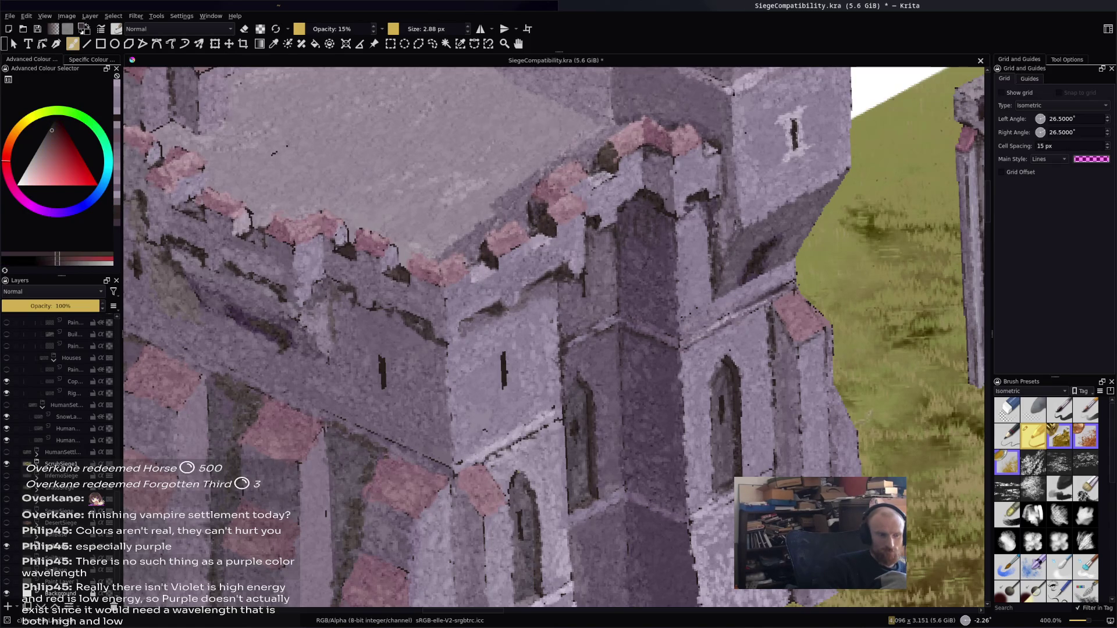
ctrl+click(478, 275)
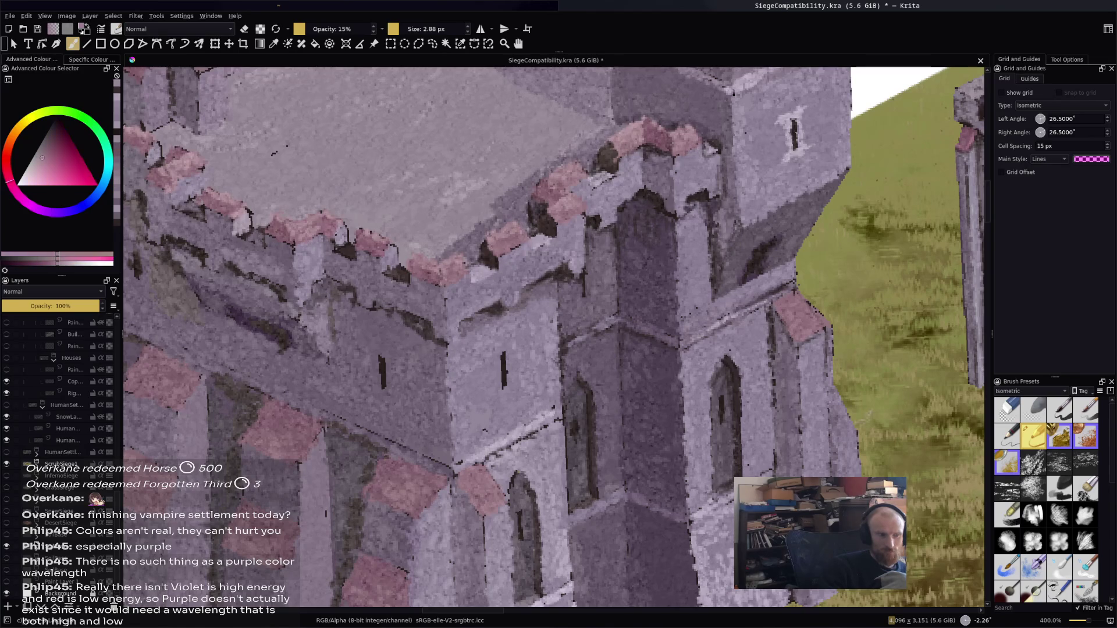
ctrl+click(478, 274)
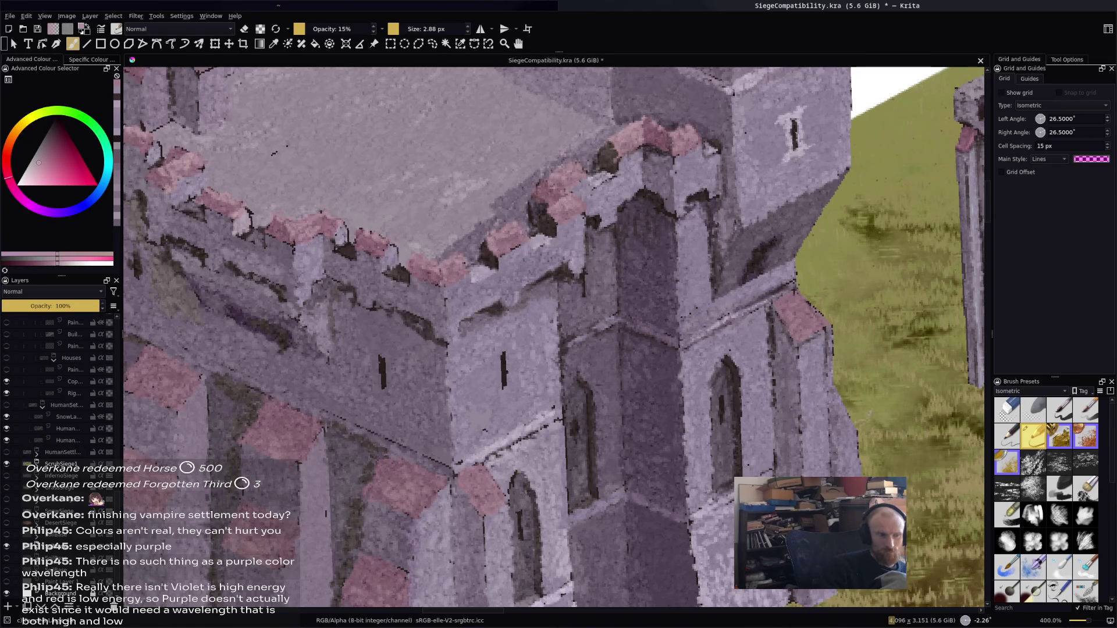
ctrl+click(491, 259)
drag(492, 247, 492, 250)
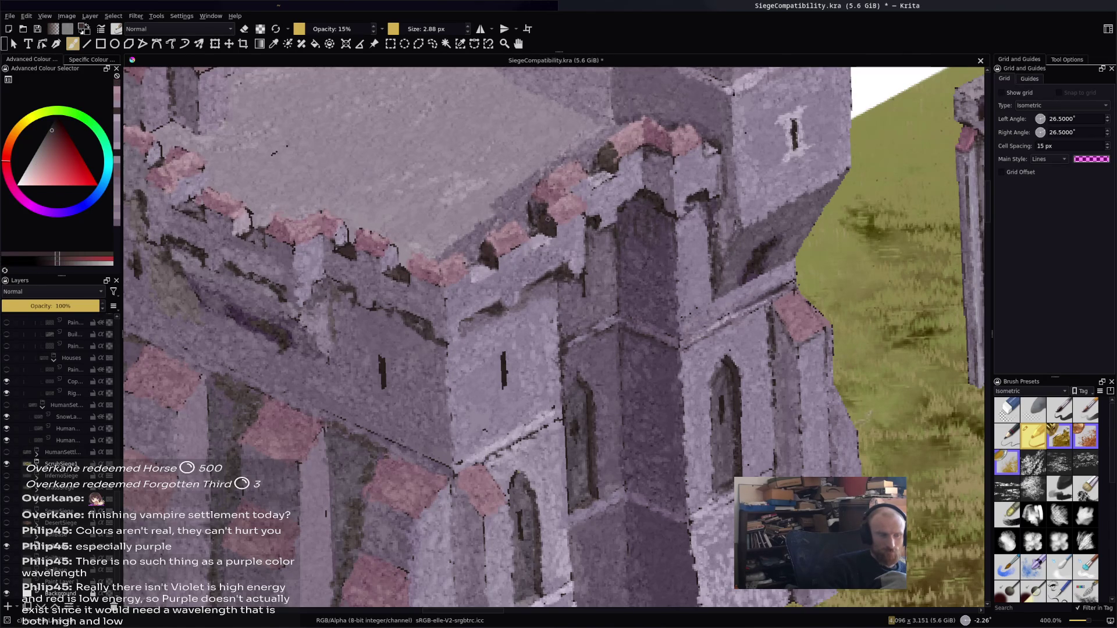
ctrl+click(545, 215)
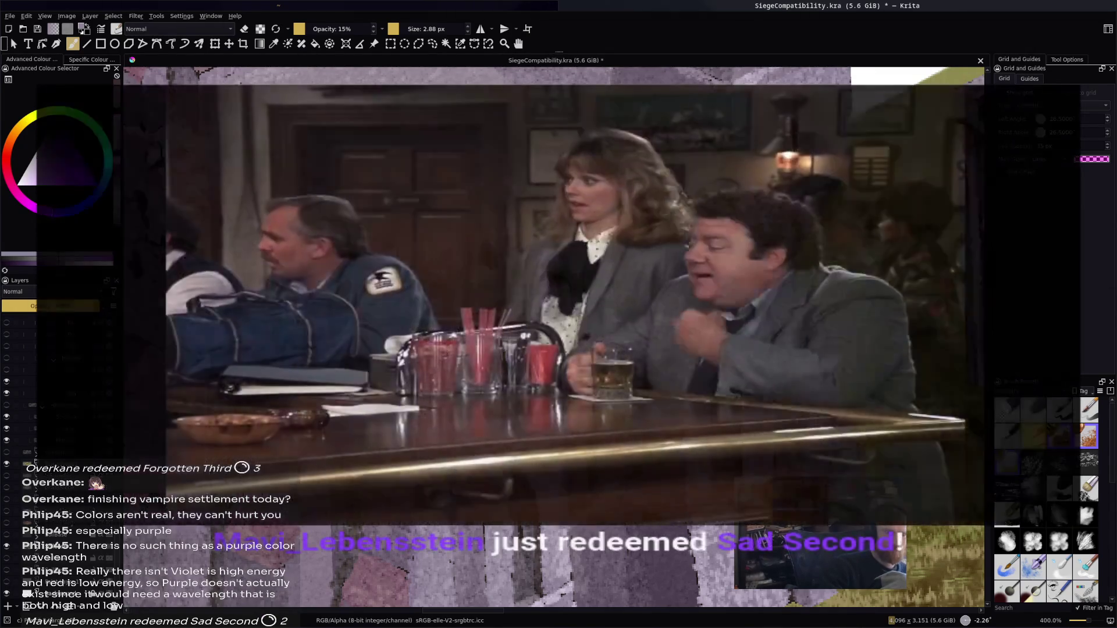
key(ctrl+s)
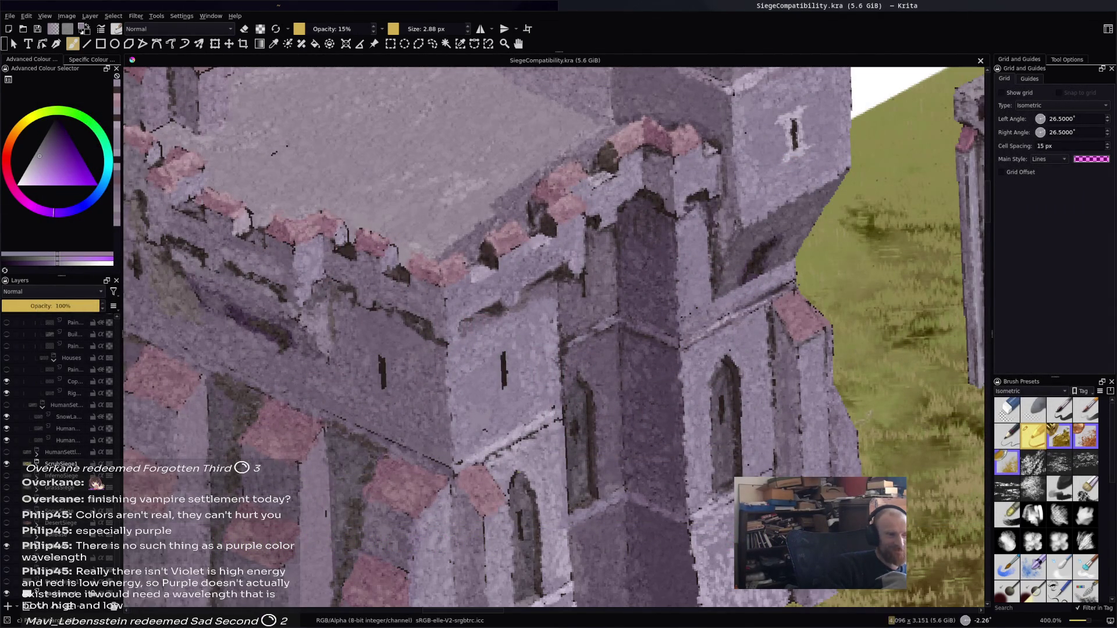
Dab a lighter tone on the wall stonework and sample purple, pink and brick battlement tones
click(390, 269)
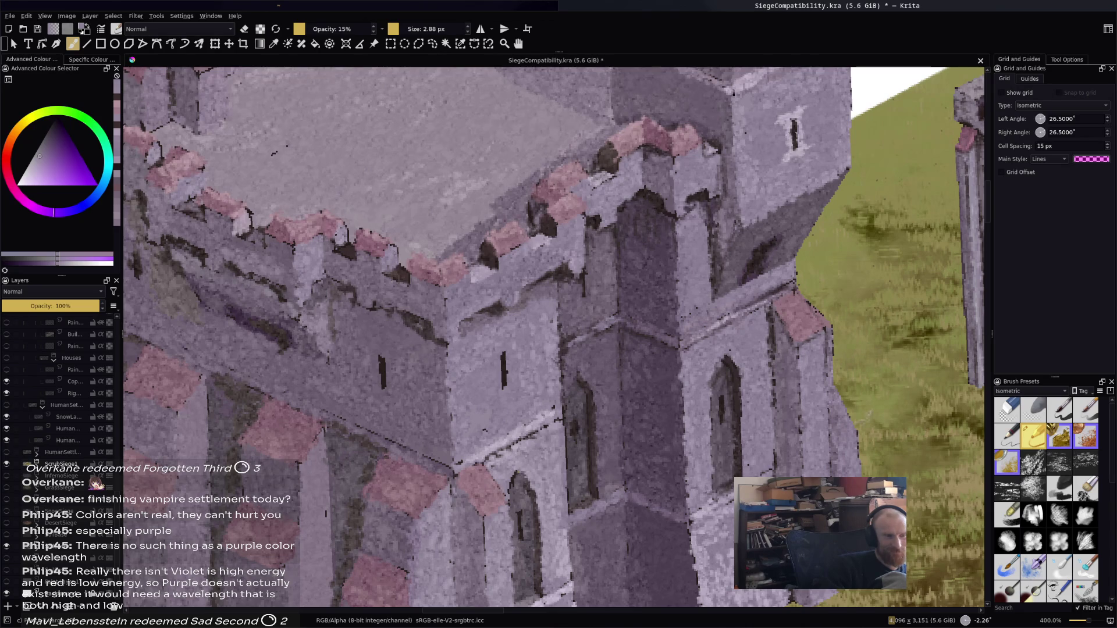
ctrl+click(420, 252)
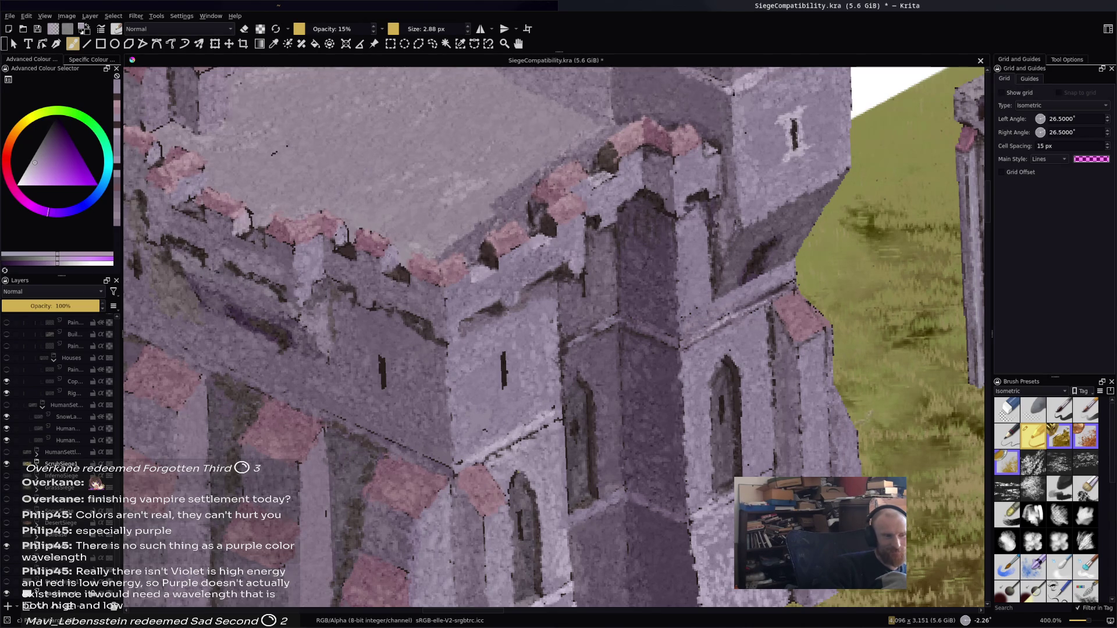
ctrl+click(409, 274)
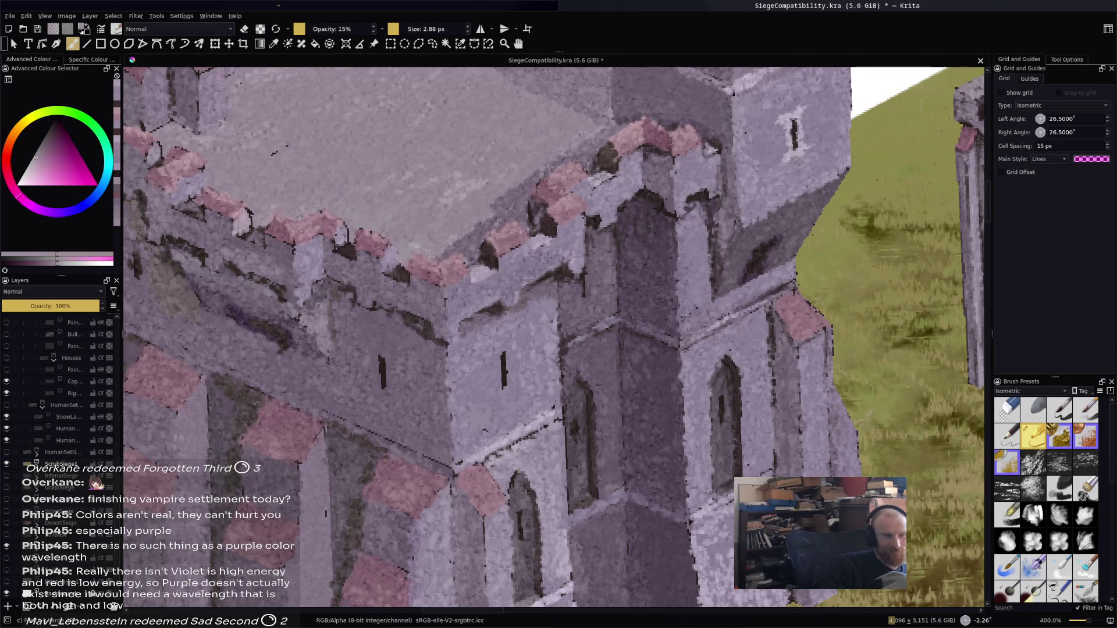
ctrl+click(399, 273)
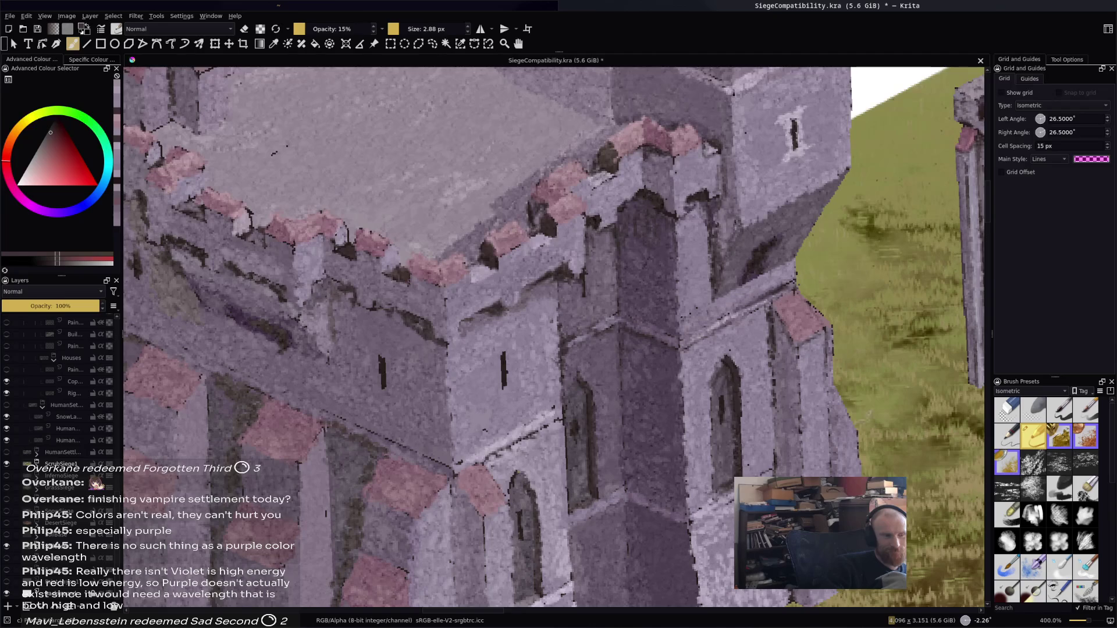
ctrl+click(374, 237)
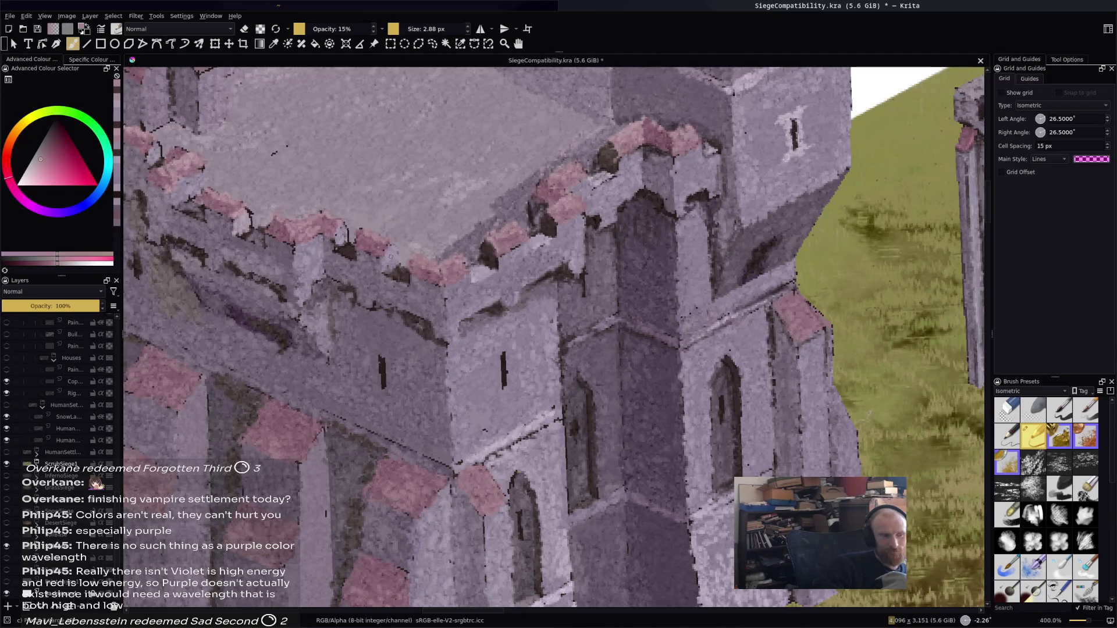
ctrl+click(349, 250)
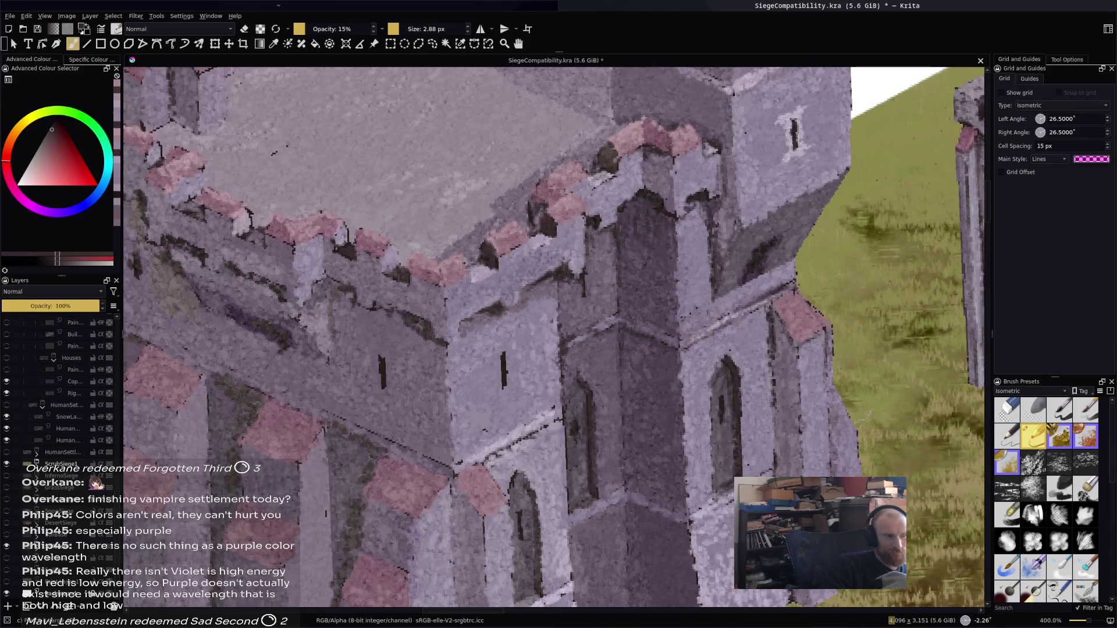
ctrl+click(263, 224)
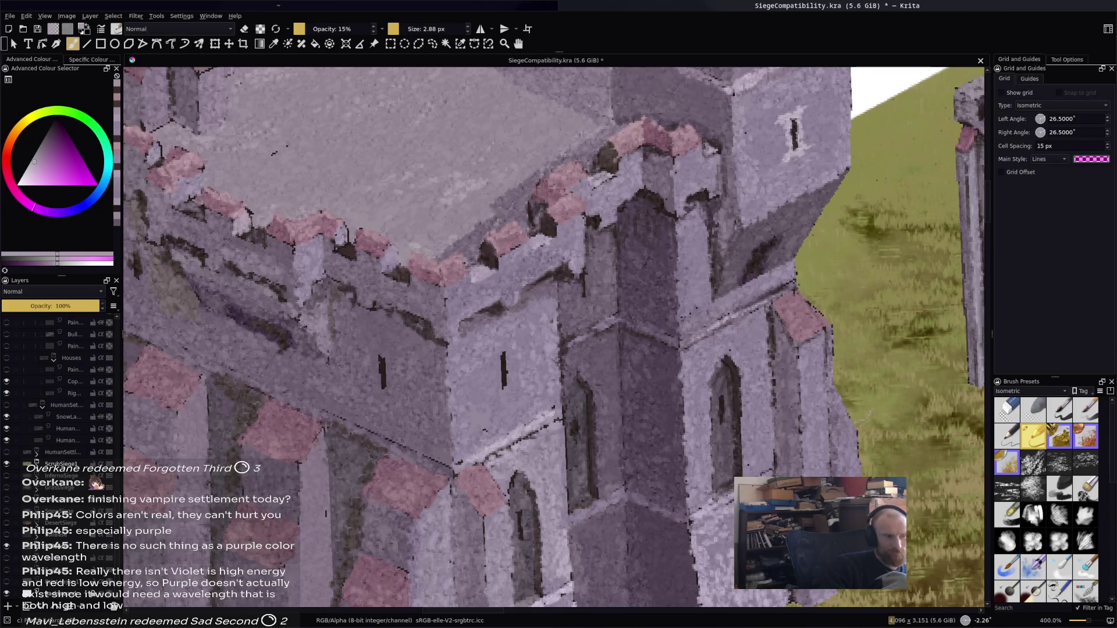
ctrl+click(227, 168)
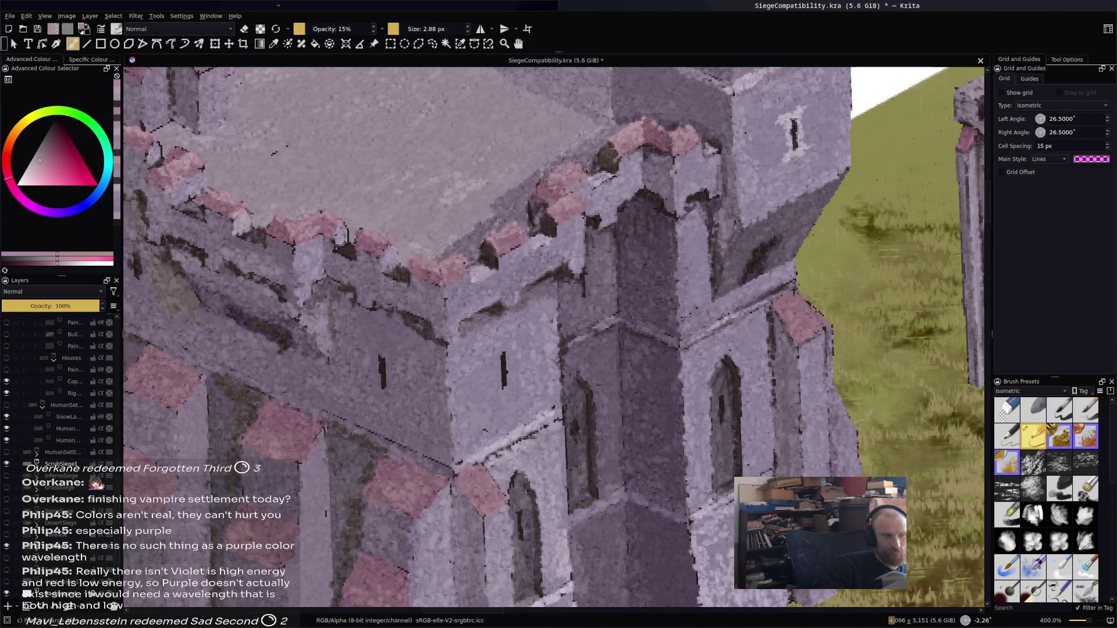
ctrl+click(605, 140)
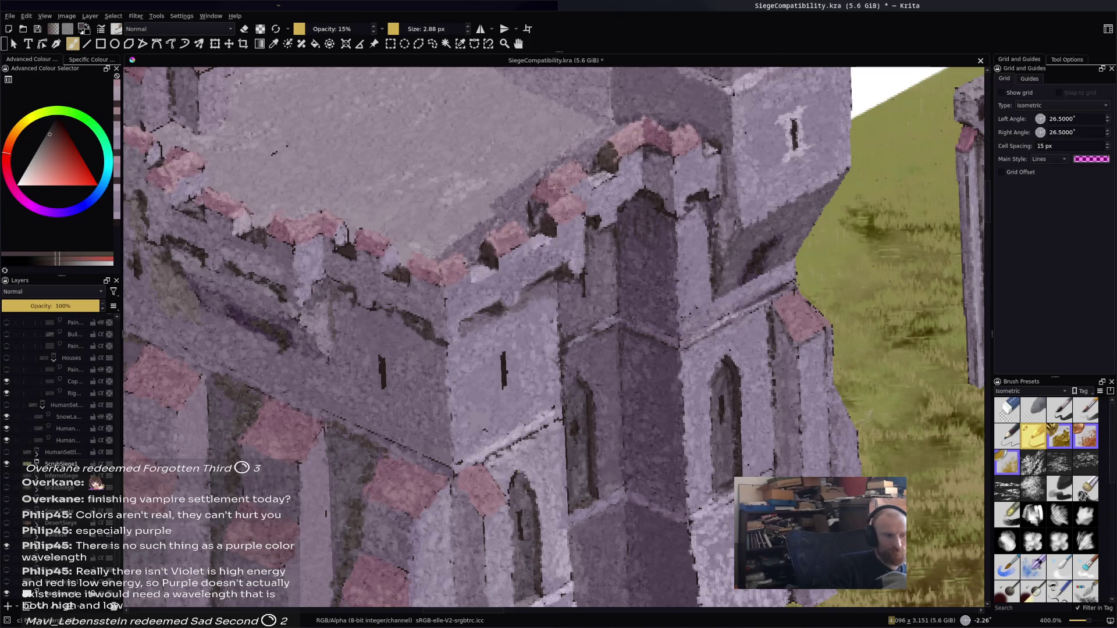
ctrl+click(372, 145)
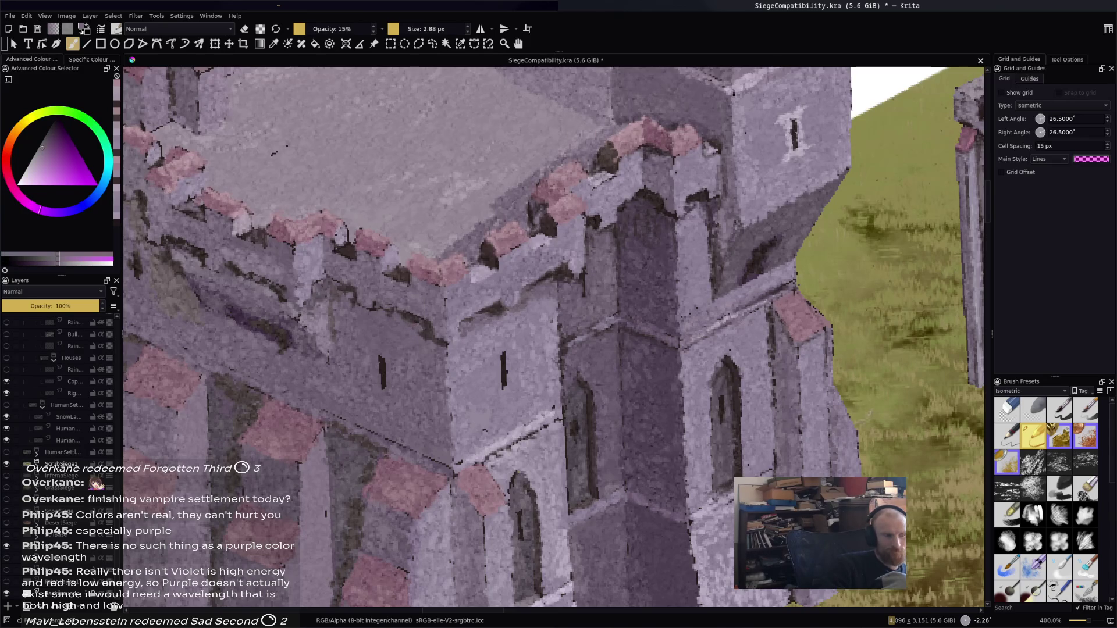
ctrl+click(360, 317)
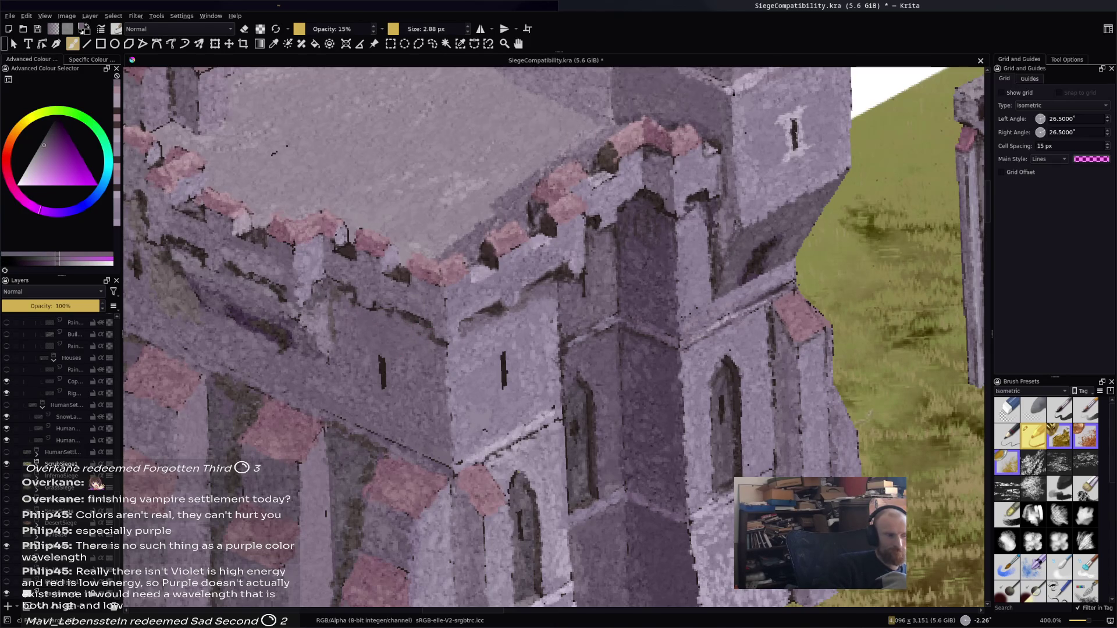
ctrl+click(352, 252)
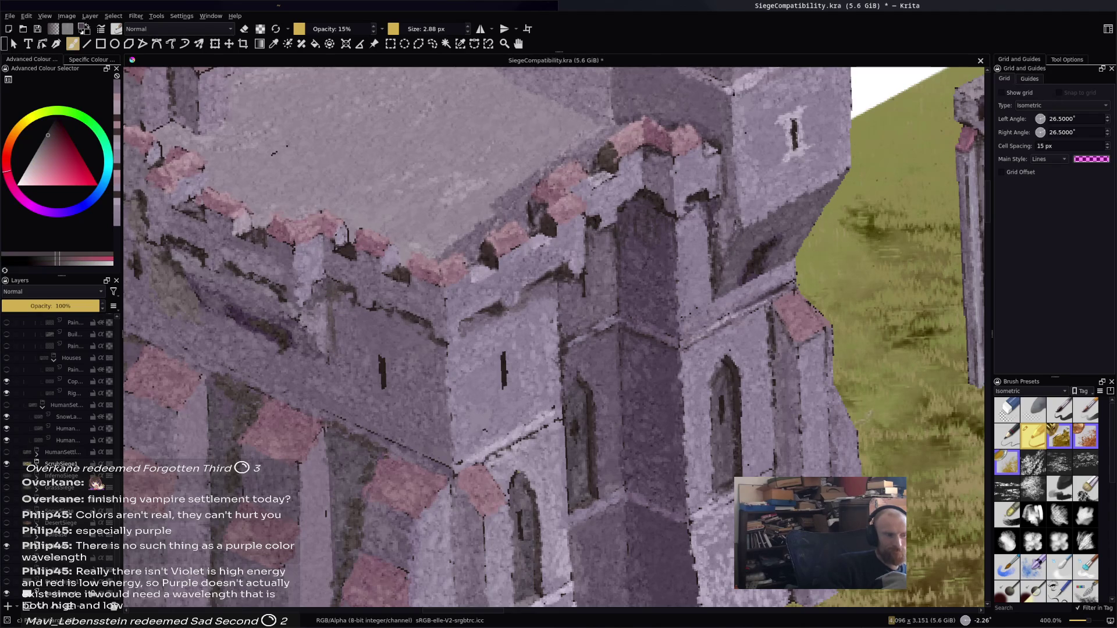
Brighten the lower wall with light purple strokes and save SiegeCompatibility.kra
ctrl+click(320, 292)
drag(327, 311, 325, 343)
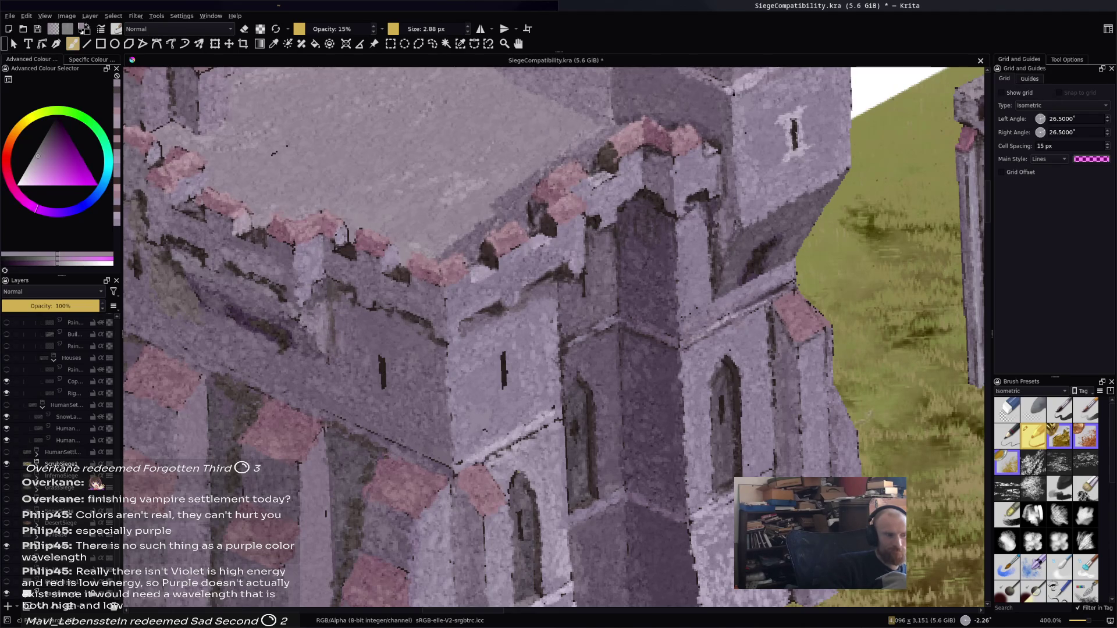
ctrl+click(270, 307)
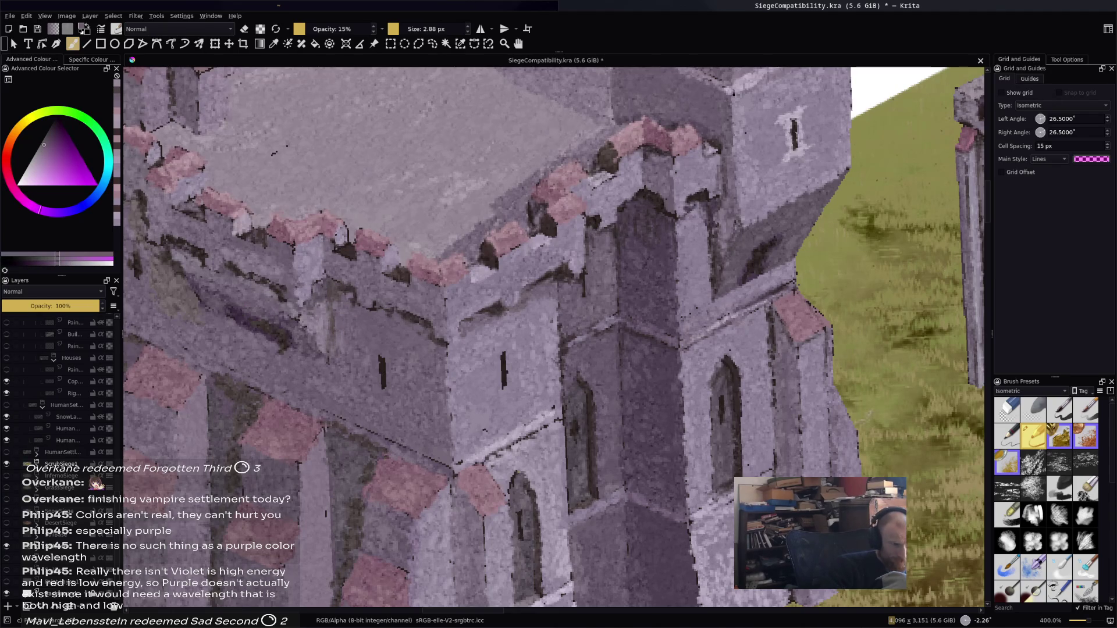
drag(285, 329, 291, 344)
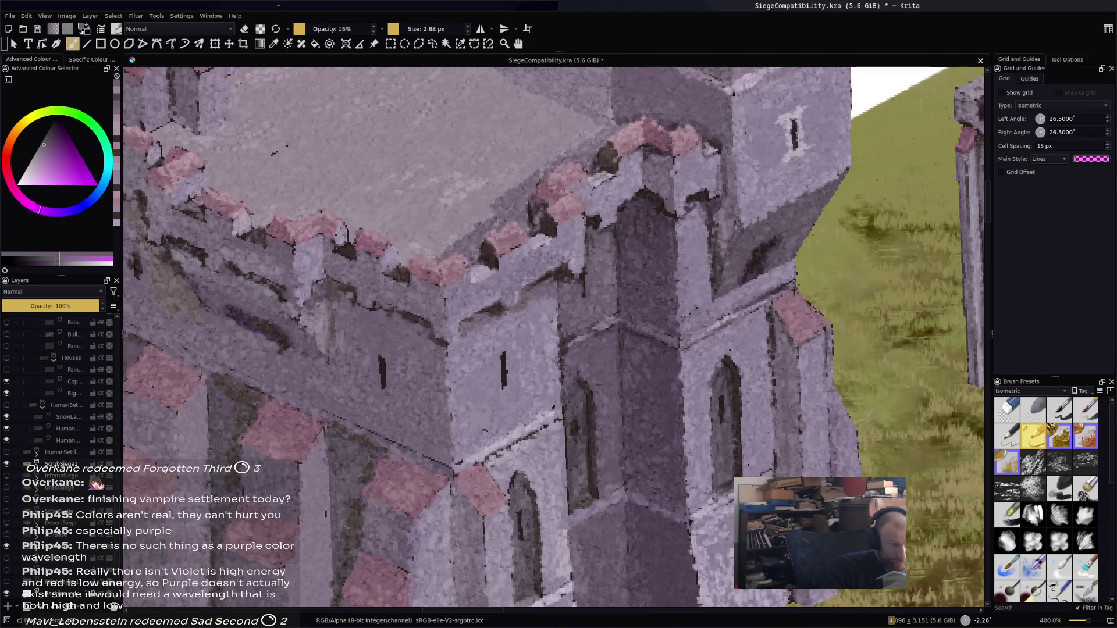
ctrl+click(271, 295)
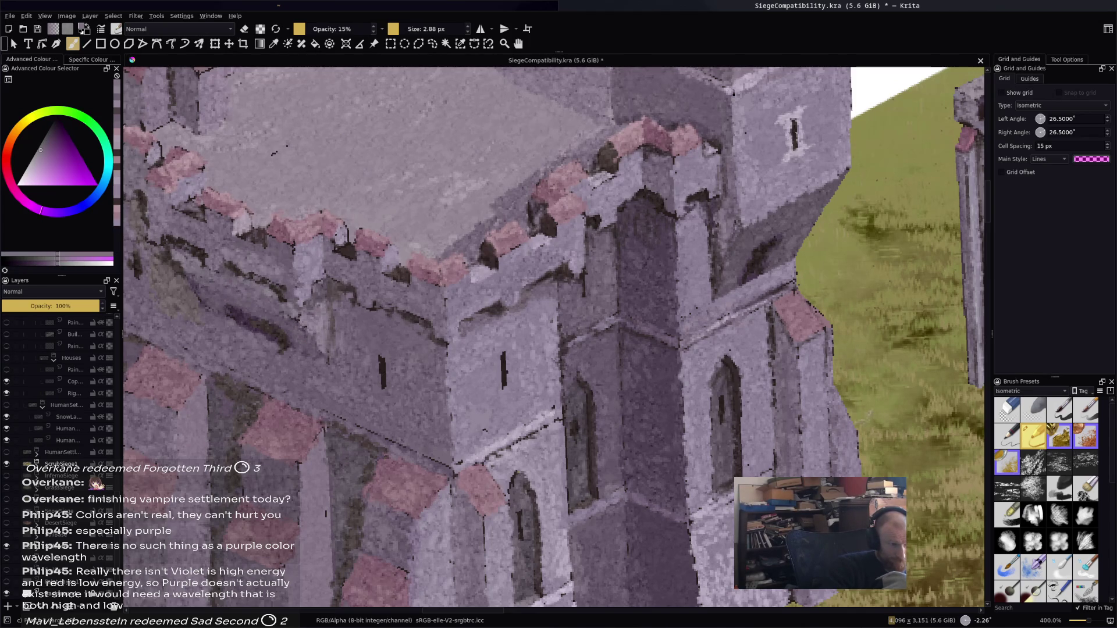
ctrl+click(326, 298)
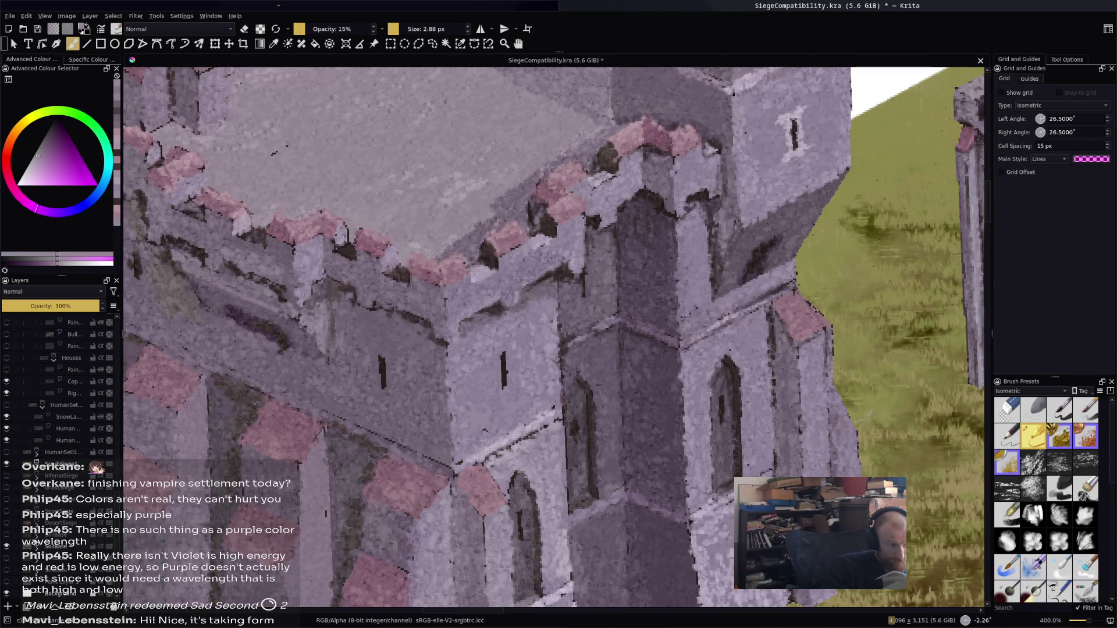
ctrl+click(204, 292)
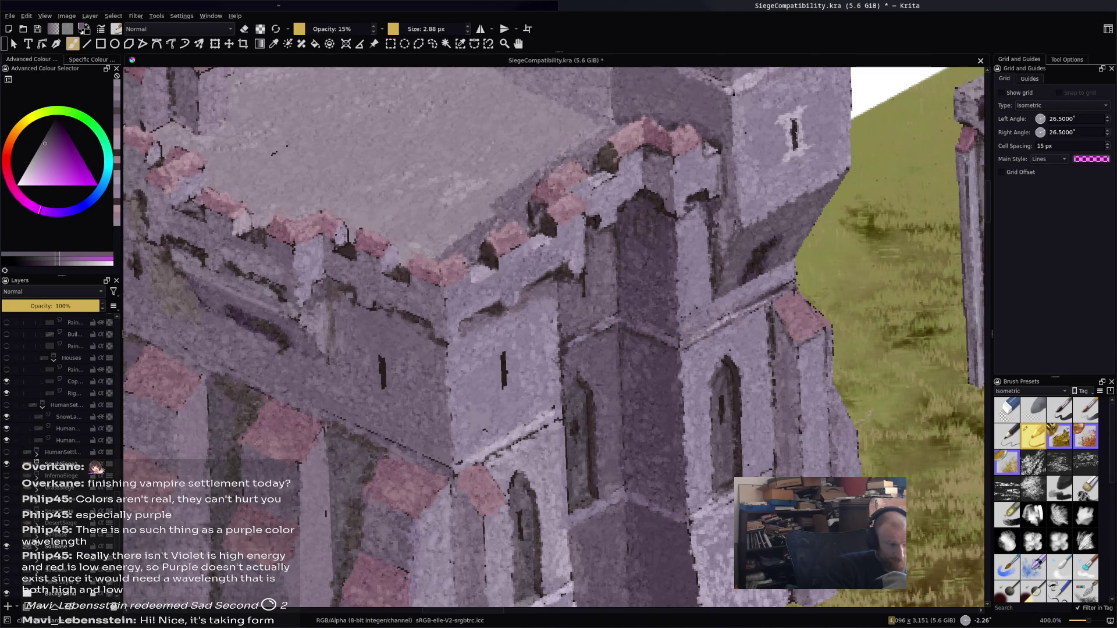
key(ctrl+s)
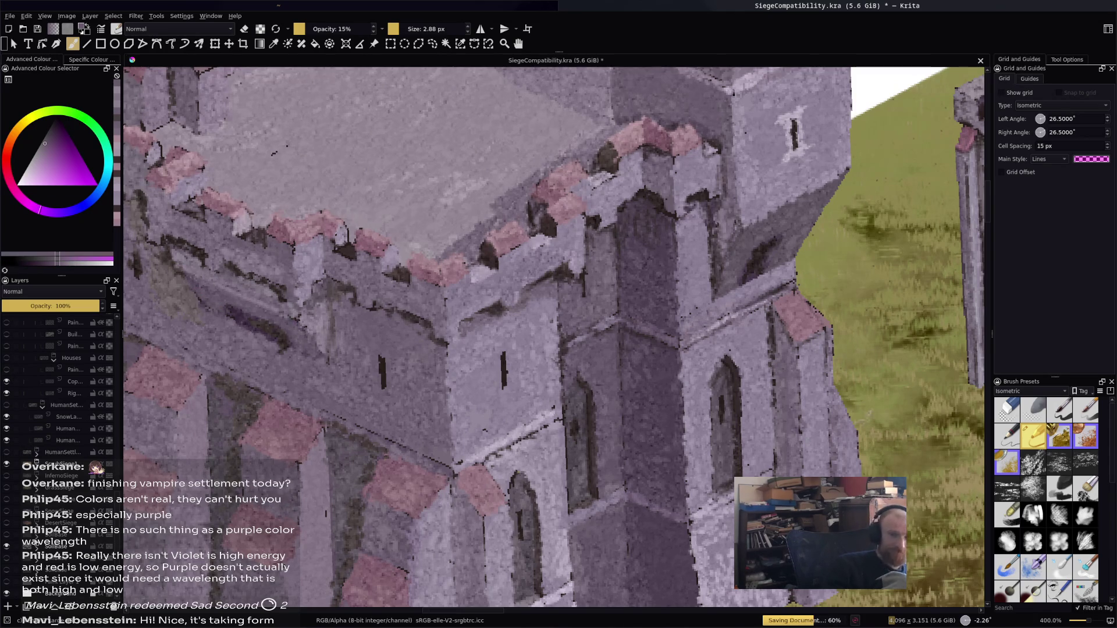
Zoom out, pan across the scene, then zoom to 200% on the keep beside the chapel
scroll(468, 357, down, 4)
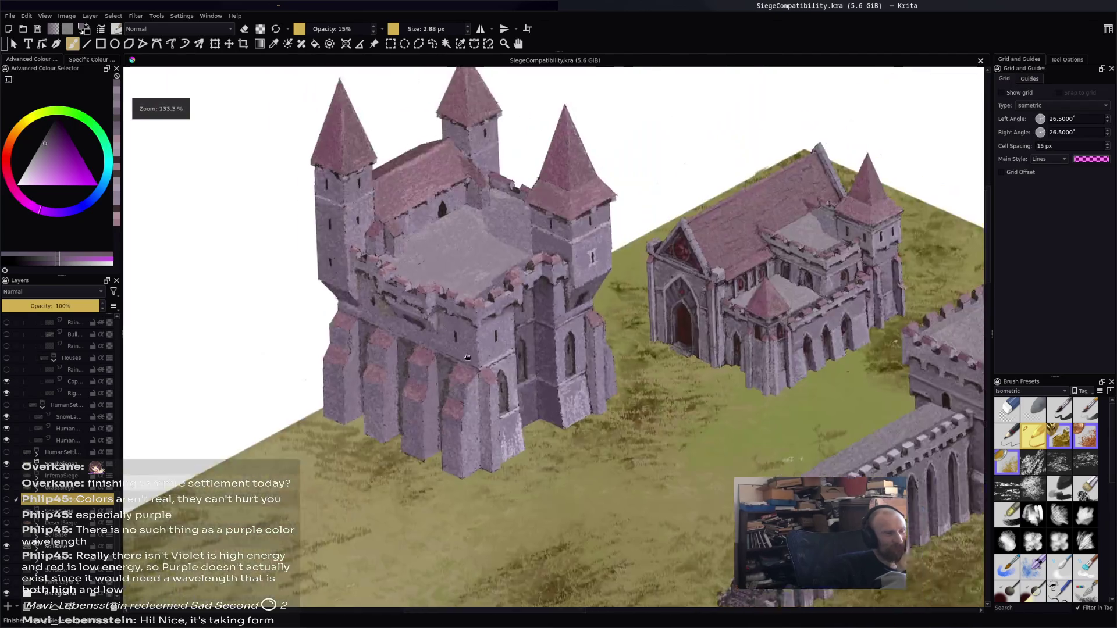
mouse_move(468, 357)
mouse_down()
mouse_move(409, 383)
mouse_move(534, 312)
mouse_move(541, 200)
mouse_move(582, 238)
mouse_move(645, 216)
mouse_move(482, 255)
mouse_move(497, 233)
mouse_up()
scroll(533, 309, up, 2)
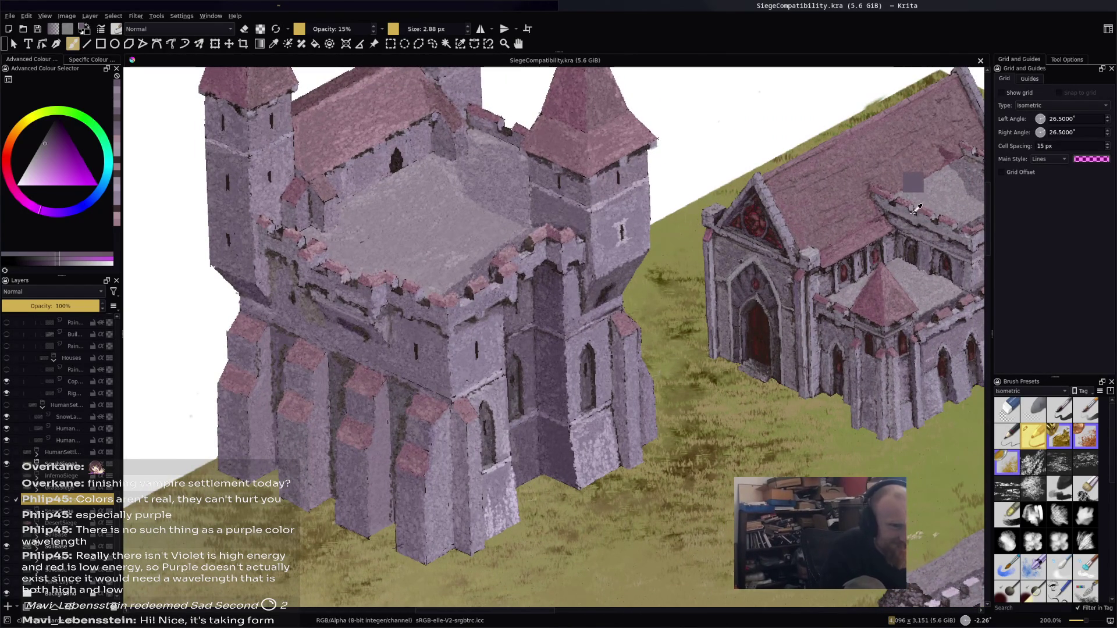
Pick the pinkish-red roof colour, zoom to 400% and paint a faint line along the courtyard wall edge
ctrl+click(916, 213)
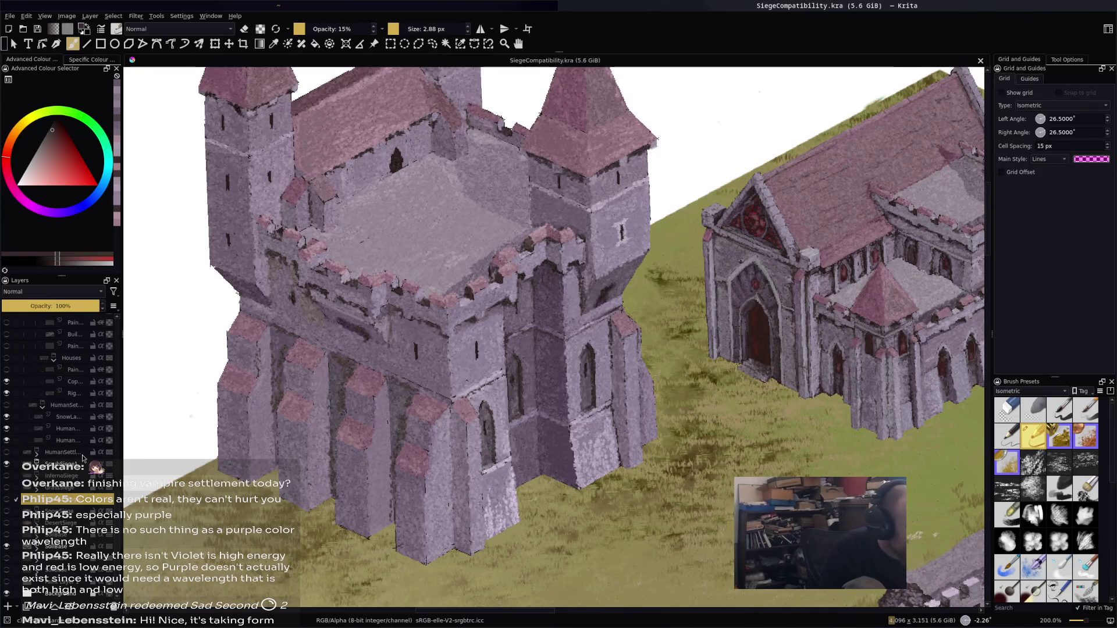
scroll(52, 446, up, 3)
scroll(52, 445, up, 3)
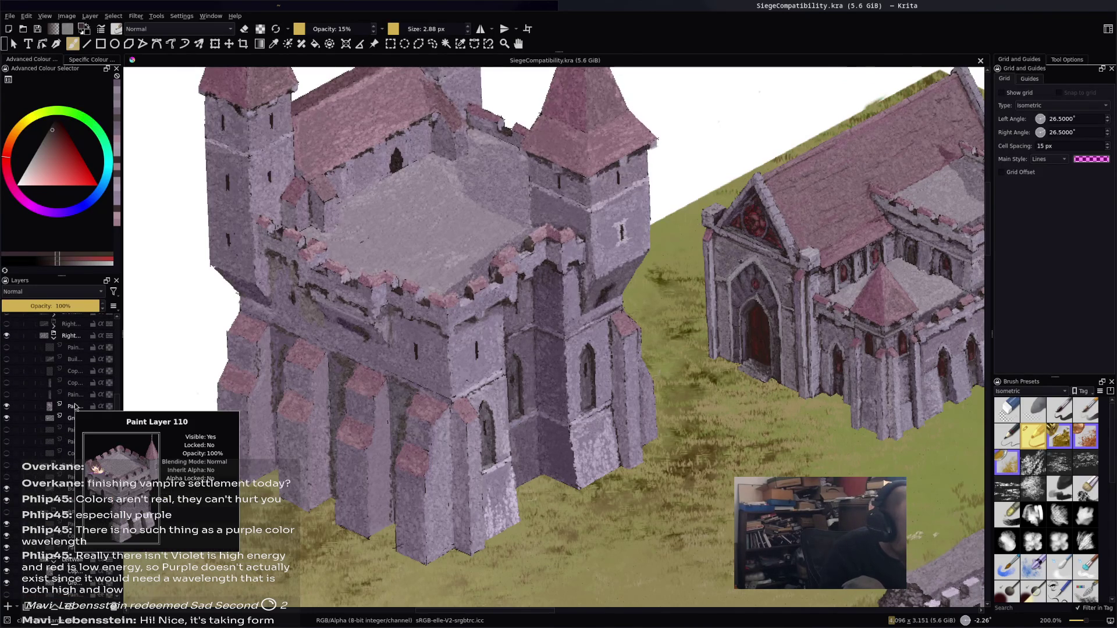
scroll(74, 409, up, 5)
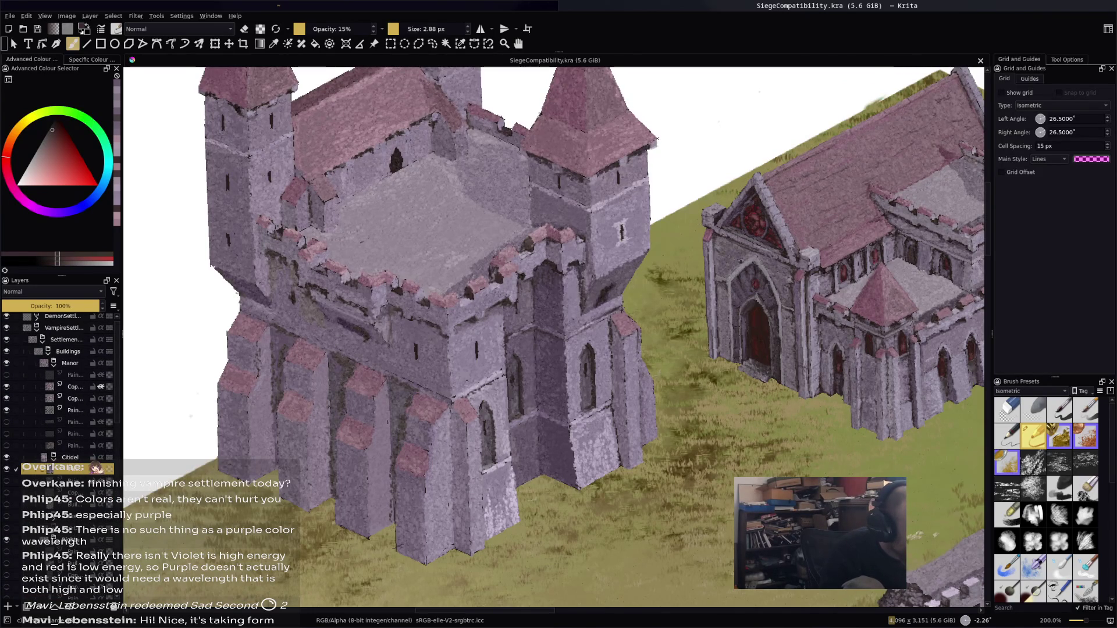
scroll(555, 337, up, 5)
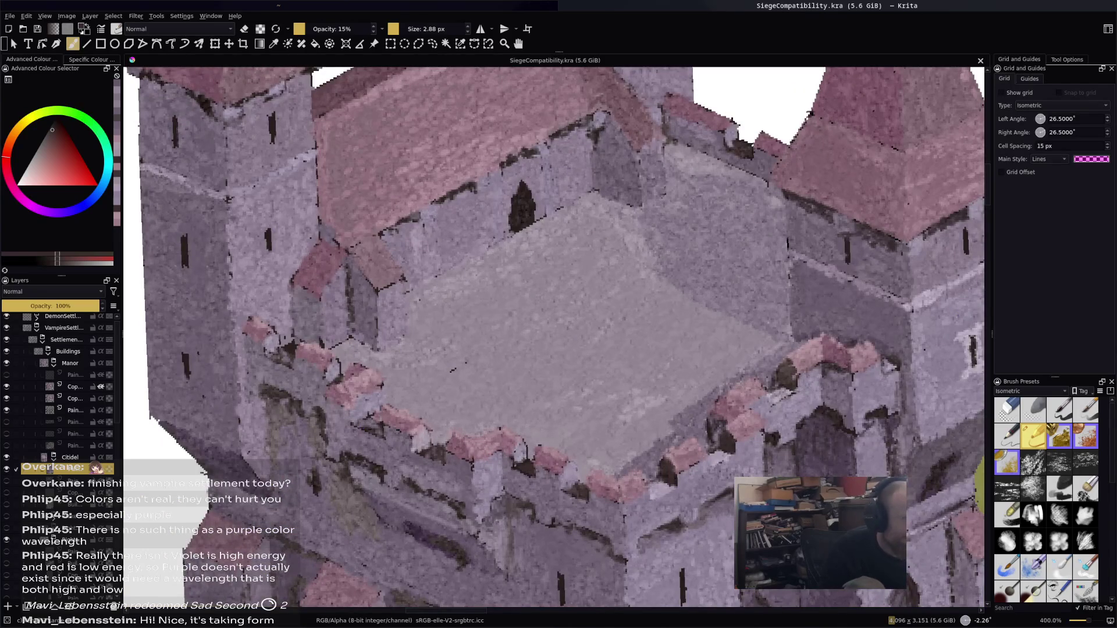
drag(433, 277, 485, 247)
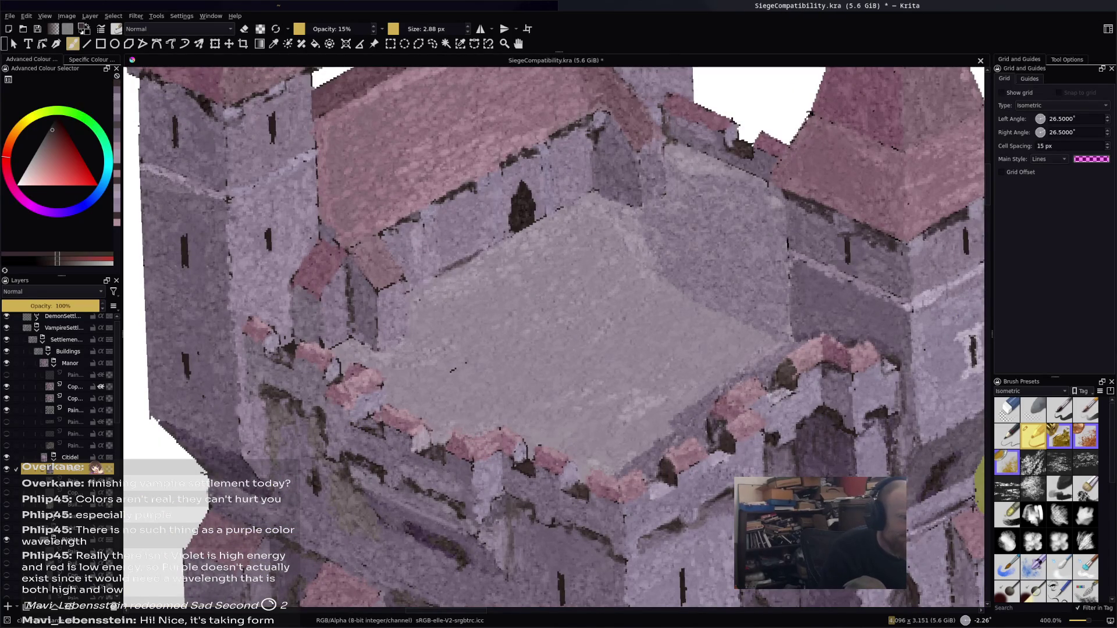
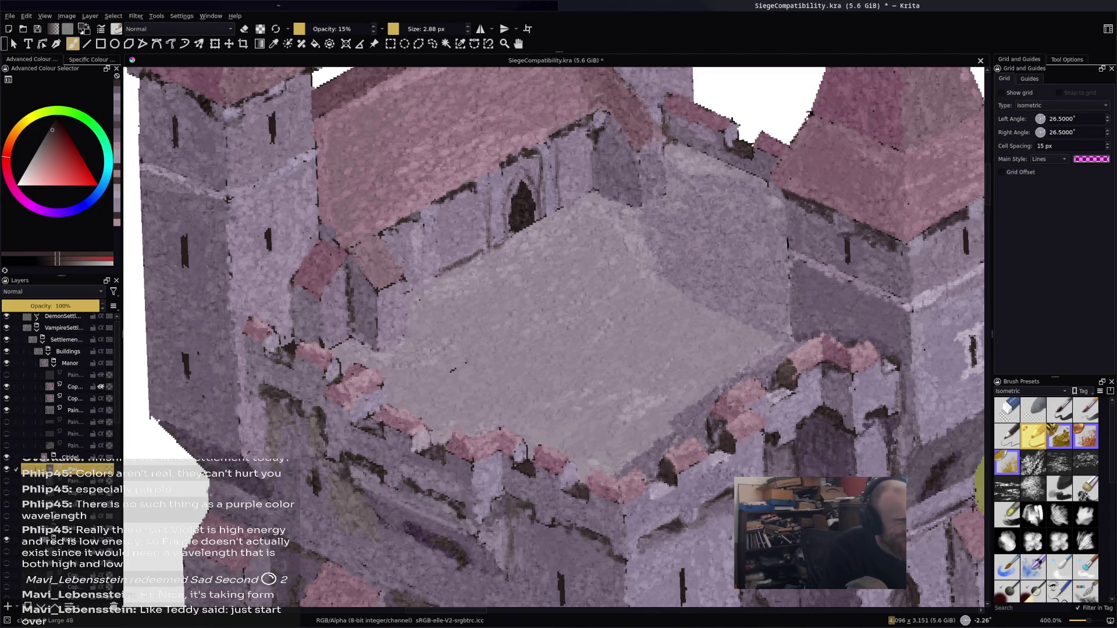
Paint a thin dark stroke along the keep's wall edge and sample magenta tones nearby
drag(420, 225, 424, 280)
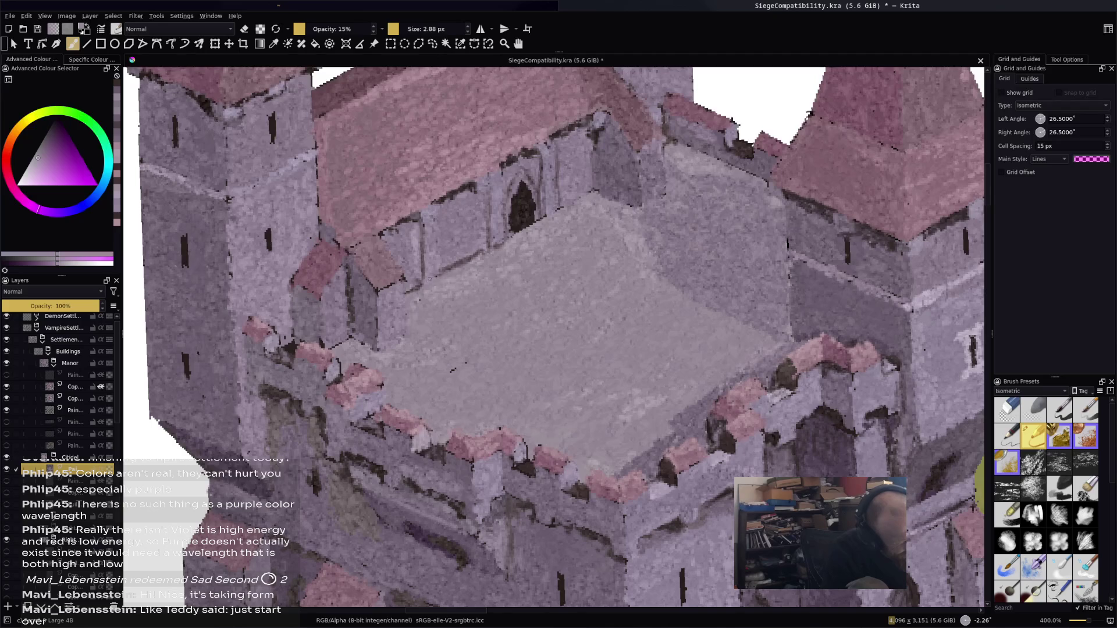
ctrl+click(421, 272)
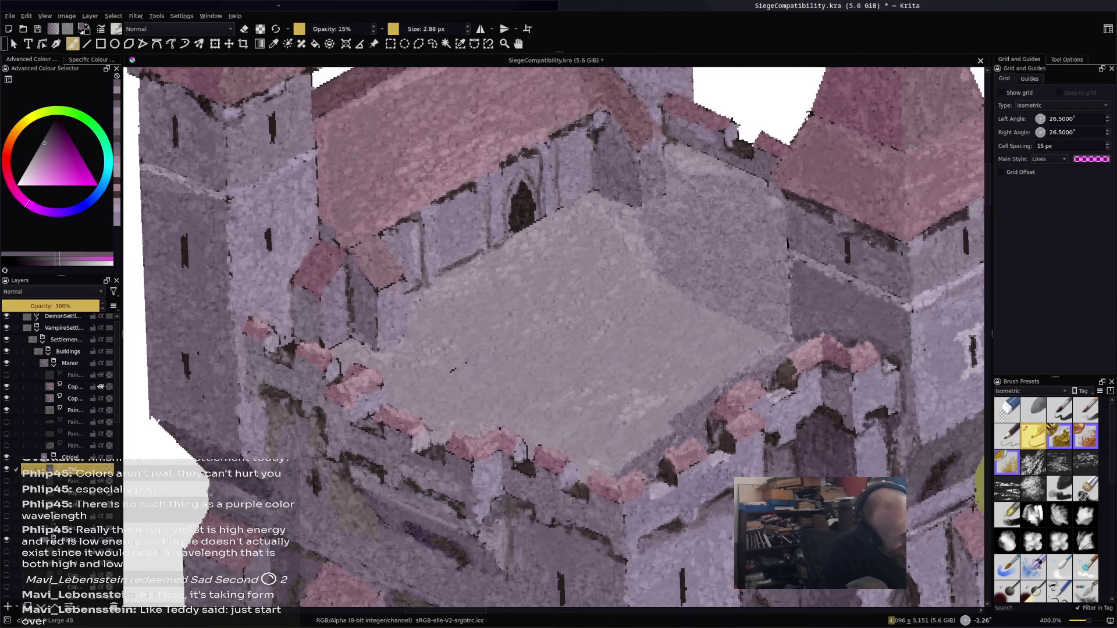
ctrl+click(464, 235)
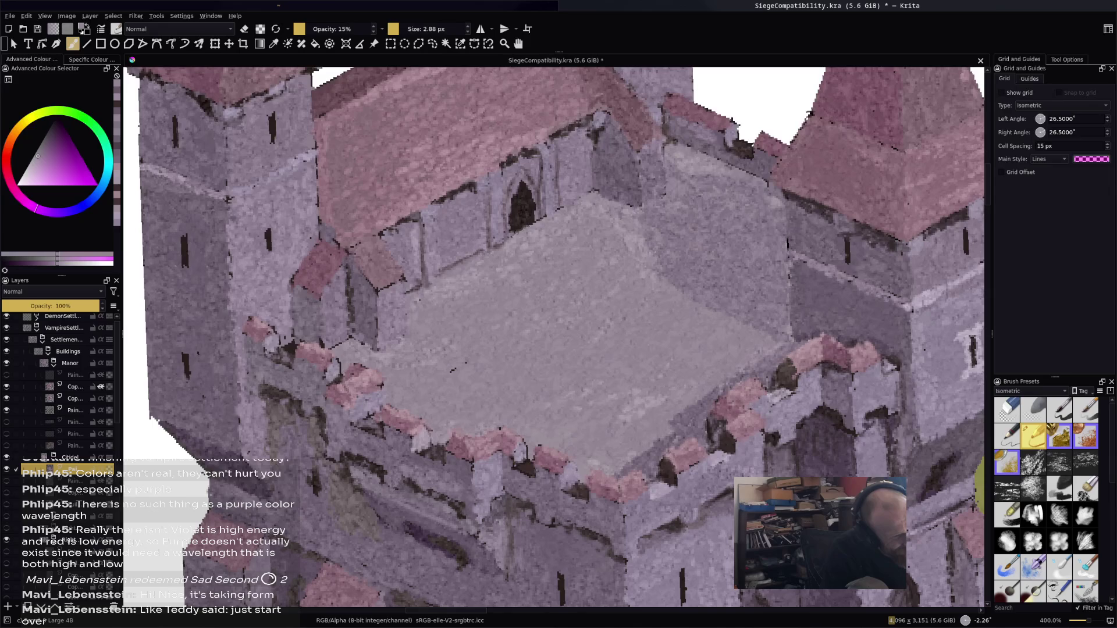
Sample a lighter pink and show its RGB values in the Specific Colour Selector
ctrl+click(547, 209)
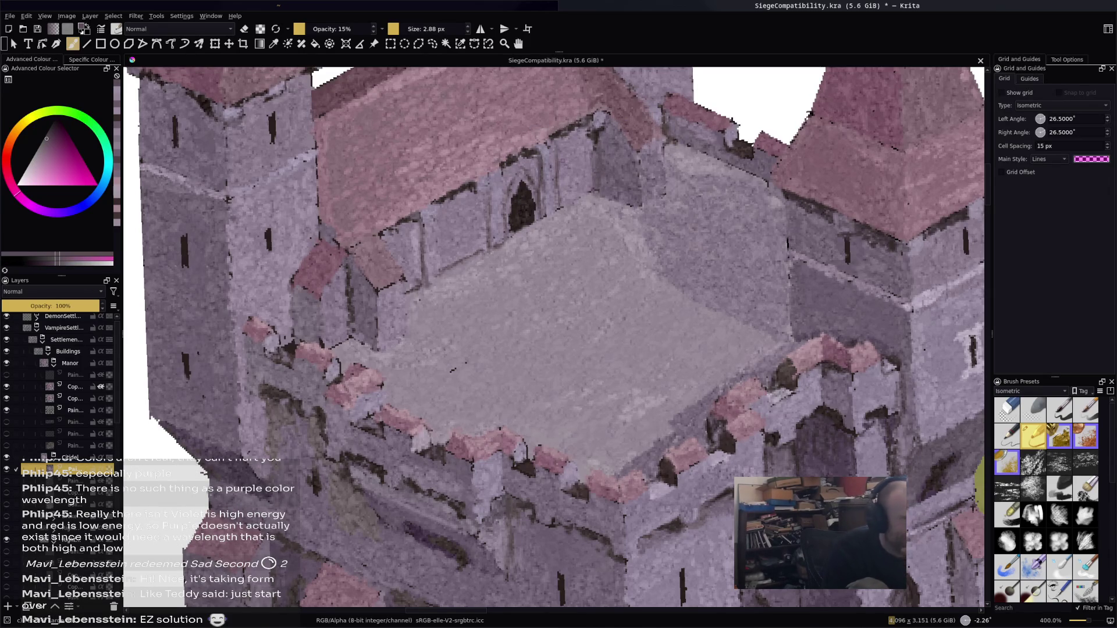
click(91, 60)
key(minus)
key(minus)
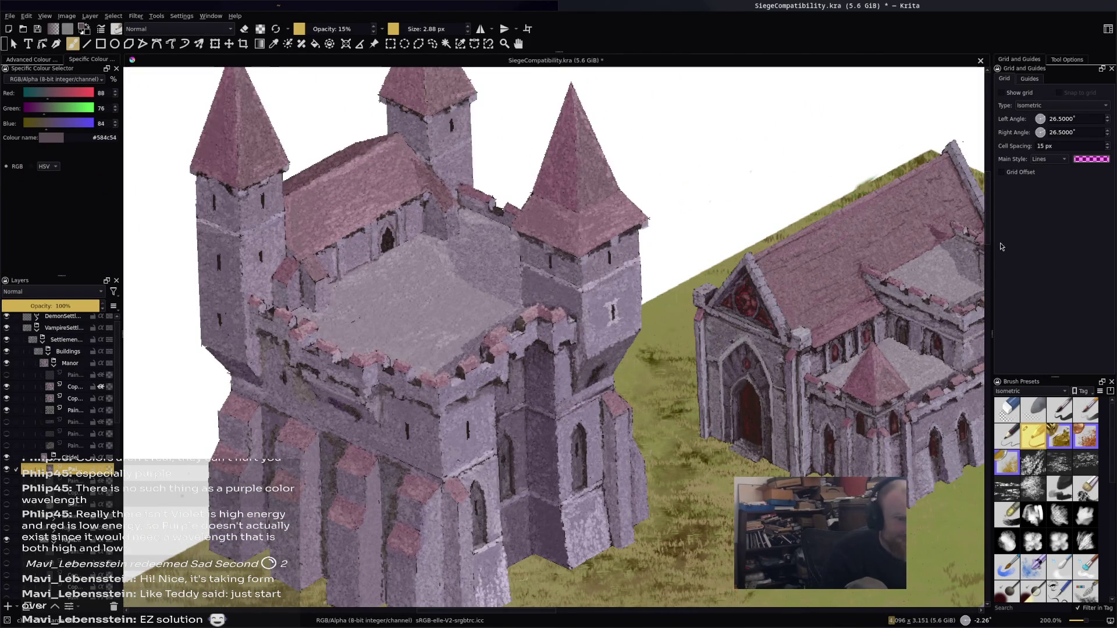
Sample the church roof's grey-violet and set up a 10.57 px full-opacity multibrush
ctrl+click(948, 271)
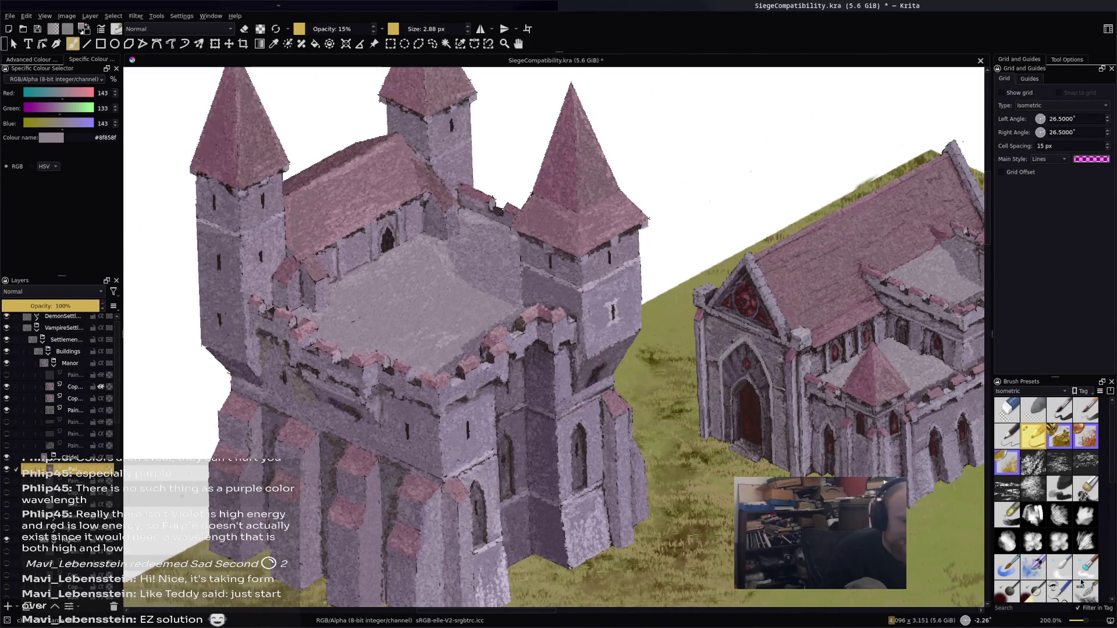
scroll(1064, 519, down, 5)
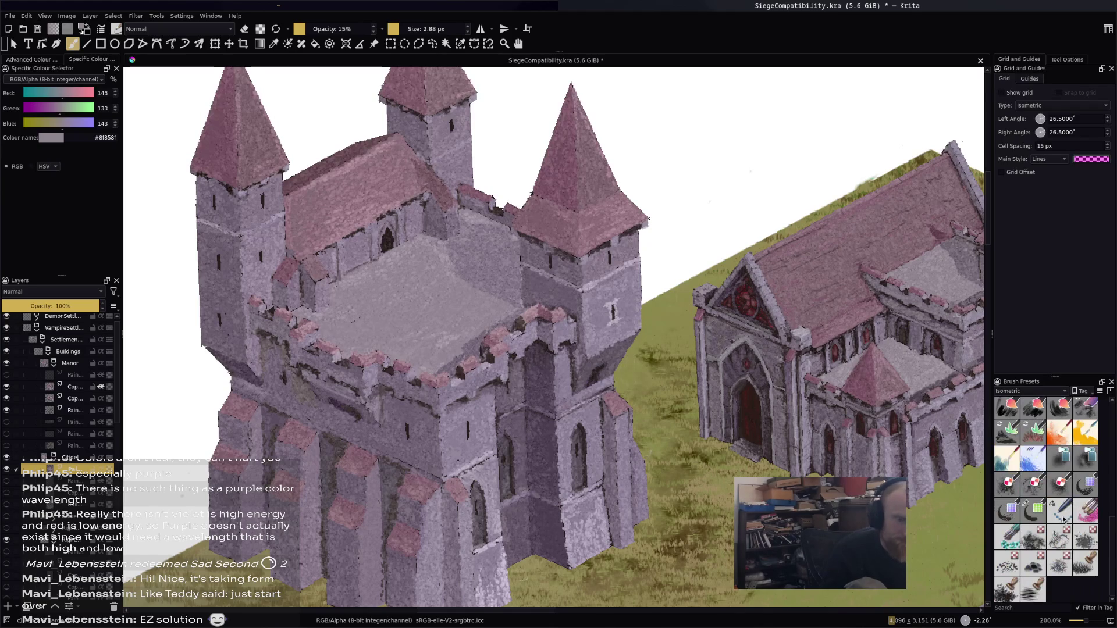
scroll(1041, 523, up, 2)
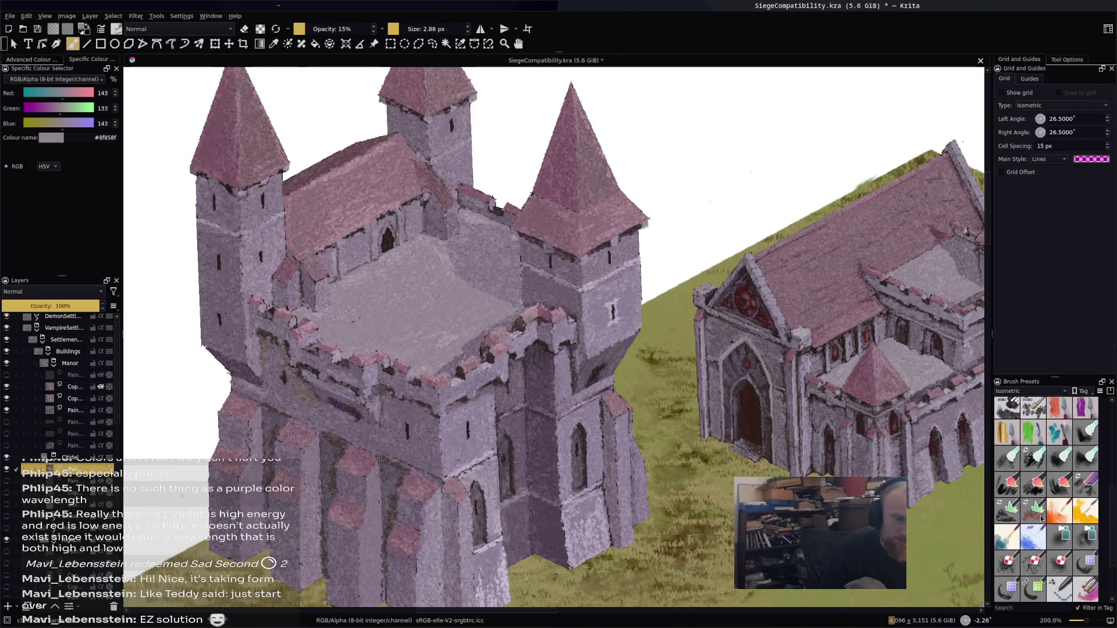
scroll(1048, 438, up, 3)
click(1036, 492)
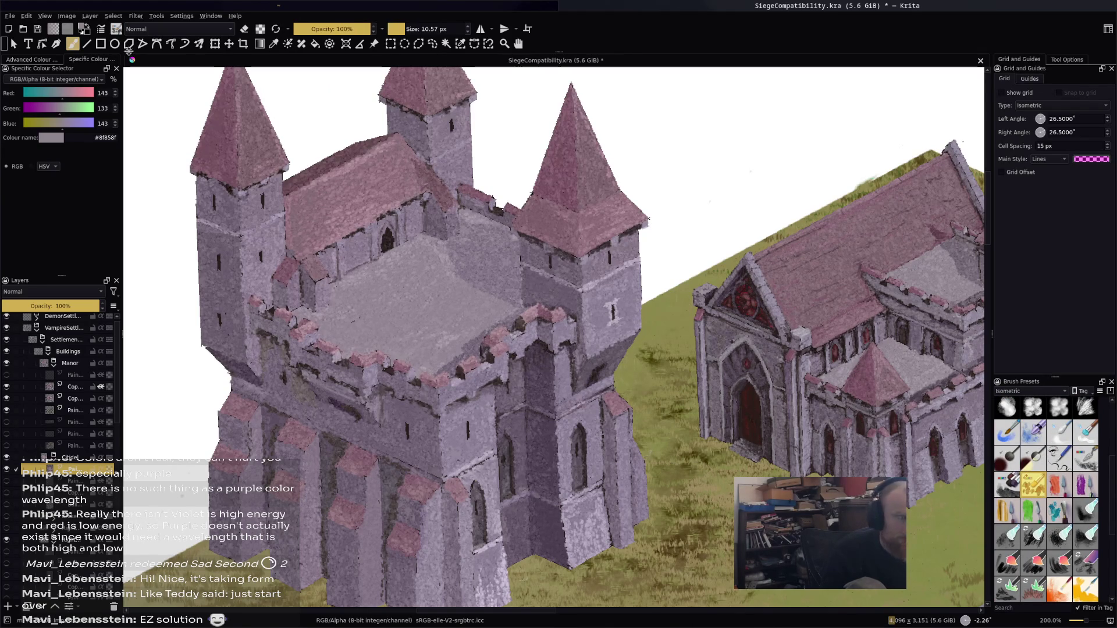
click(201, 46)
click(52, 60)
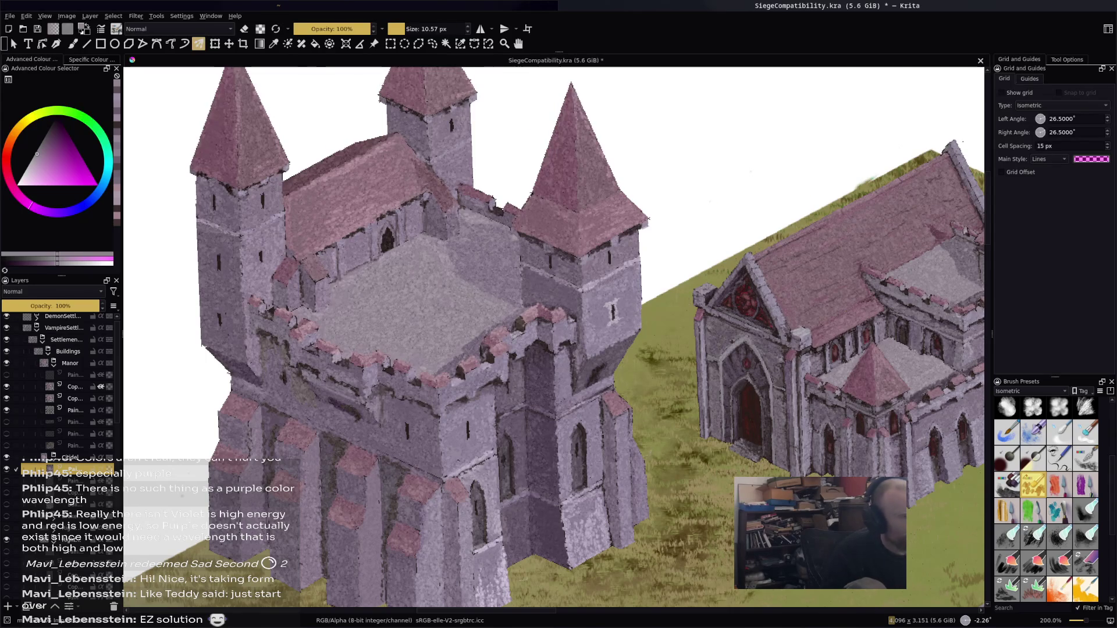
At 100% zoom, sample pale violets from the church walls; undo a trial doorway patch
key(1)
scroll(548, 288, up, 2)
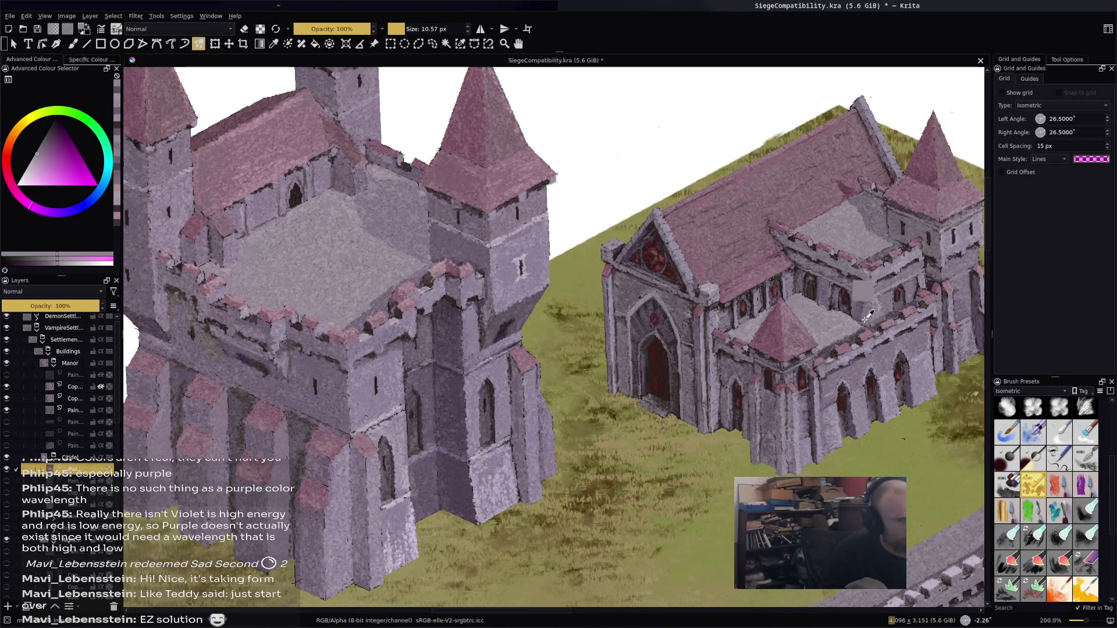
ctrl+click(782, 404)
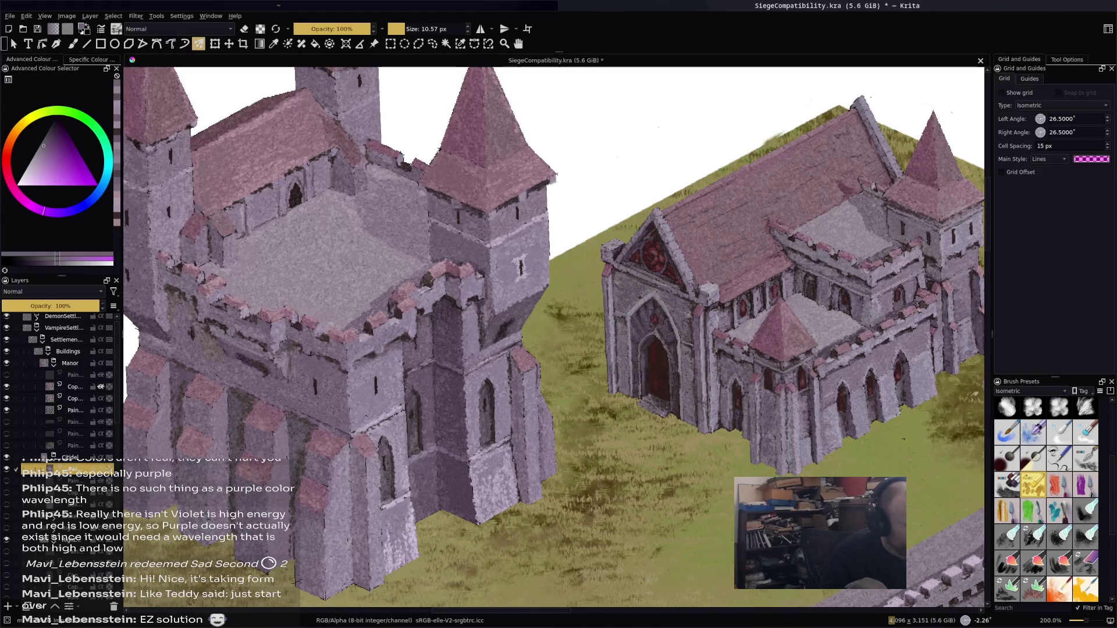
ctrl+click(915, 224)
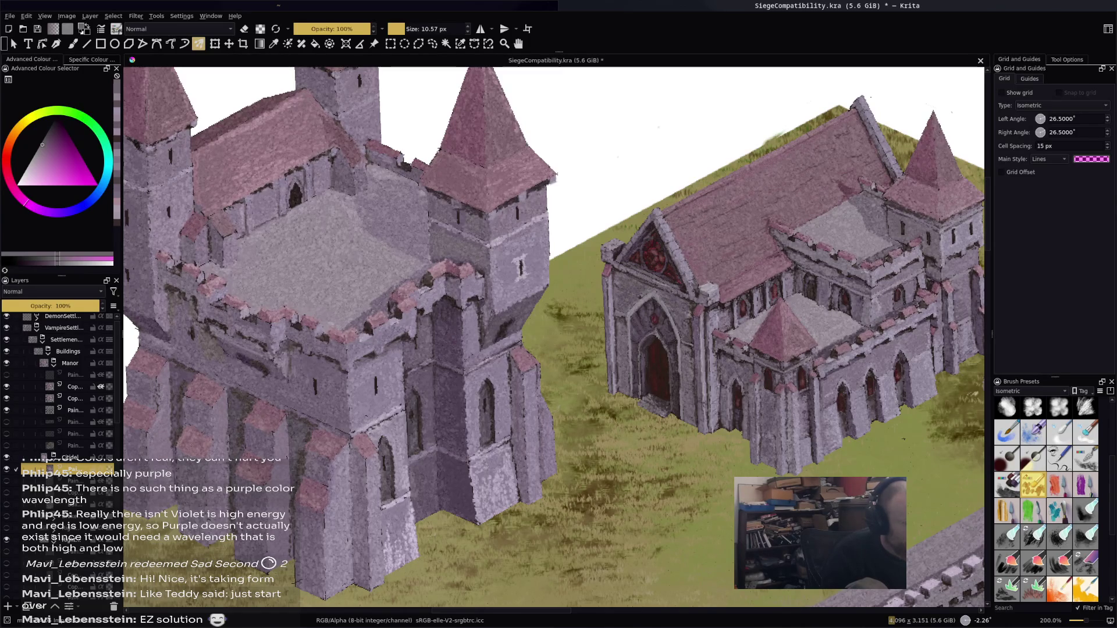
drag(689, 294, 666, 307)
key(ctrl+z)
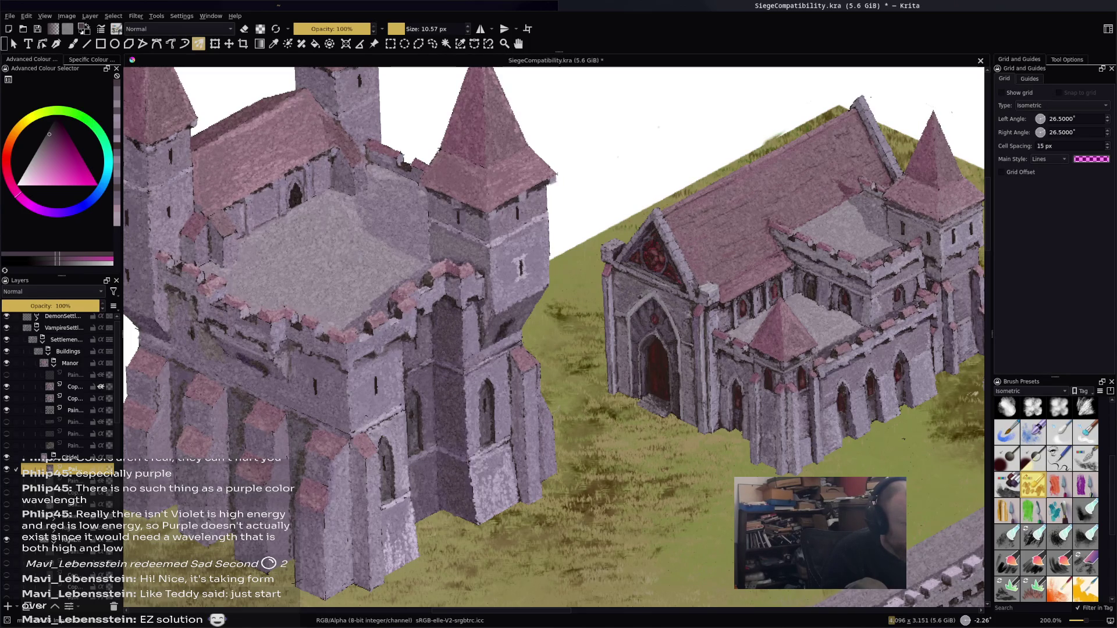
scroll(553, 337, down, 10)
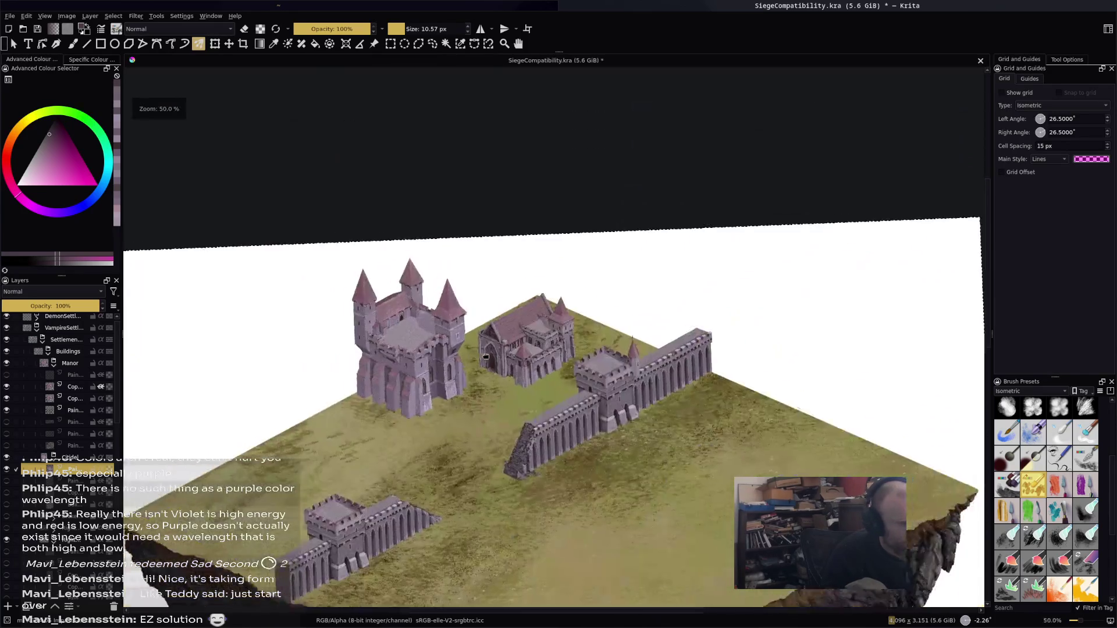
Sample a pale greyish violet from the church and save SiegeCompatibility.kra
scroll(553, 337, up, 10)
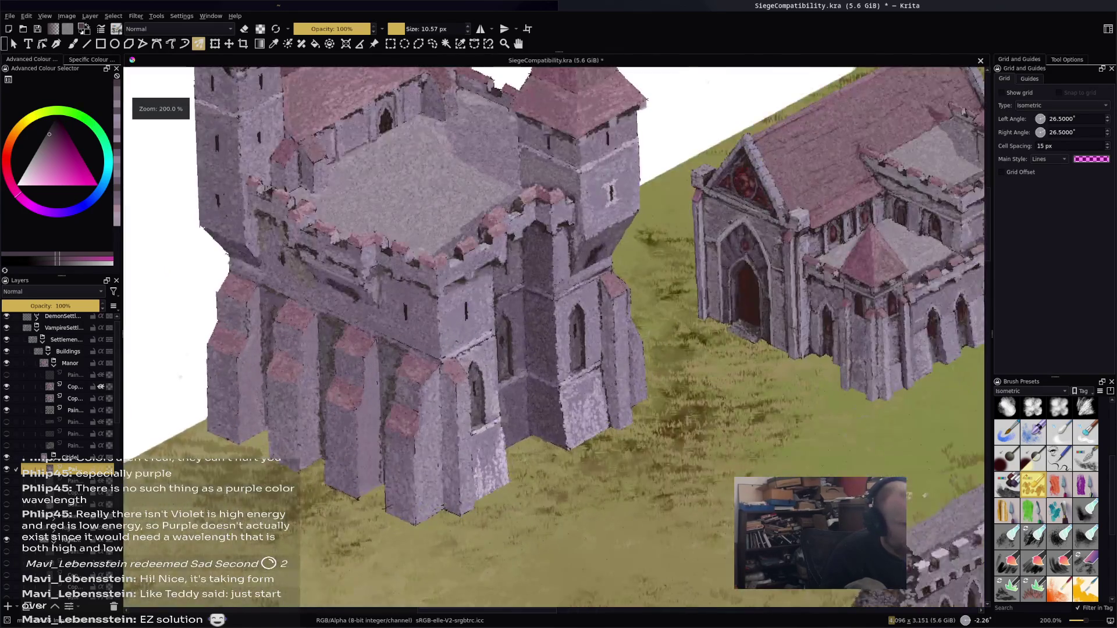
drag(553, 337, 605, 343)
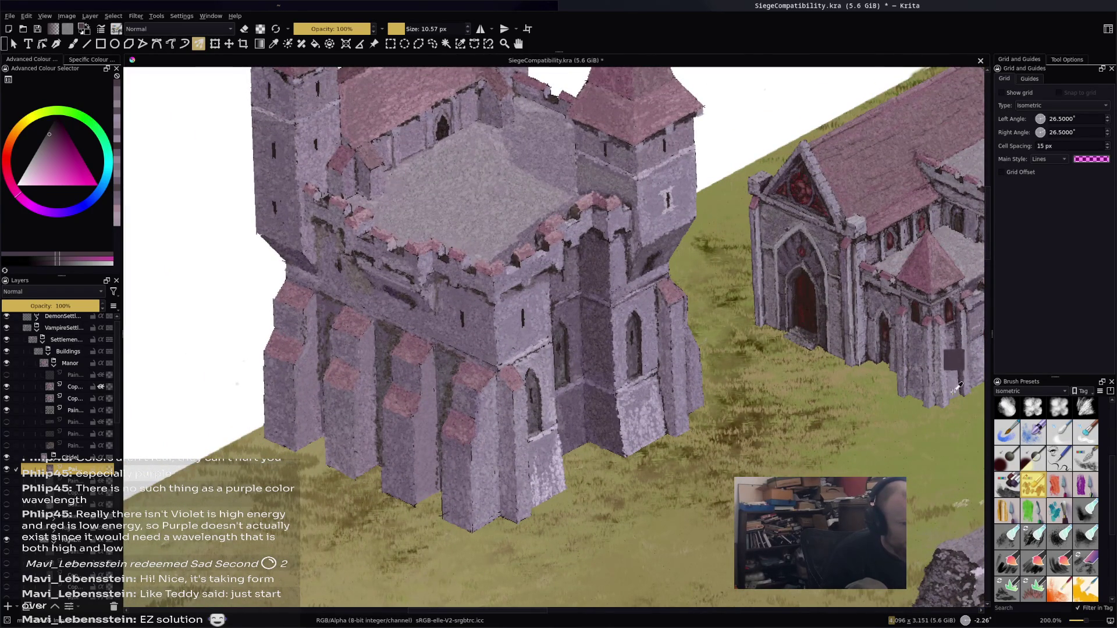
ctrl+click(959, 356)
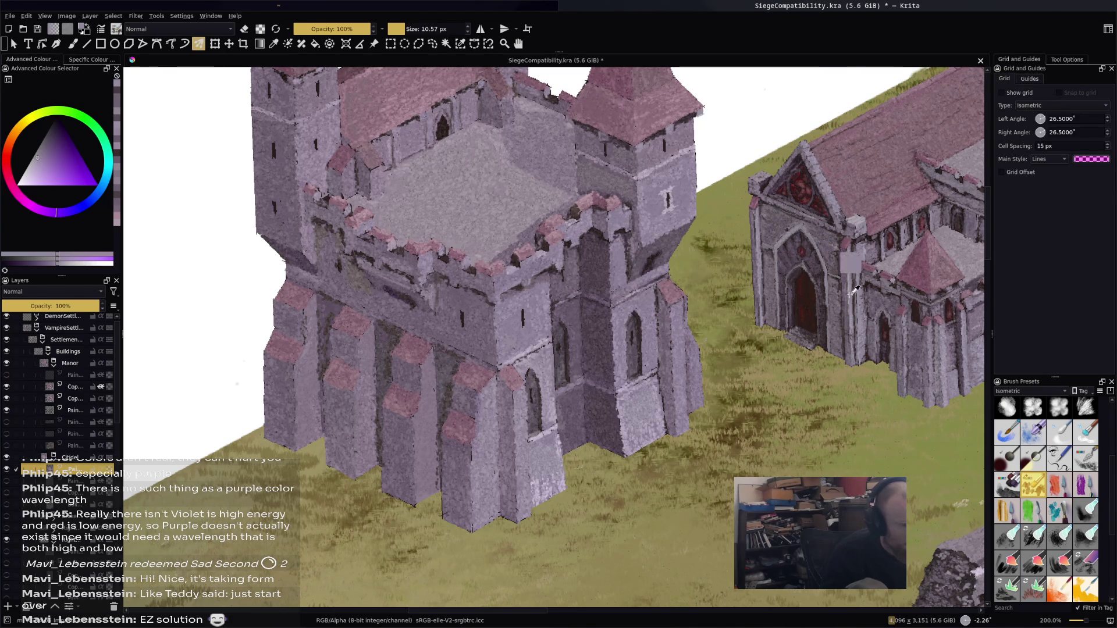
ctrl+click(842, 193)
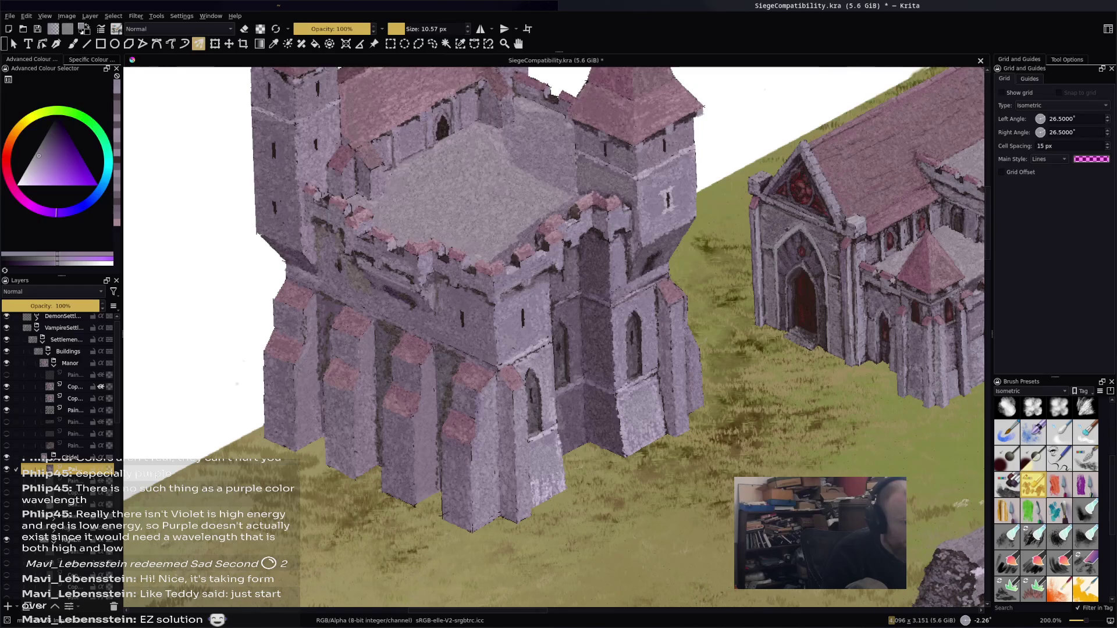
key(ctrl+s)
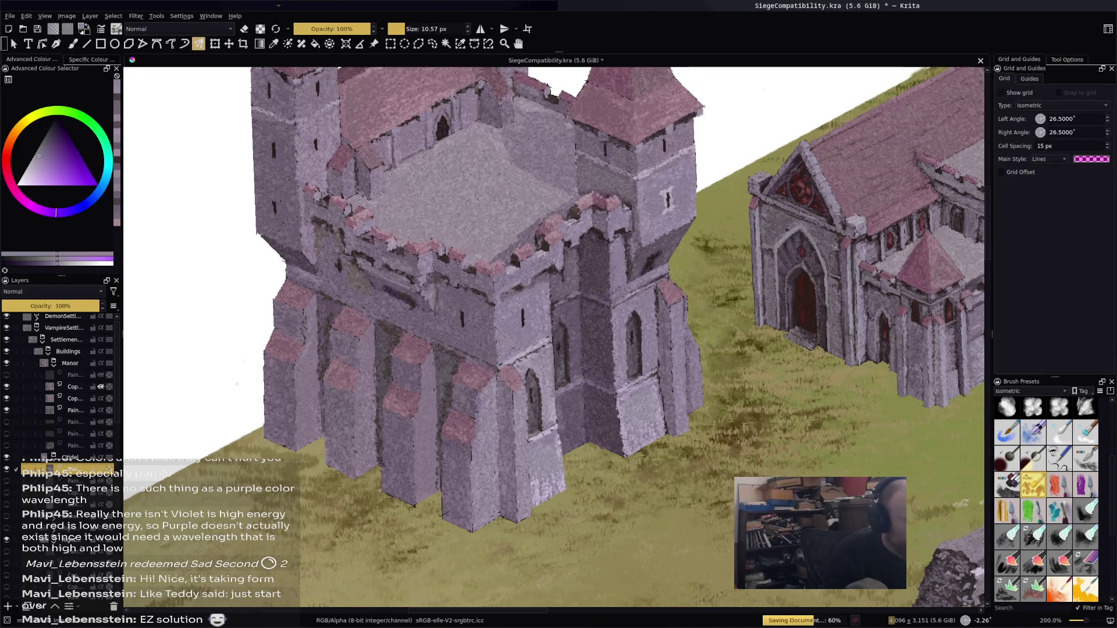
Zoom to 200% and switch to the fine 2.88 px, 15% opacity brush preset
key(1)
key(2)
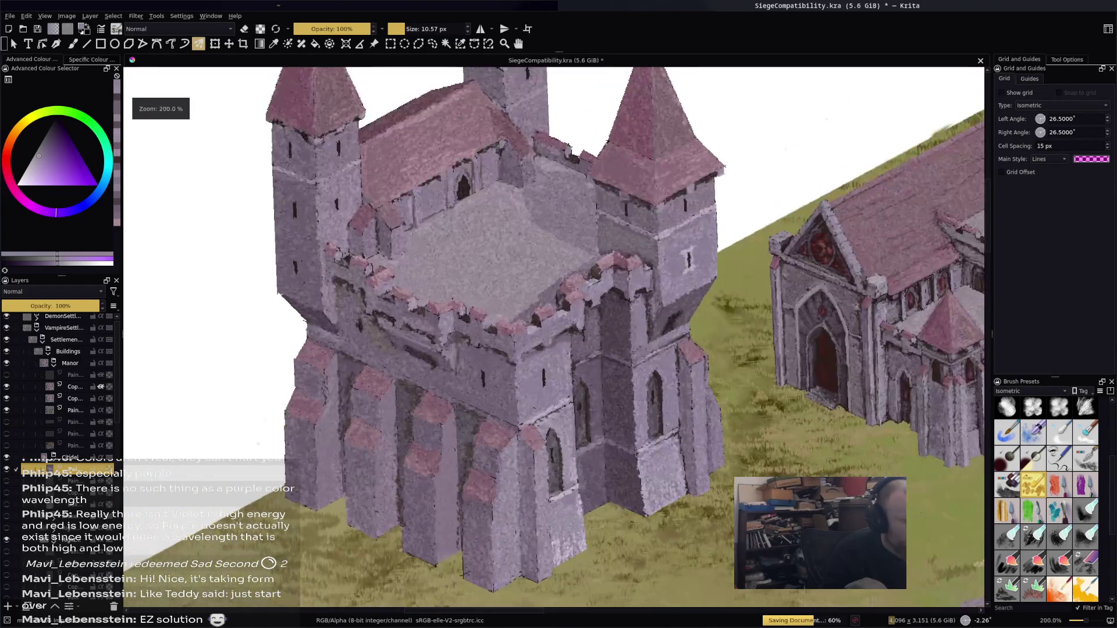
scroll(1020, 447, up, 3)
click(1022, 442)
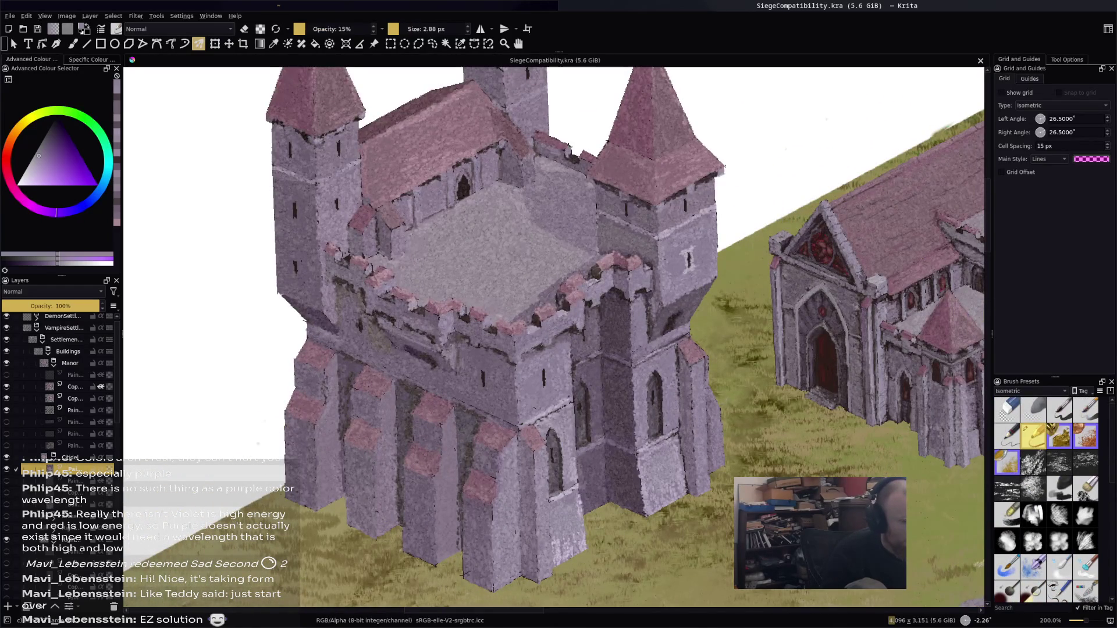
scroll(626, 116, up, 4)
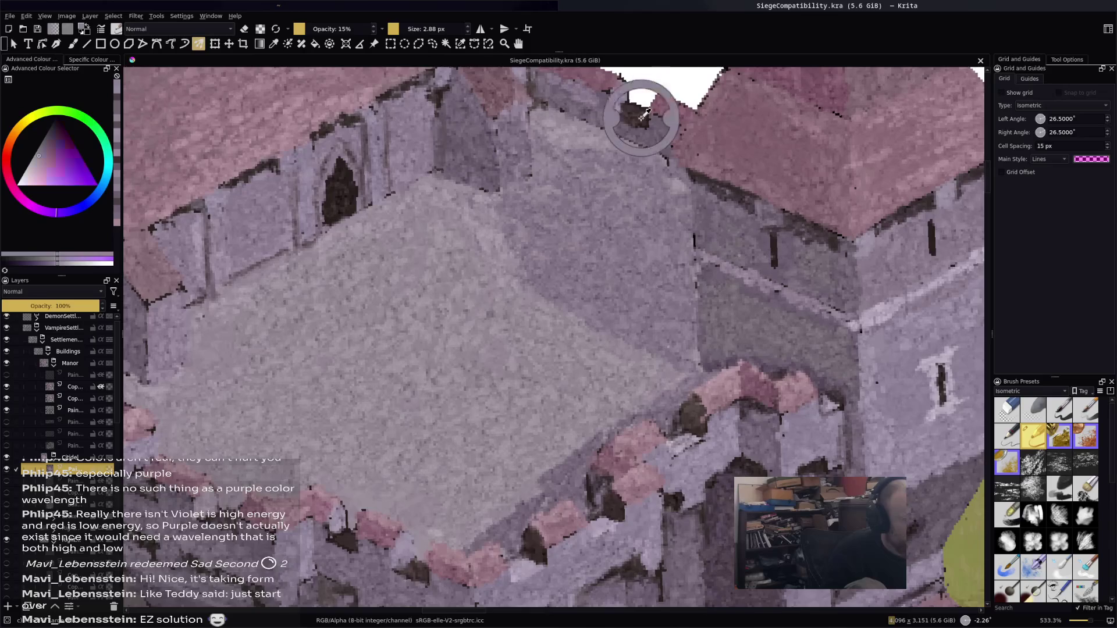
Return to the freehand brush and paint a light grey patch on the tower wall
scroll(626, 117, down, 1)
scroll(626, 116, down, 4)
scroll(627, 116, up, 4)
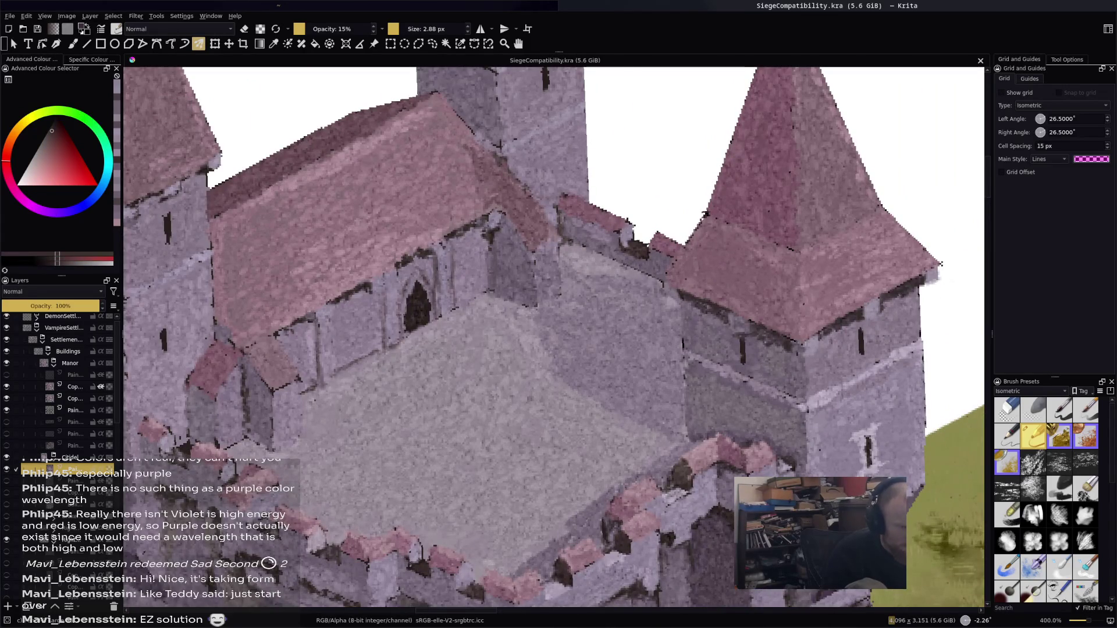
key(b)
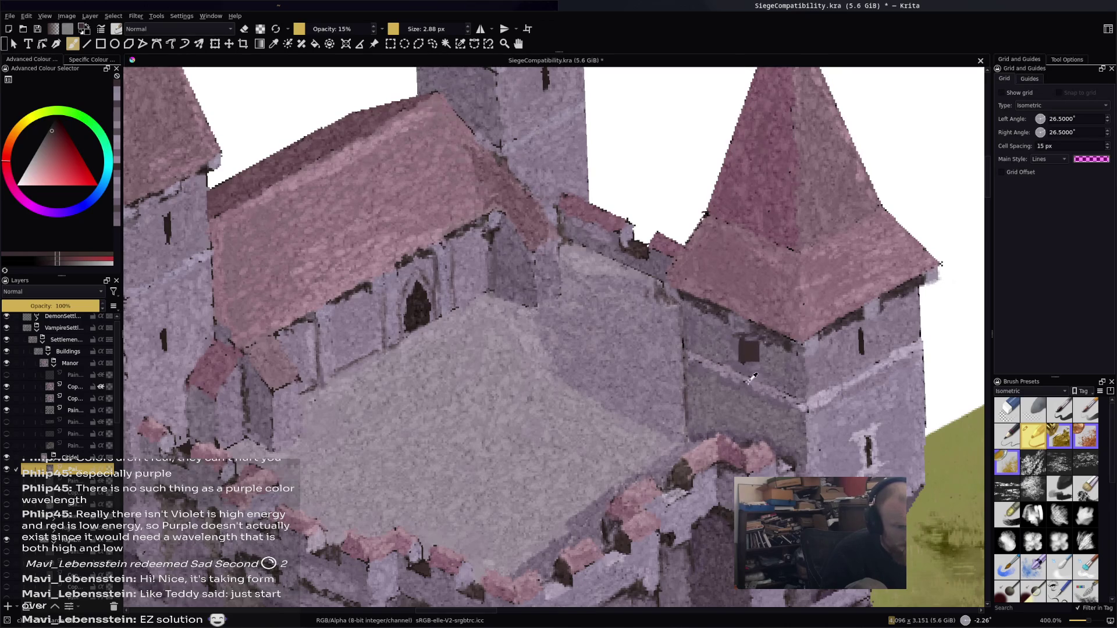
ctrl+click(749, 351)
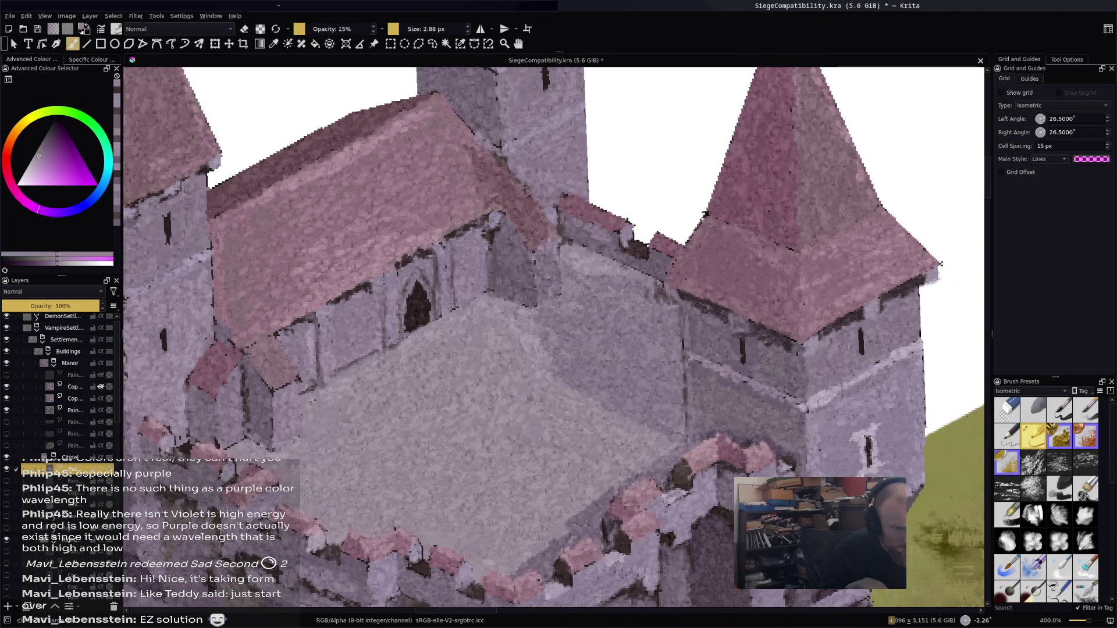
drag(794, 429, 800, 445)
ctrl+click(800, 462)
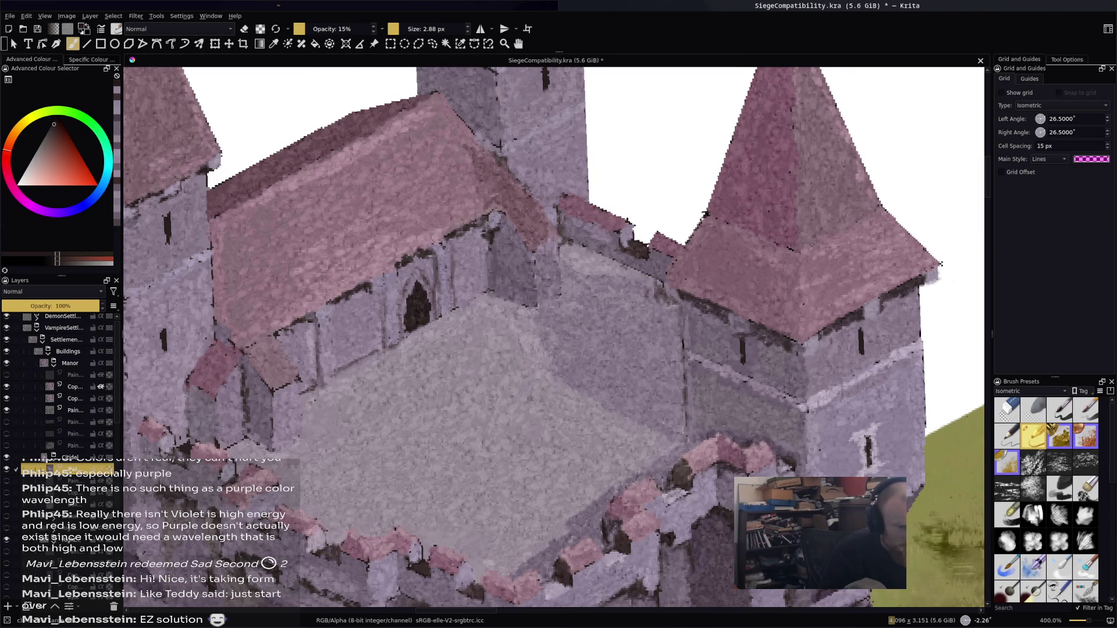
ctrl+click(797, 436)
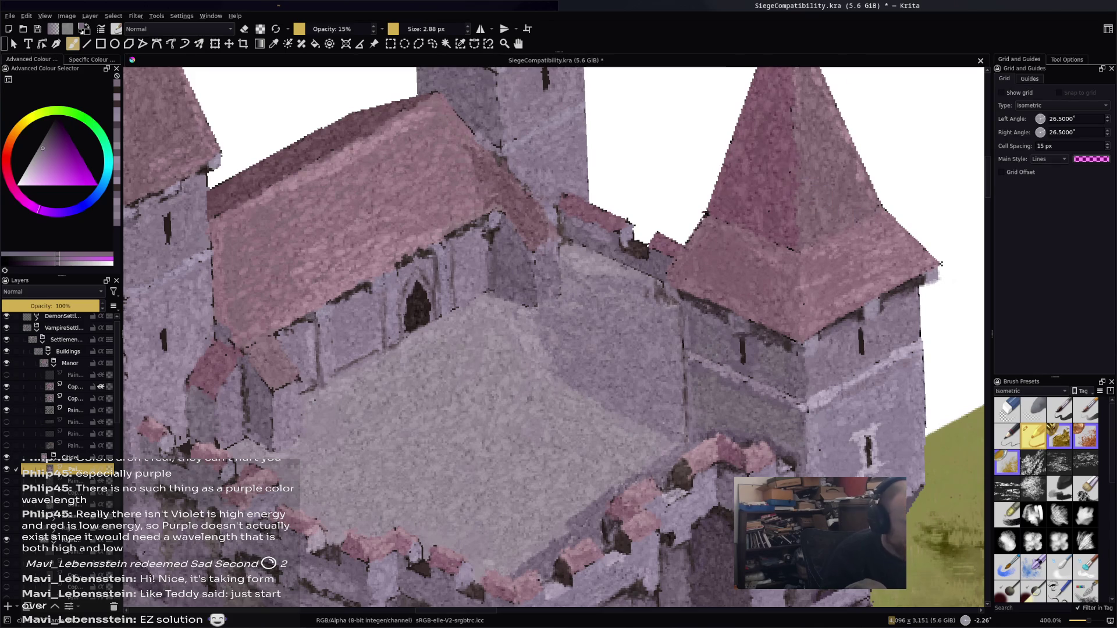
Sample a roof red and darken the tower's roof edge, left face and front corner
scroll(462, 330, down, 2)
drag(462, 331, 509, 327)
scroll(404, 251, up, 3)
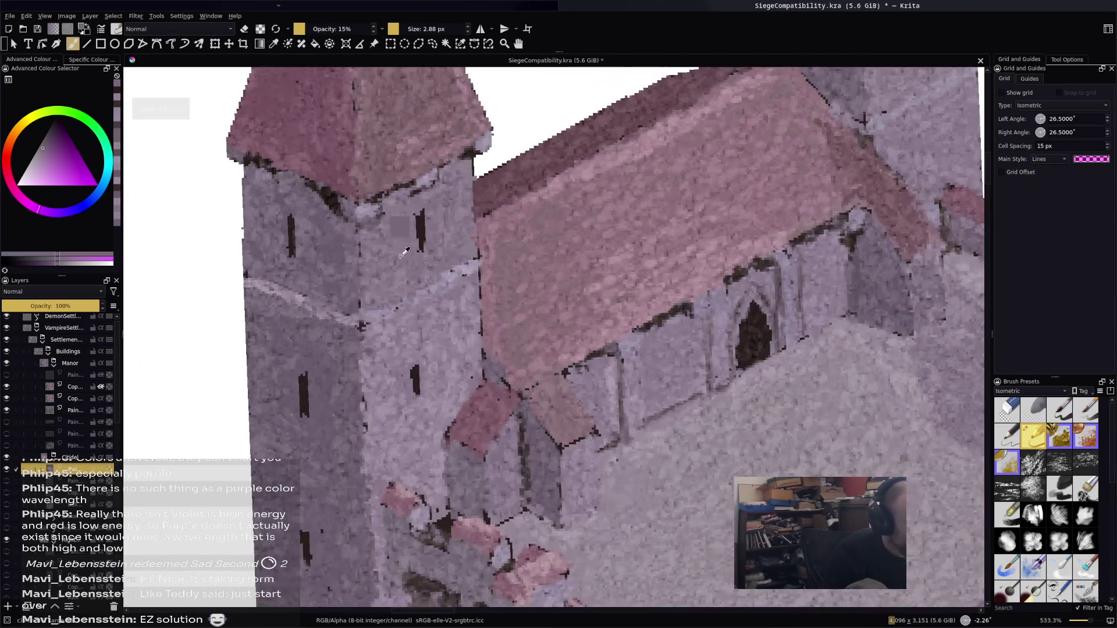
ctrl+click(318, 183)
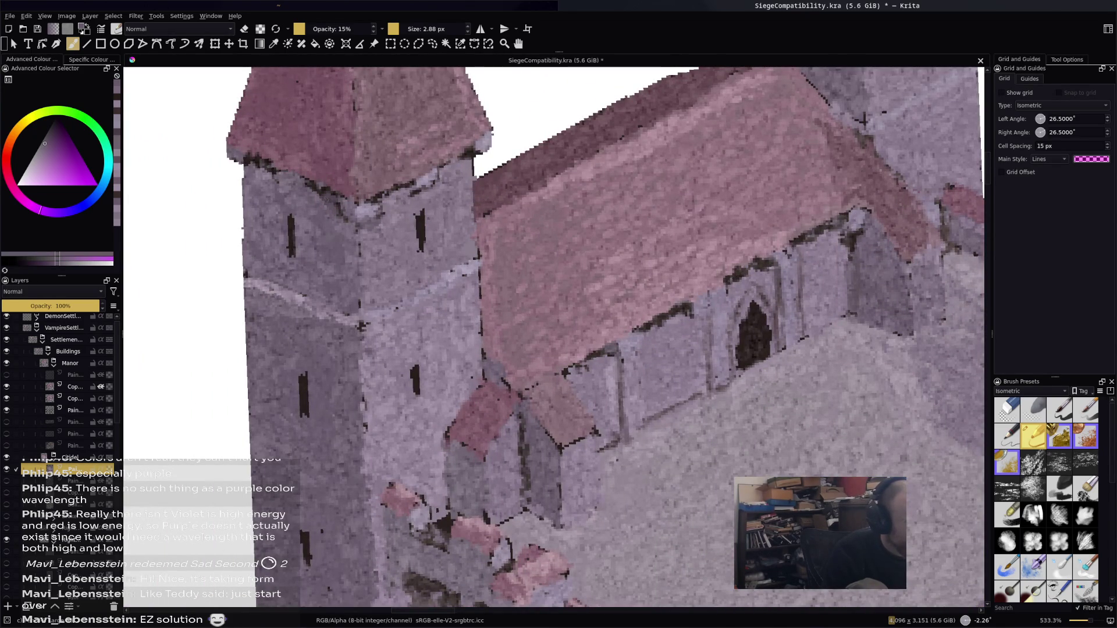
ctrl+click(320, 184)
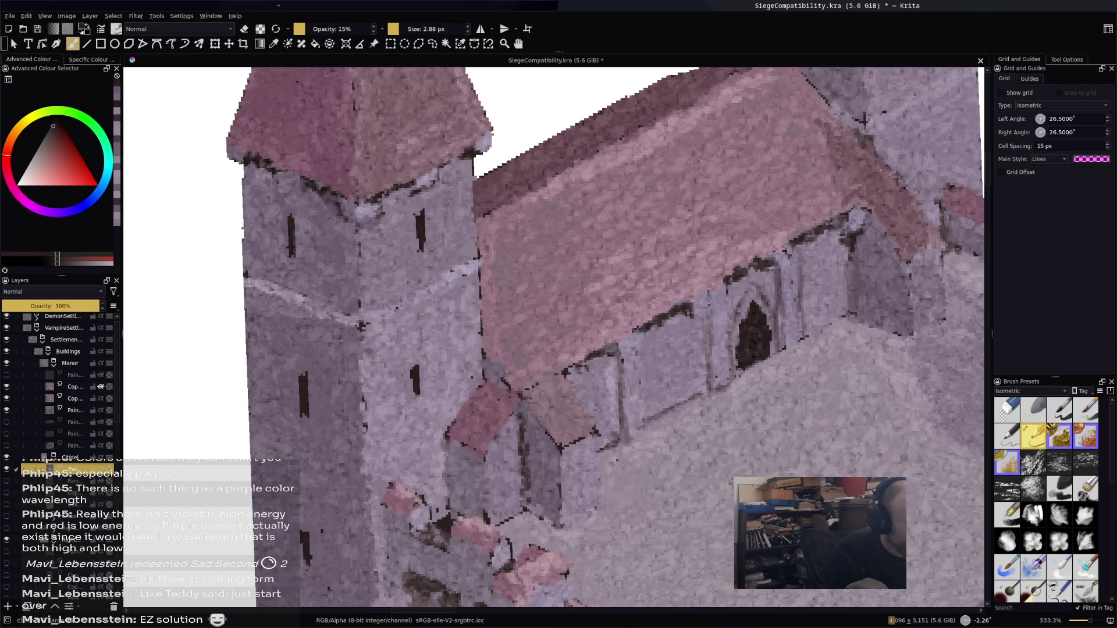
mouse_move(275, 185)
mouse_down()
mouse_move(306, 198)
mouse_move(294, 201)
mouse_up()
mouse_move(288, 300)
mouse_down()
mouse_move(239, 281)
mouse_move(256, 297)
mouse_up()
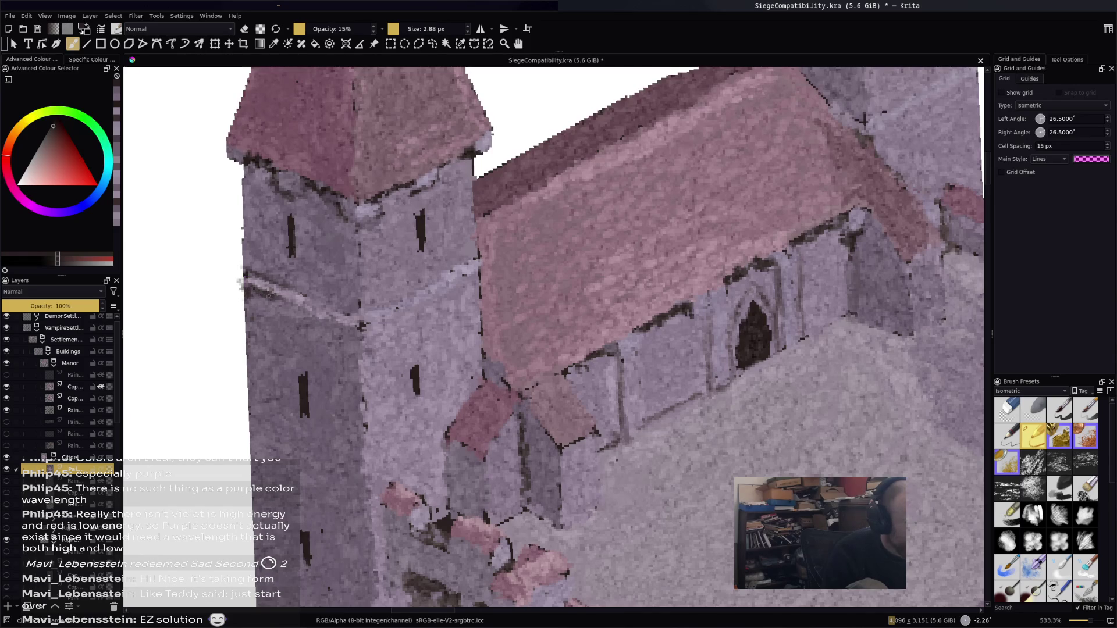
drag(357, 335, 366, 398)
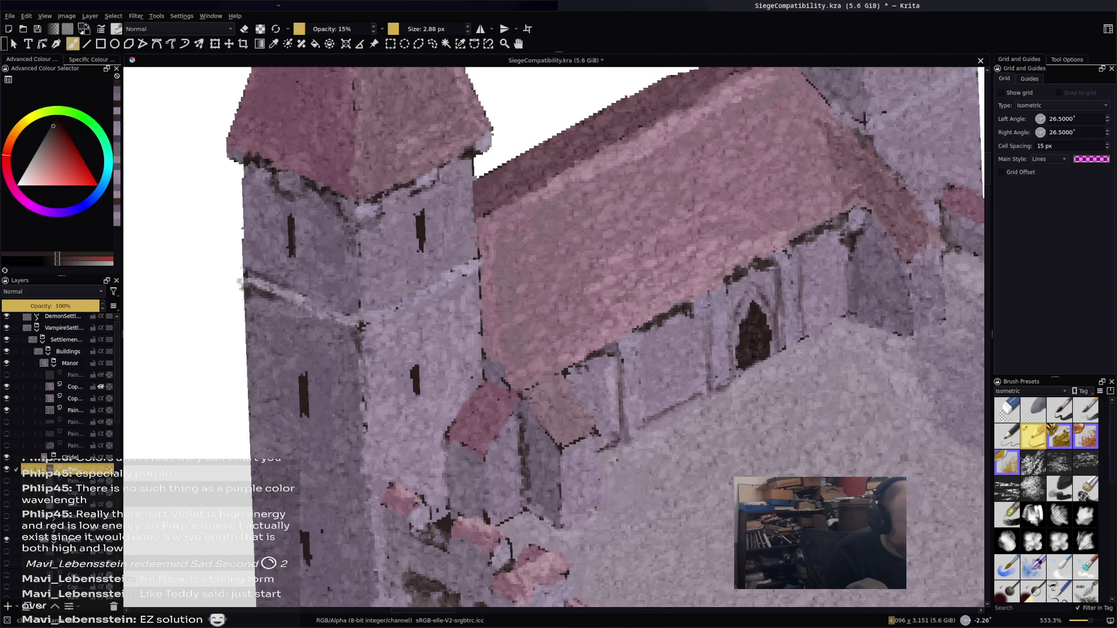
key(minus)
key(minus)
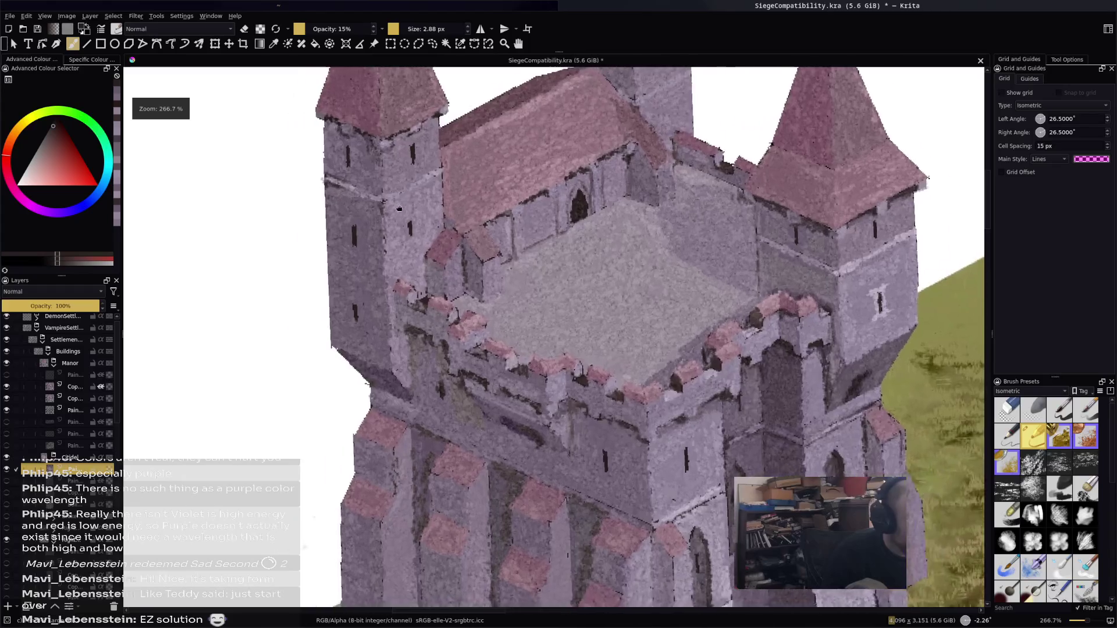
Zoom in on the courtyard walls, sample wall colours and place a darkened dab
key(plus)
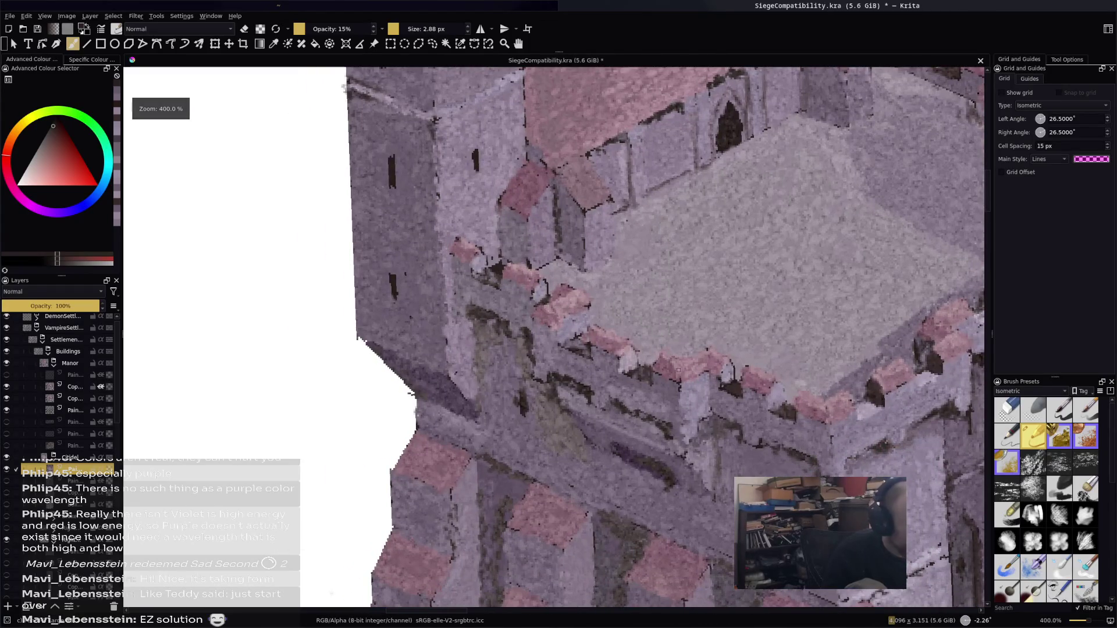
ctrl+click(497, 327)
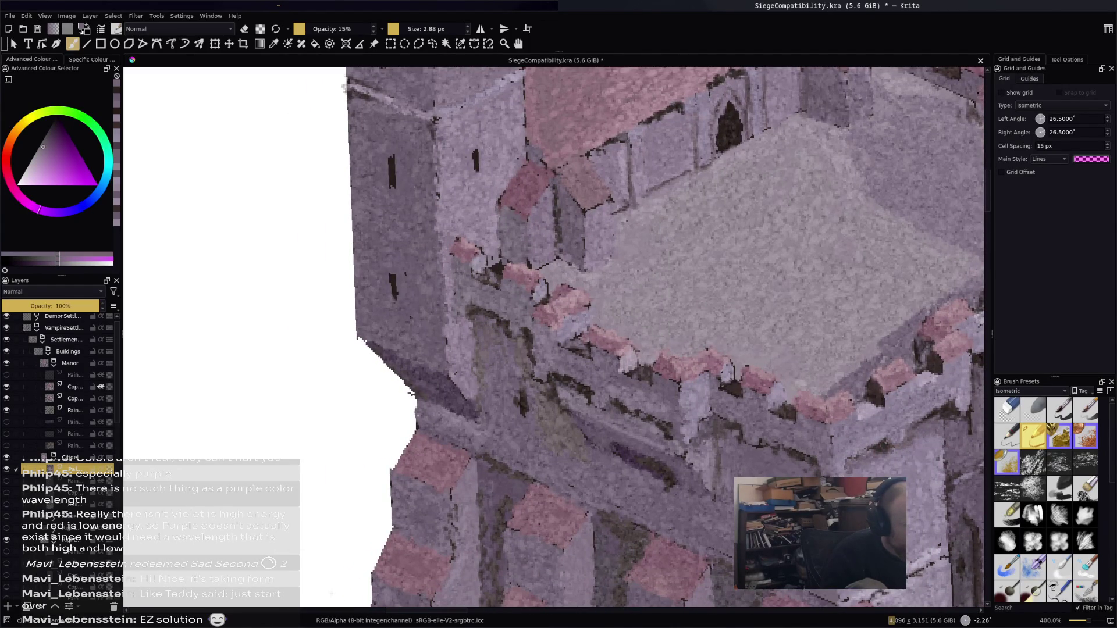
ctrl+click(526, 394)
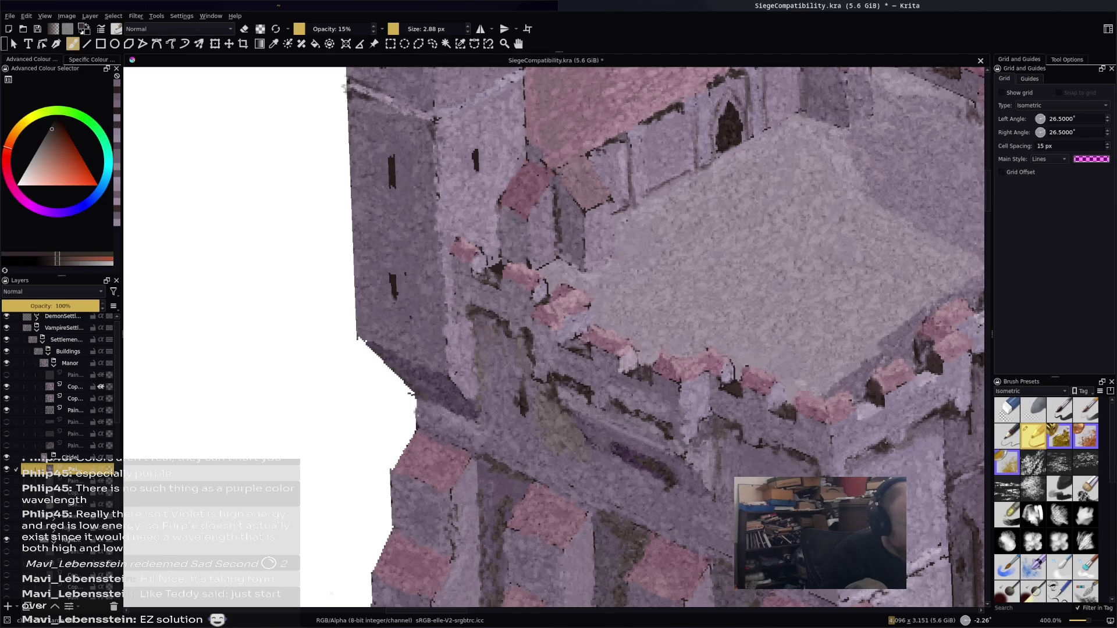
ctrl+click(572, 389)
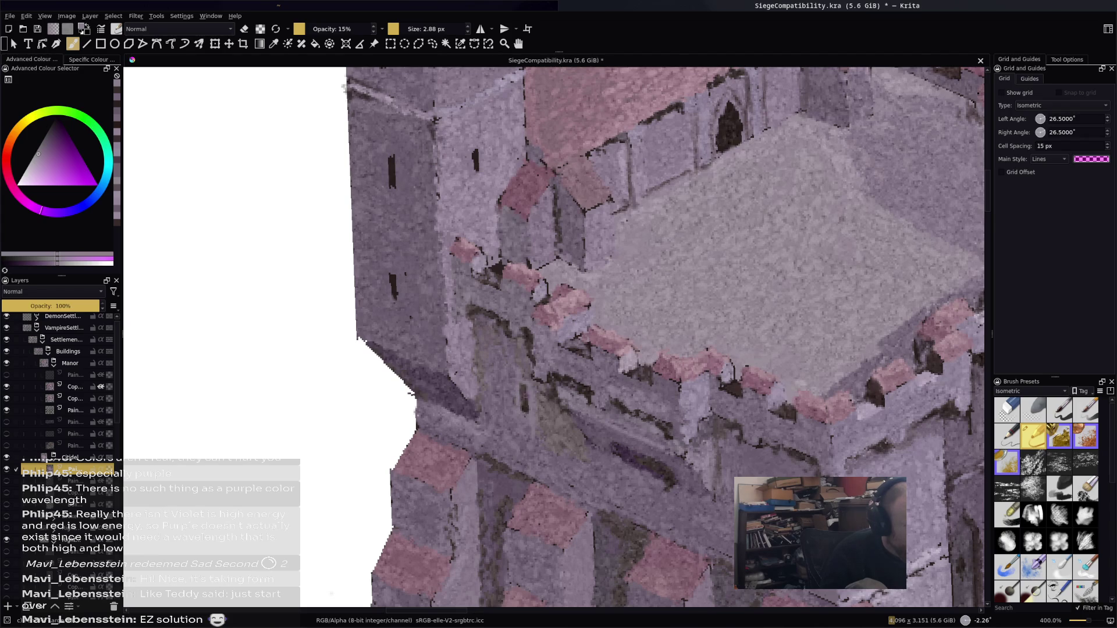
ctrl+click(531, 396)
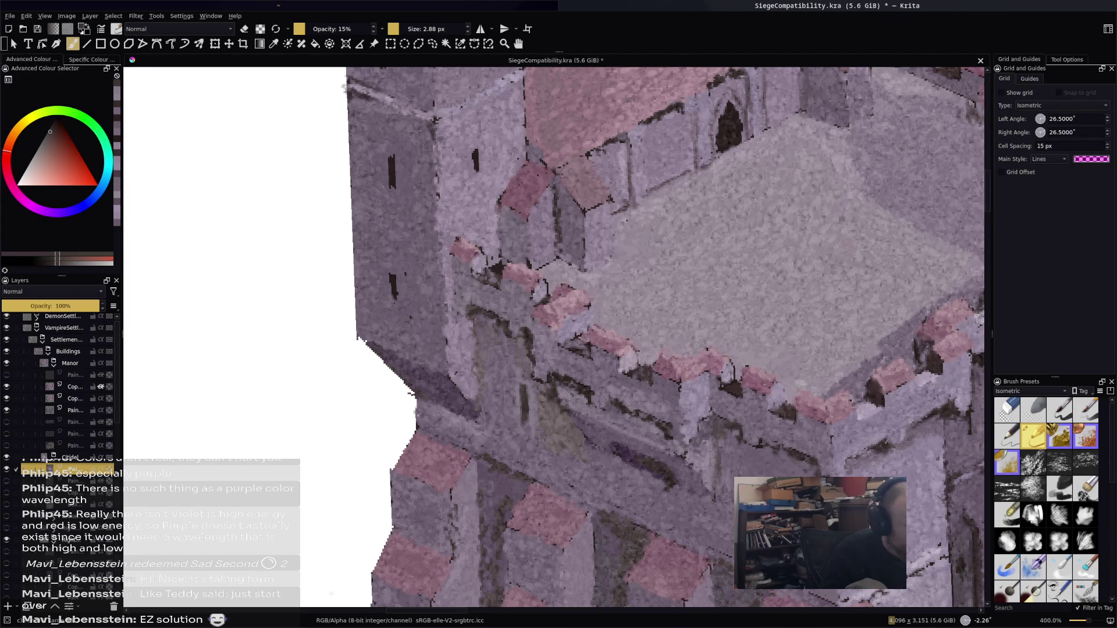
key(k)
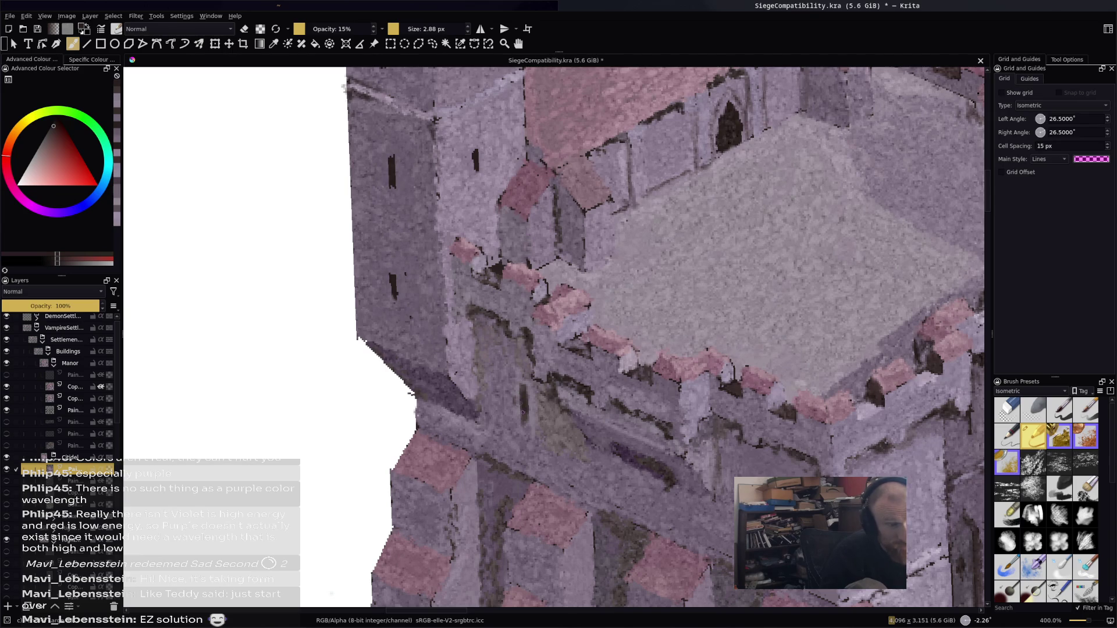
click(526, 289)
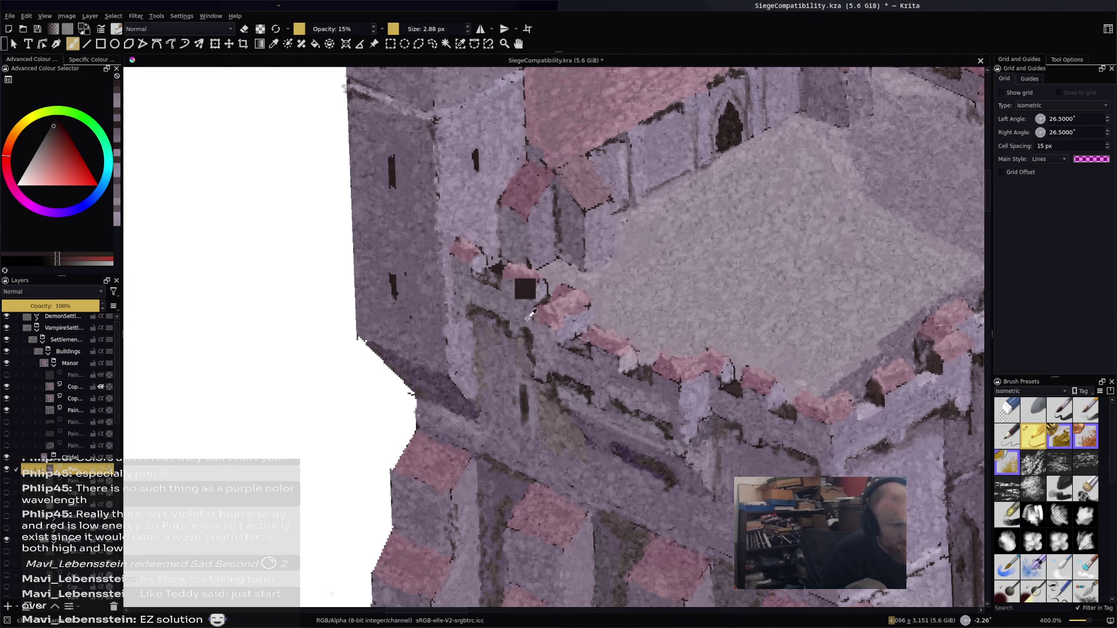
ctrl+click(635, 356)
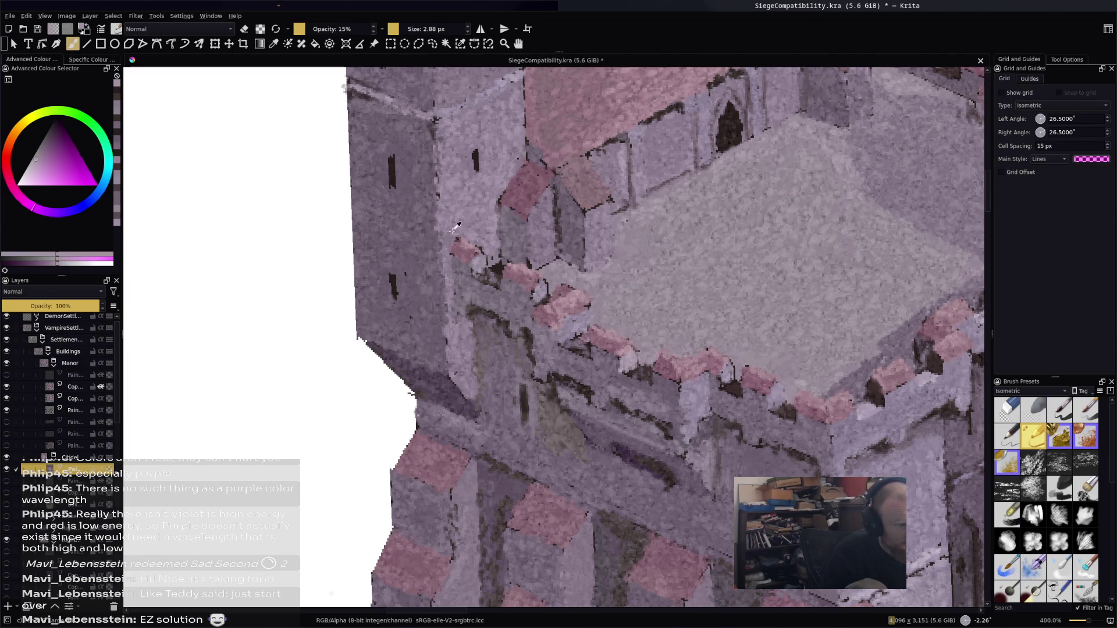
ctrl+click(389, 99)
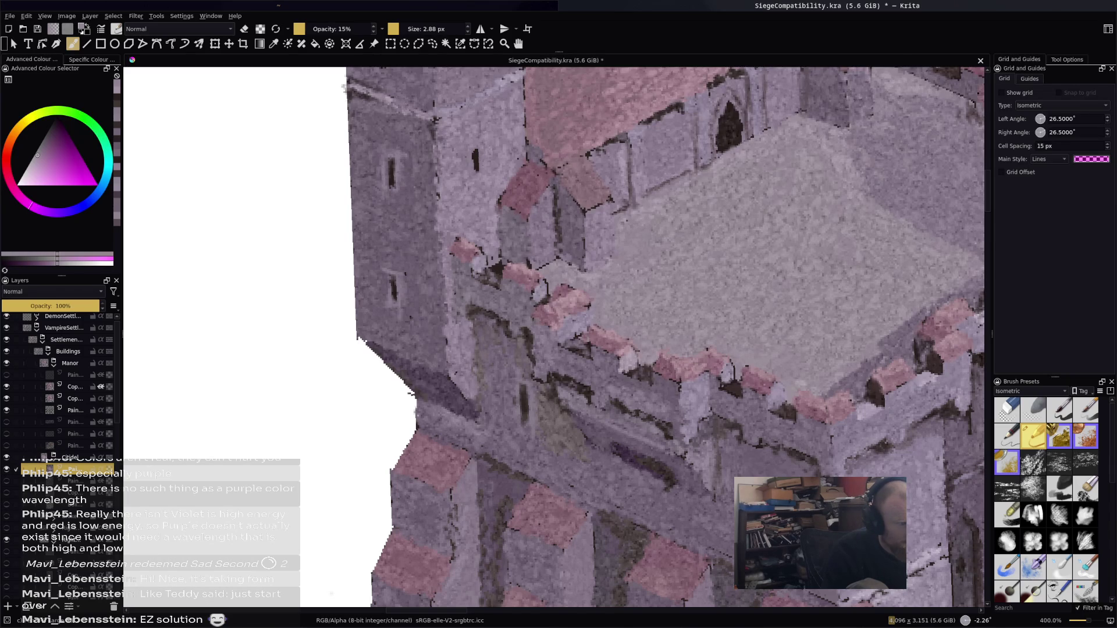
Add faint lighter dabs and a bright vertical strip across the courtyard wall stonework
ctrl+click(631, 362)
mouse_move(475, 156)
mouse_down()
mouse_move(469, 170)
mouse_move(483, 175)
mouse_up()
click(476, 147)
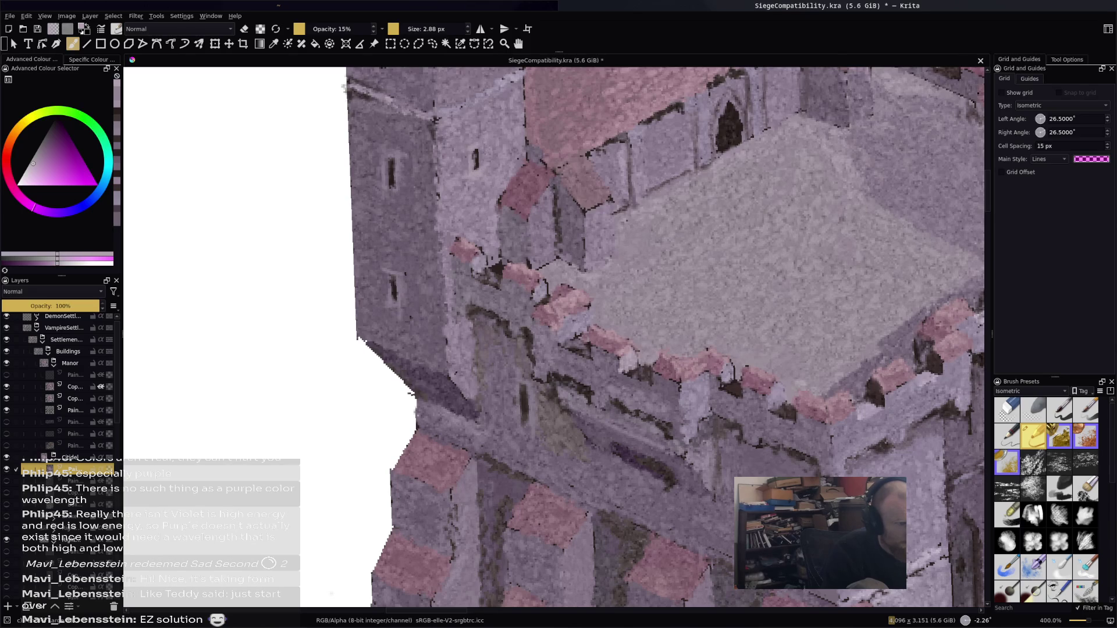
drag(527, 213, 528, 238)
click(541, 203)
click(544, 258)
click(598, 211)
click(601, 262)
click(686, 417)
click(684, 424)
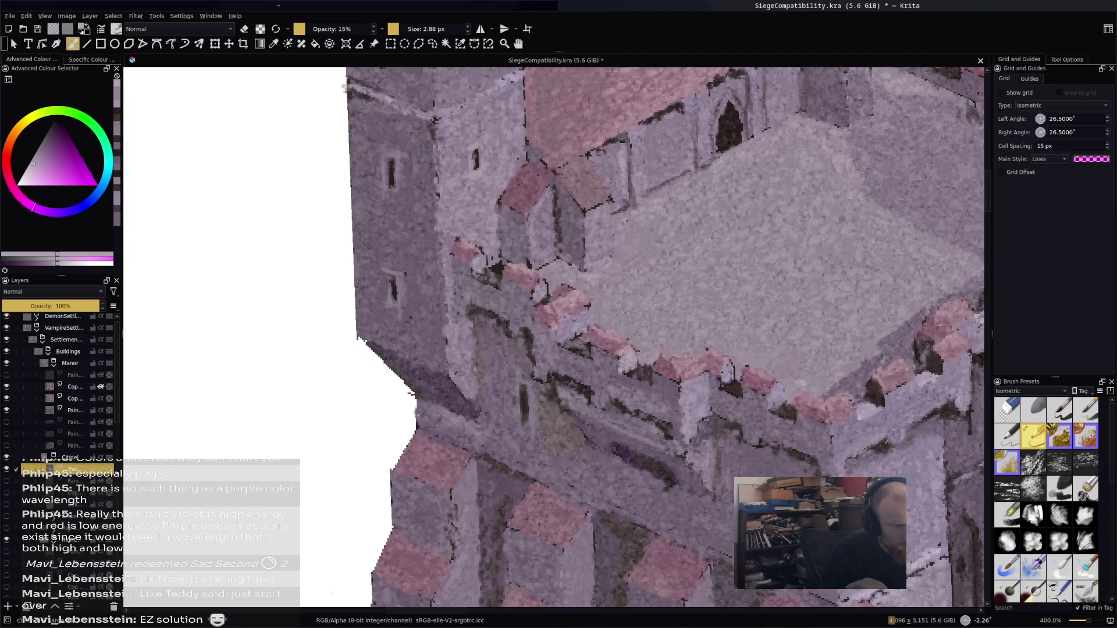
click(566, 326)
click(545, 293)
Sample a near-black red and paint dark strokes along the wall and battlement edges
ctrl+click(589, 372)
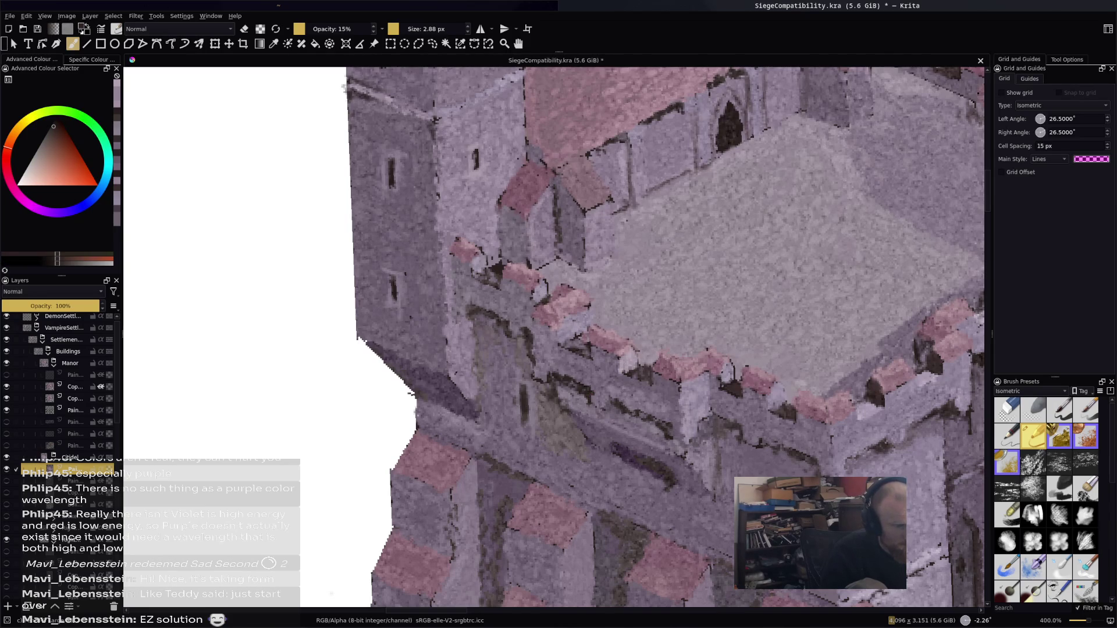
mouse_move(585, 442)
mouse_down()
mouse_move(564, 411)
mouse_move(617, 448)
mouse_up()
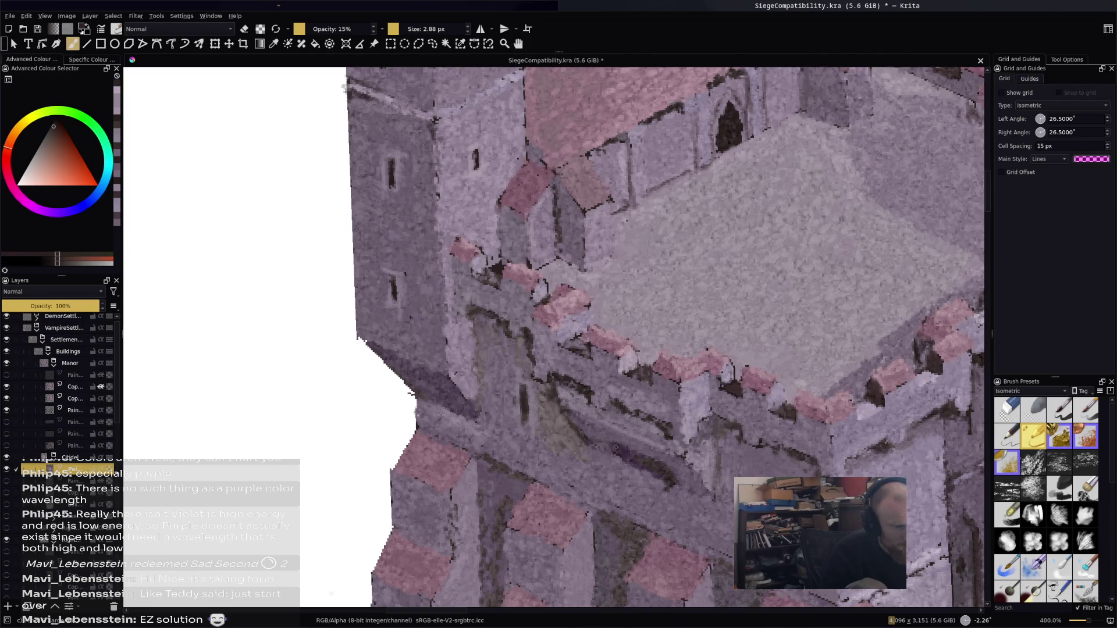
mouse_move(722, 457)
mouse_down()
mouse_move(709, 418)
mouse_move(730, 417)
mouse_up()
drag(865, 454, 879, 448)
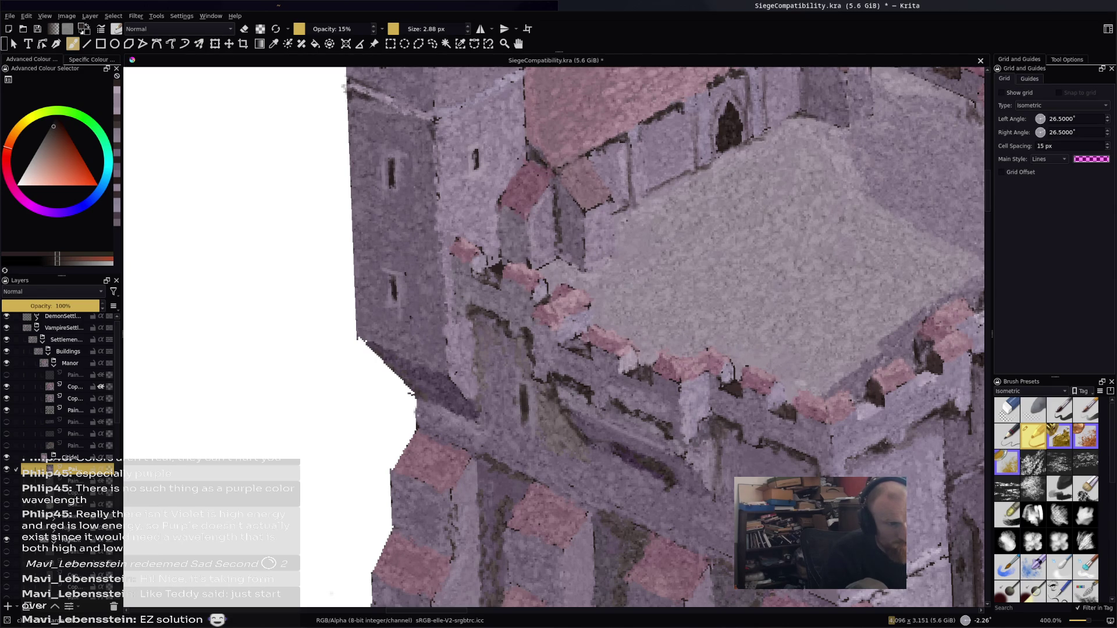
scroll(504, 276, down, 1)
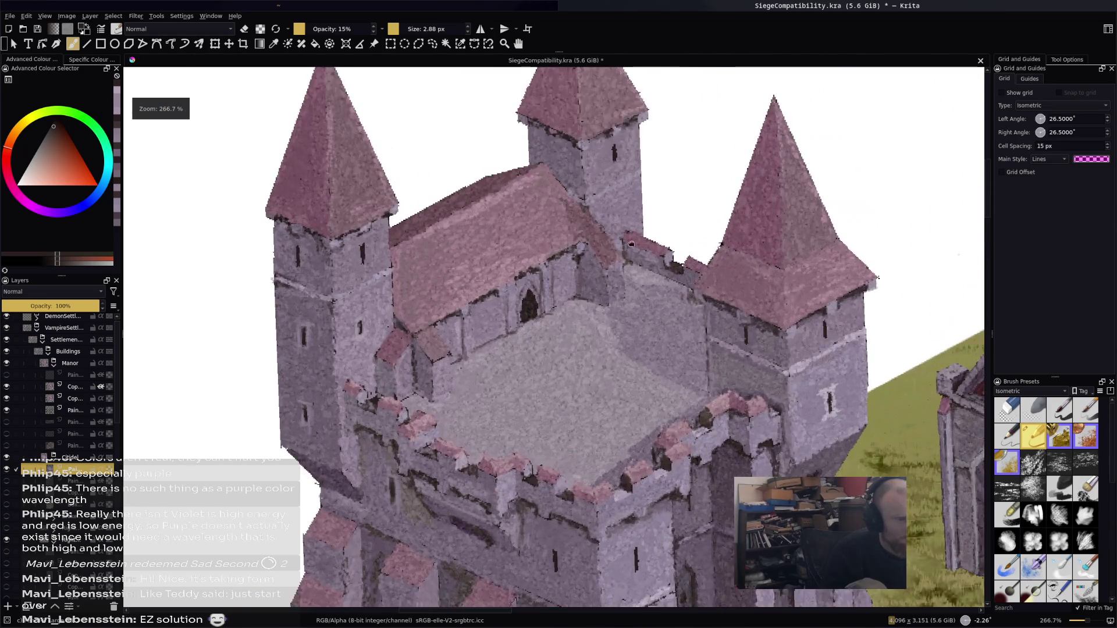
Centre the towers, sample wall and manor doorway colours, and undo a trial grey patch
drag(504, 276, 477, 307)
ctrl+click(234, 299)
ctrl+click(261, 318)
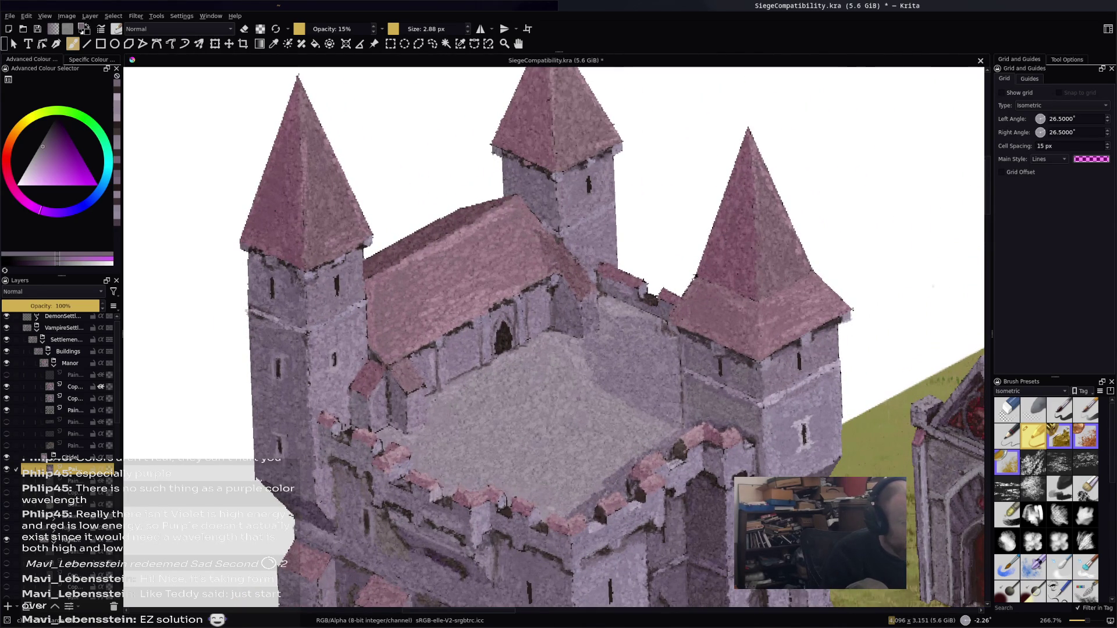
ctrl+click(495, 333)
ctrl+click(494, 333)
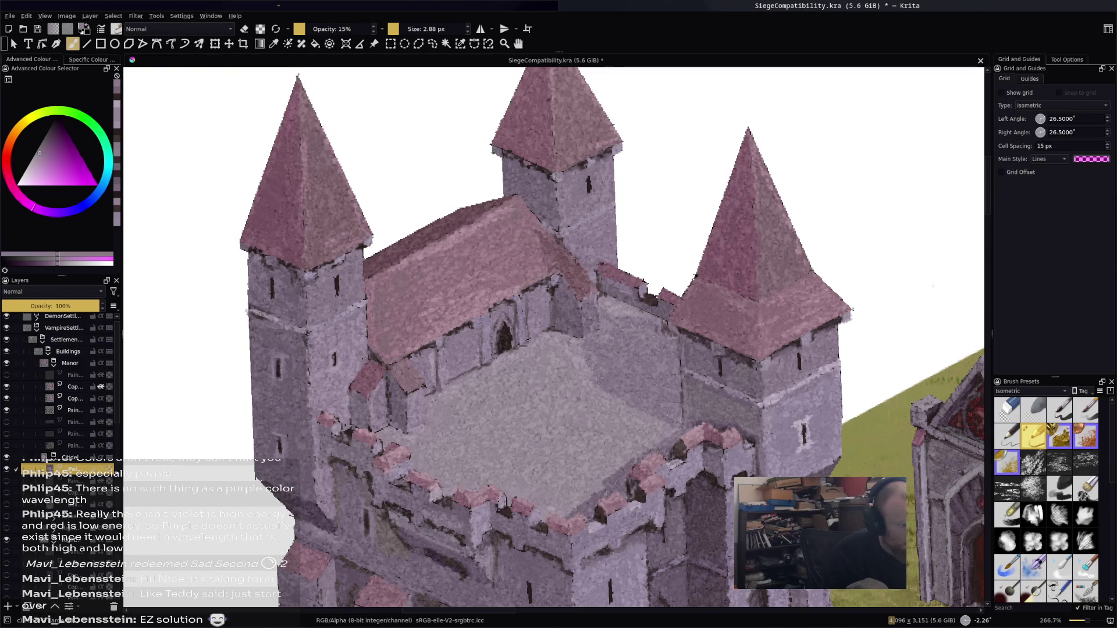
mouse_move(555, 277)
mouse_down()
mouse_move(568, 291)
mouse_move(573, 279)
mouse_move(567, 317)
mouse_up()
key(ctrl+z)
Sample reddish-grey and light purple tones, shift toward magenta, then pick lavender-grey
ctrl+click(552, 289)
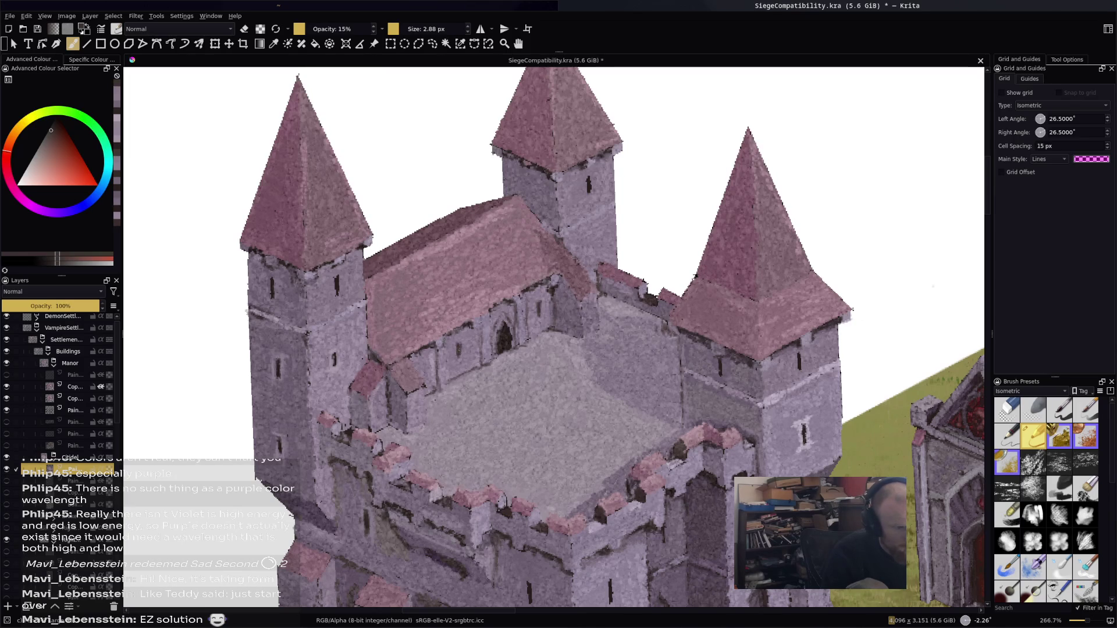
ctrl+click(649, 262)
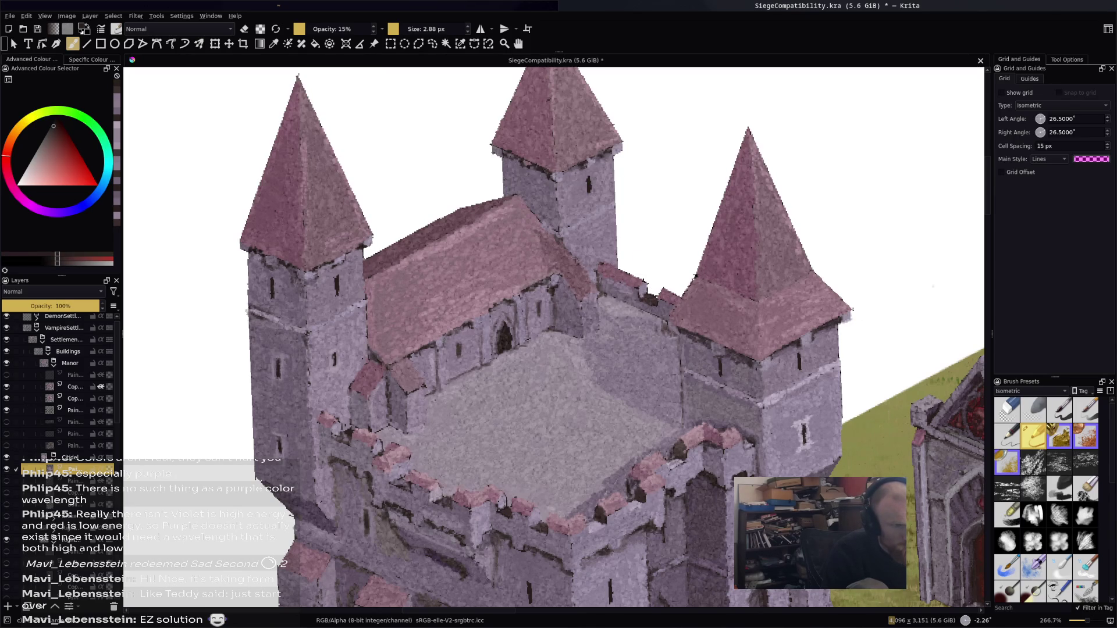
ctrl+click(357, 274)
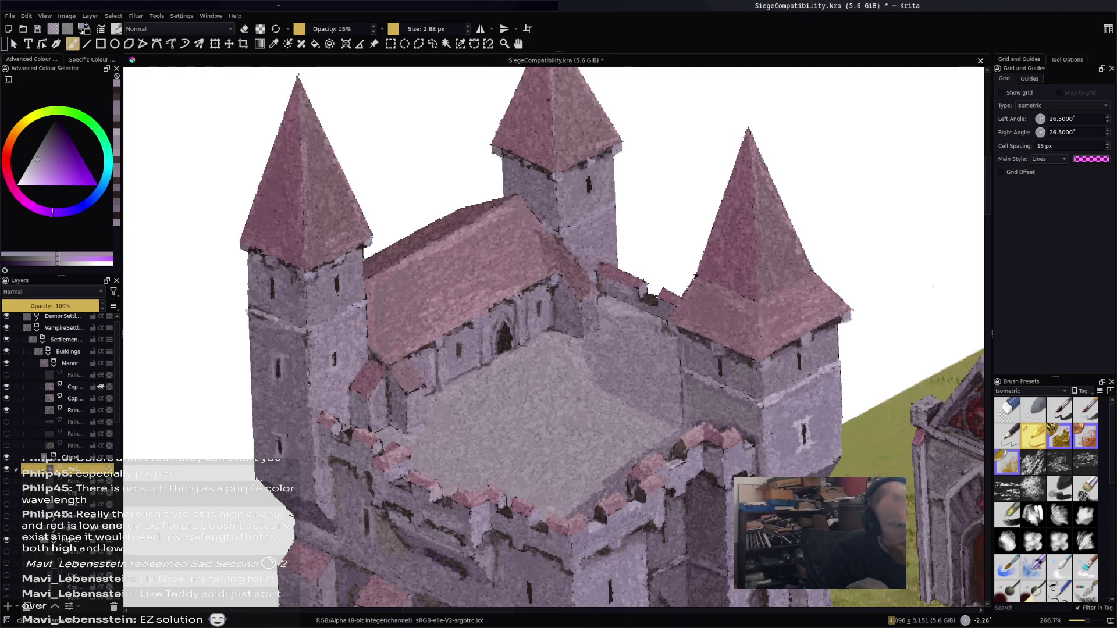
click(30, 205)
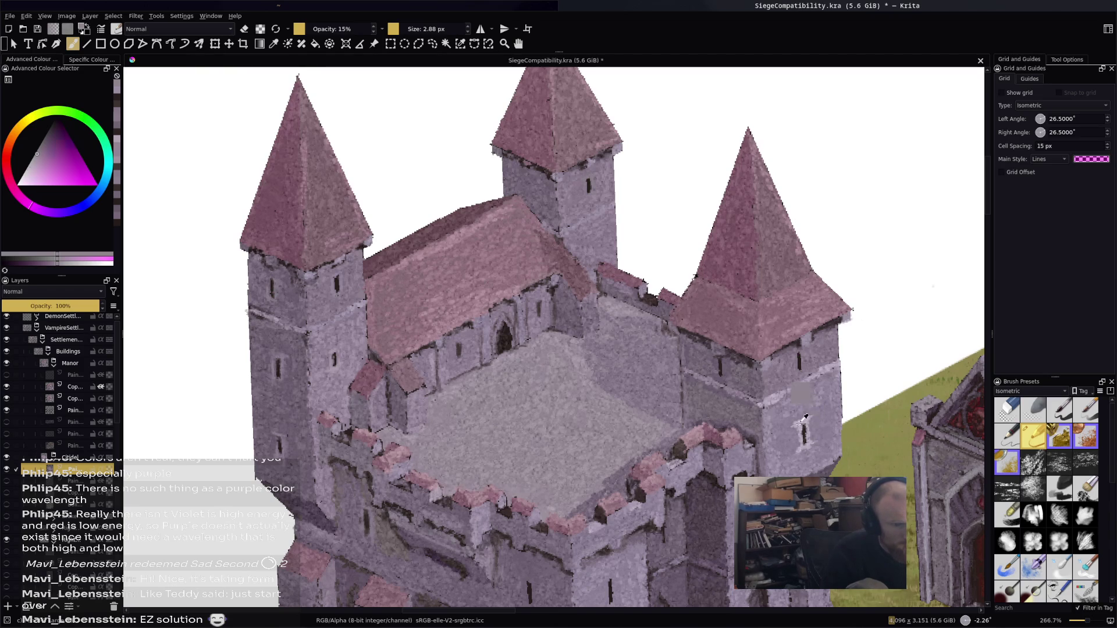
ctrl+click(805, 424)
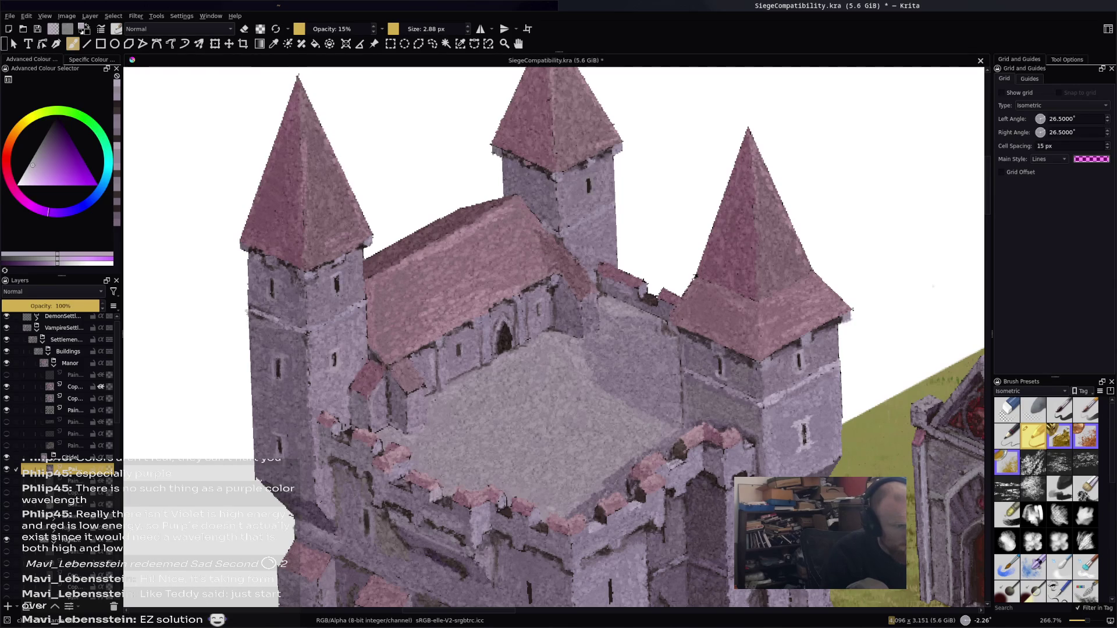
ctrl+click(802, 407)
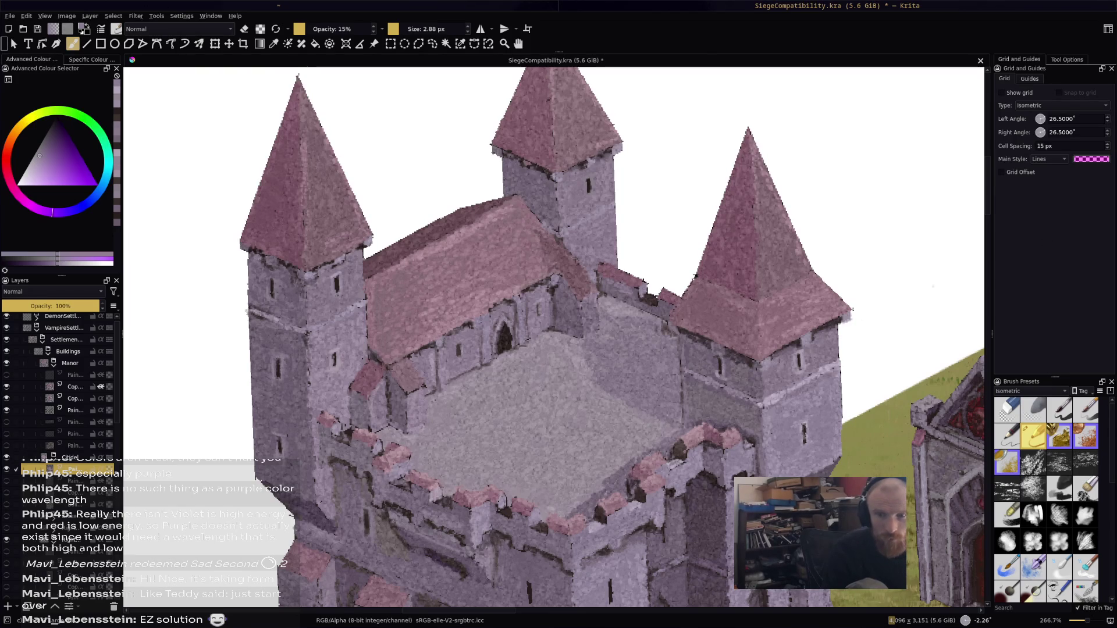
Paint a small light patch on the tower wall, then sample pinkish-grey and light purple
drag(662, 365, 676, 379)
ctrl+click(669, 398)
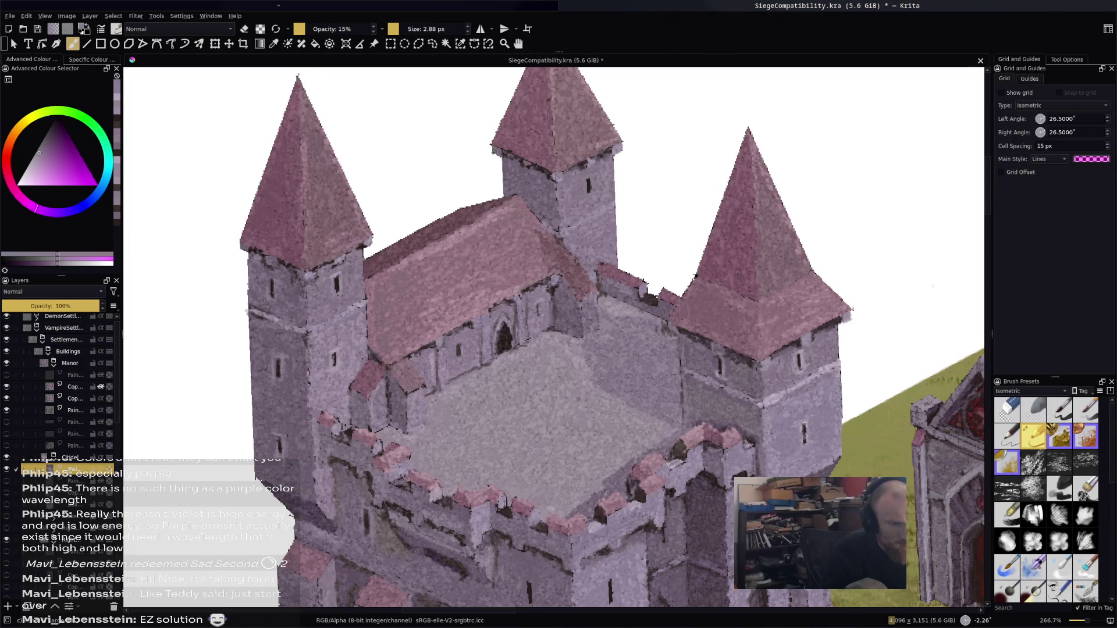
click(675, 336)
key(ctrl+z)
ctrl+click(506, 308)
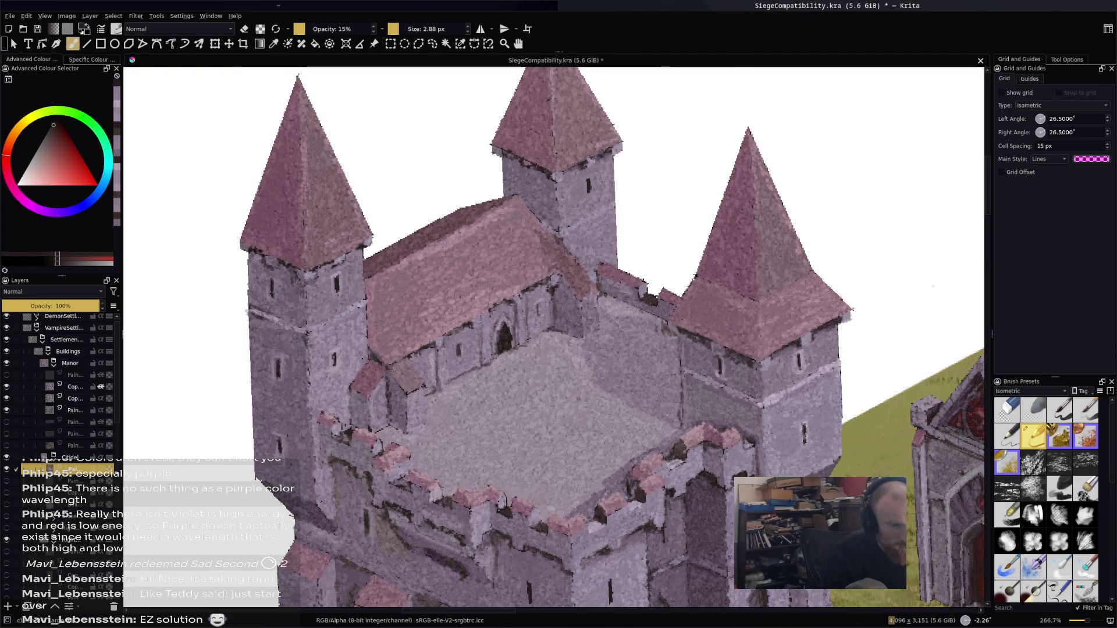
key(ctrl)
ctrl+click(633, 468)
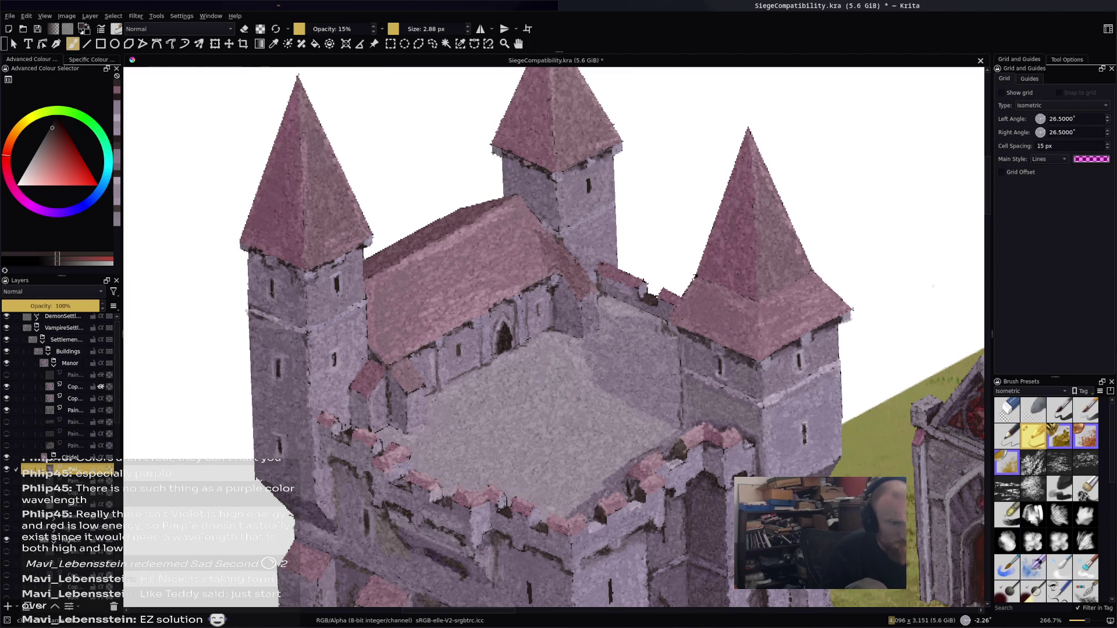
ctrl+click(723, 336)
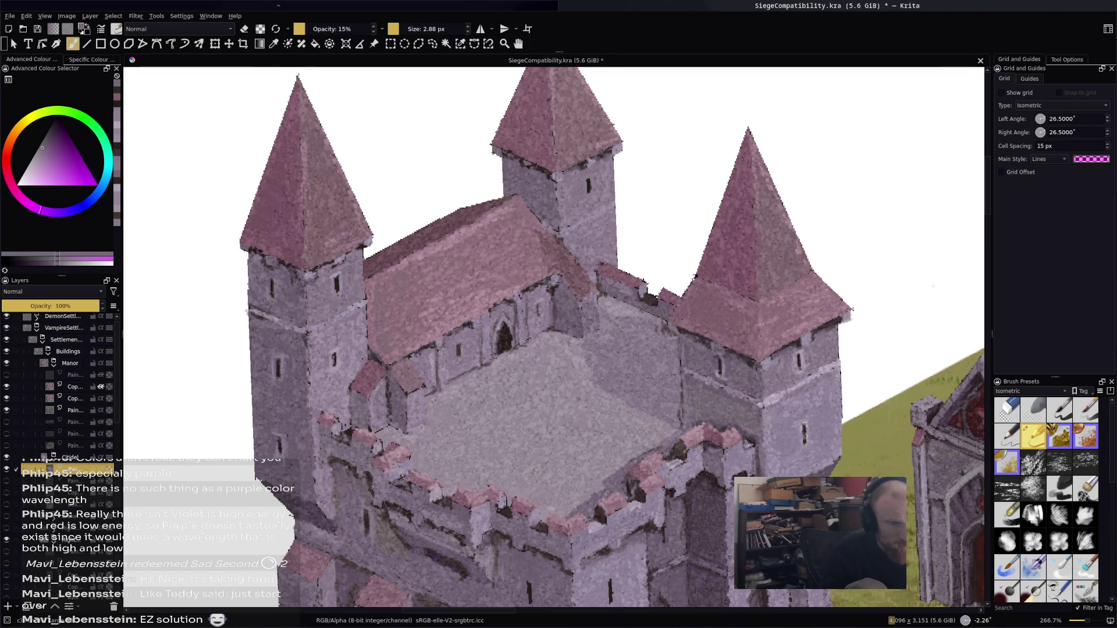
scroll(803, 273, down, 2)
Pan across the castle, sample the pink roof and purple wall colours, and test a dab
mouse_move(803, 273)
mouse_down()
mouse_move(731, 199)
mouse_move(720, 217)
mouse_move(668, 215)
mouse_up()
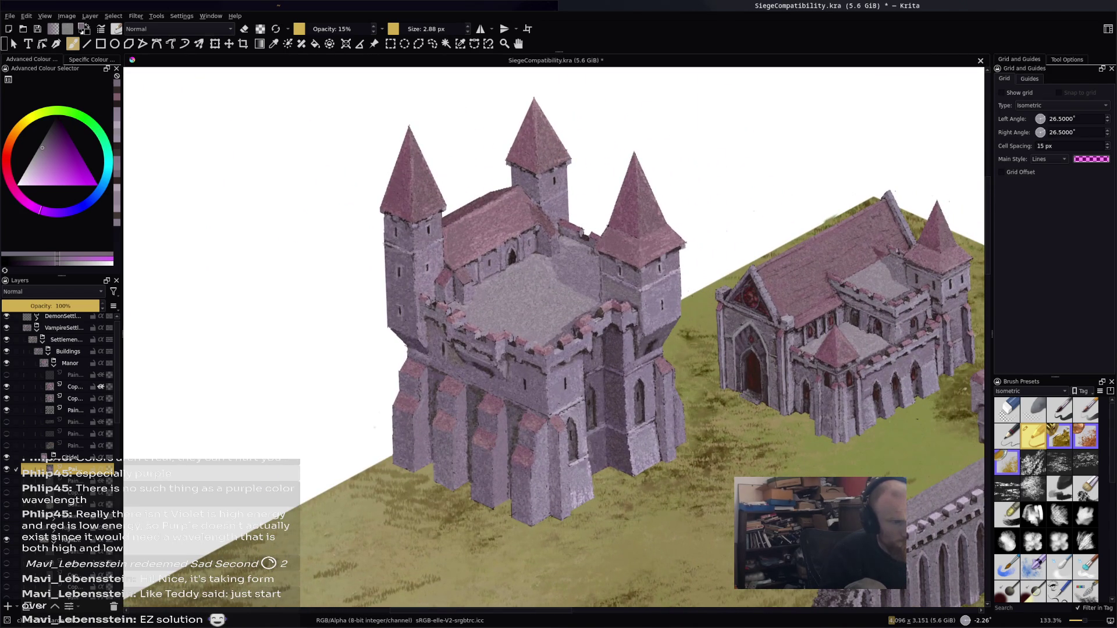
scroll(604, 408, up, 2)
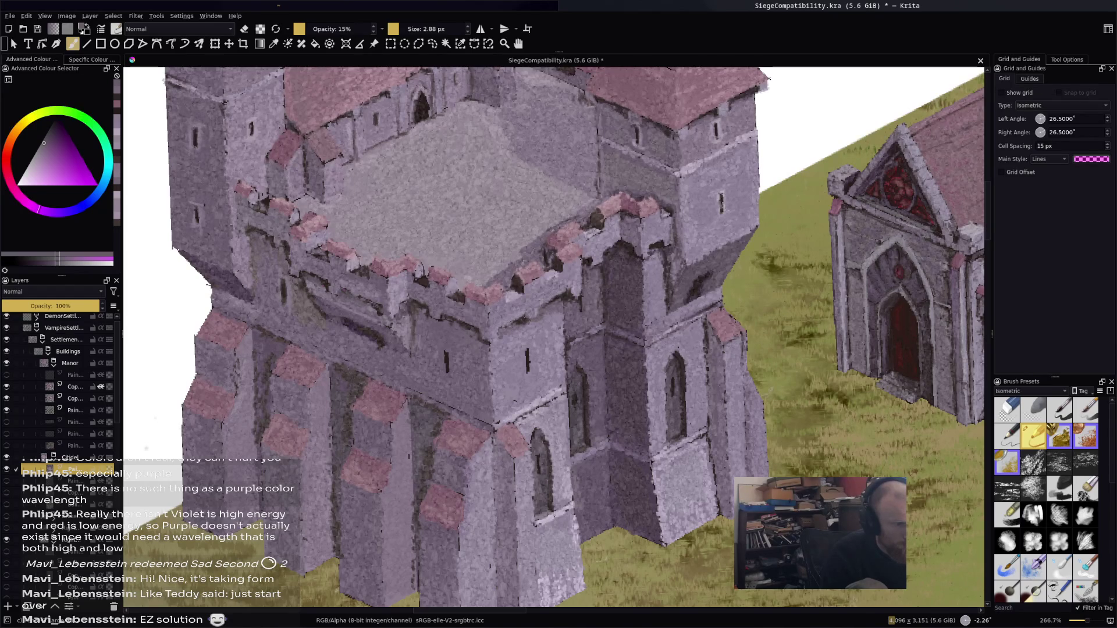
ctrl+click(433, 276)
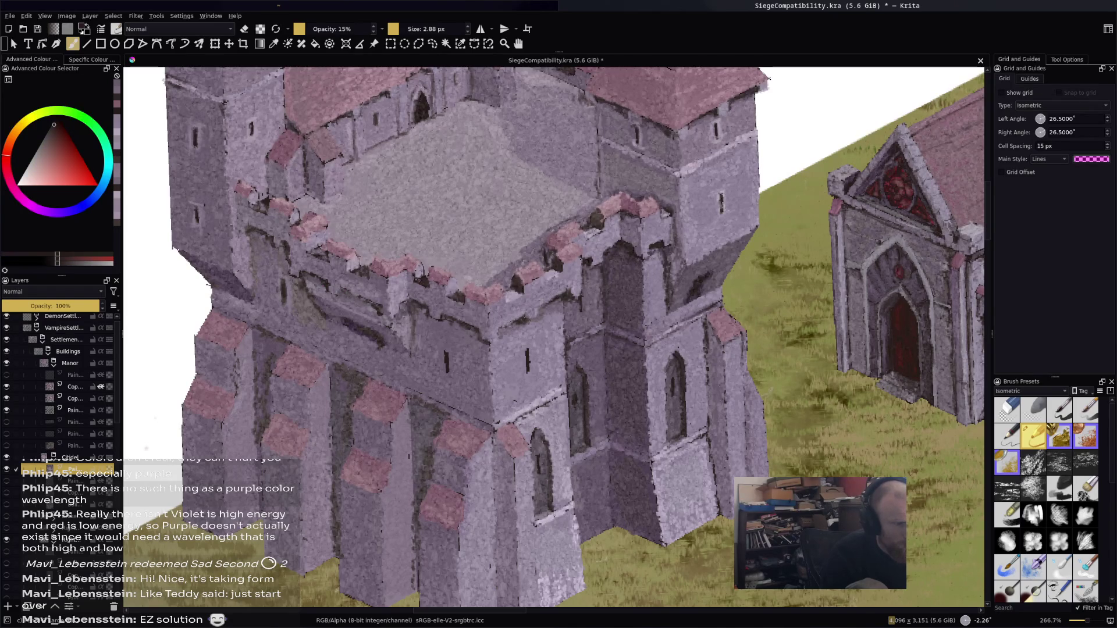
ctrl+click(541, 397)
ctrl+click(714, 154)
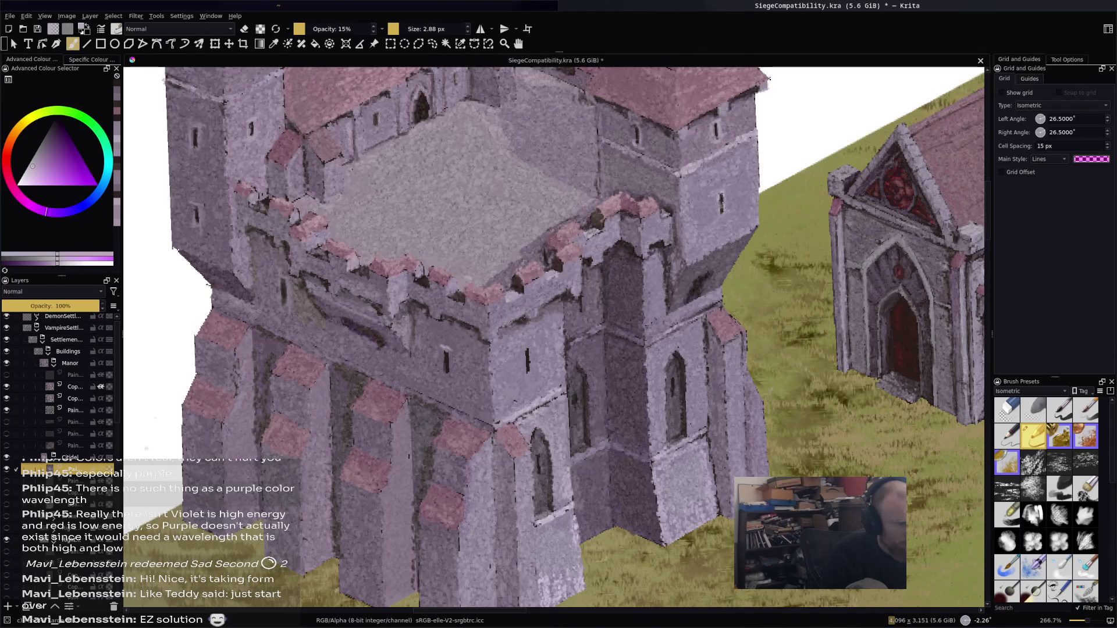
click(445, 351)
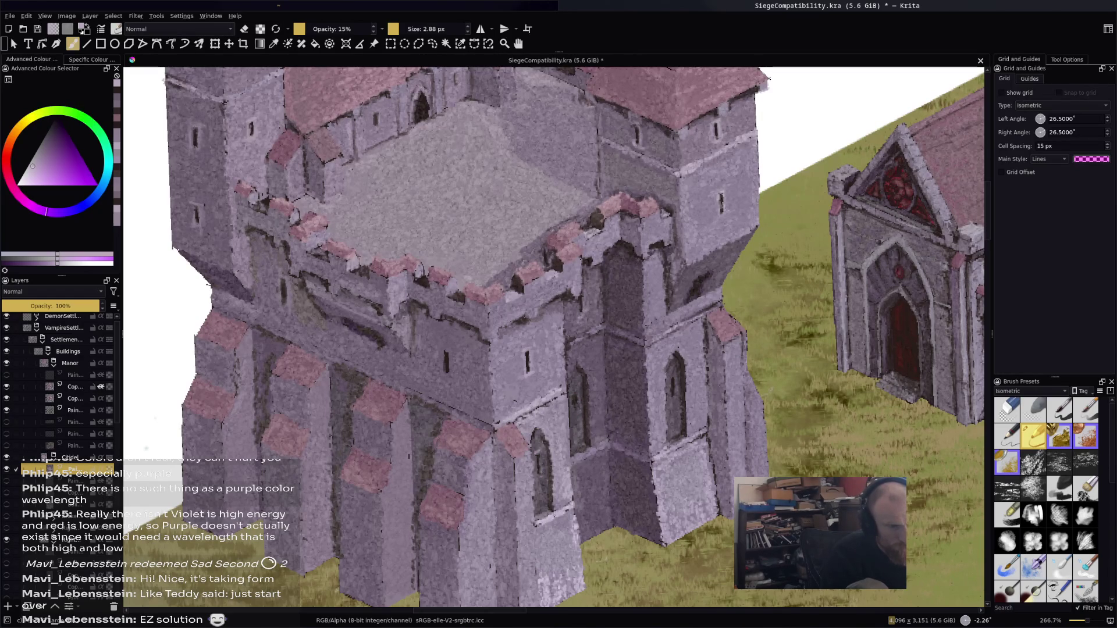
Sample further wall shades and the pink tile colour from the canvas
ctrl+click(730, 352)
ctrl+click(548, 397)
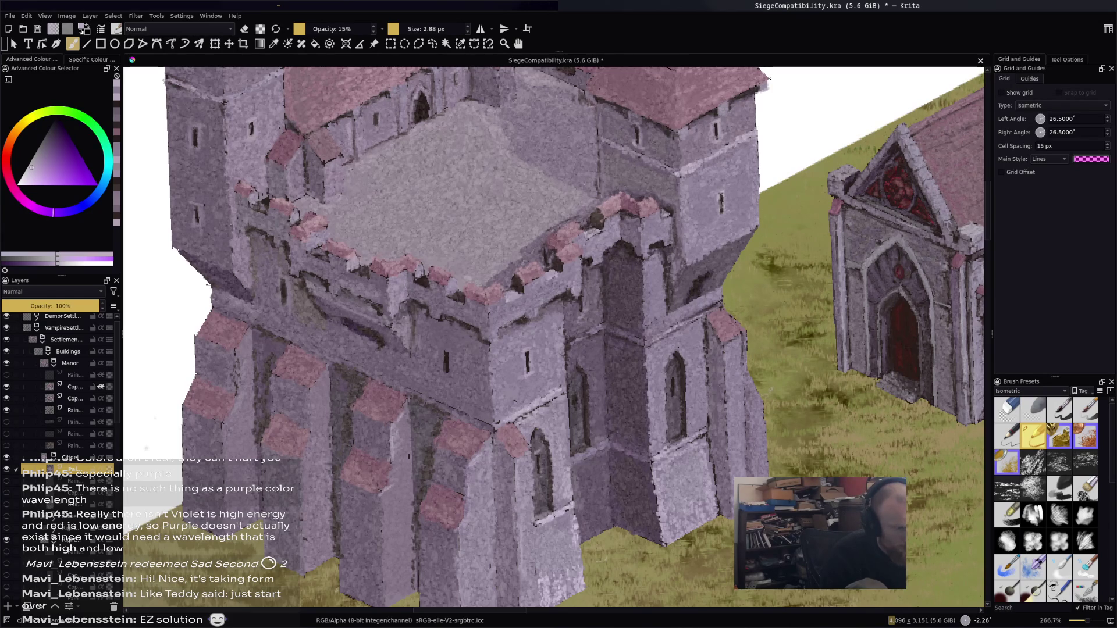
ctrl+click(509, 360)
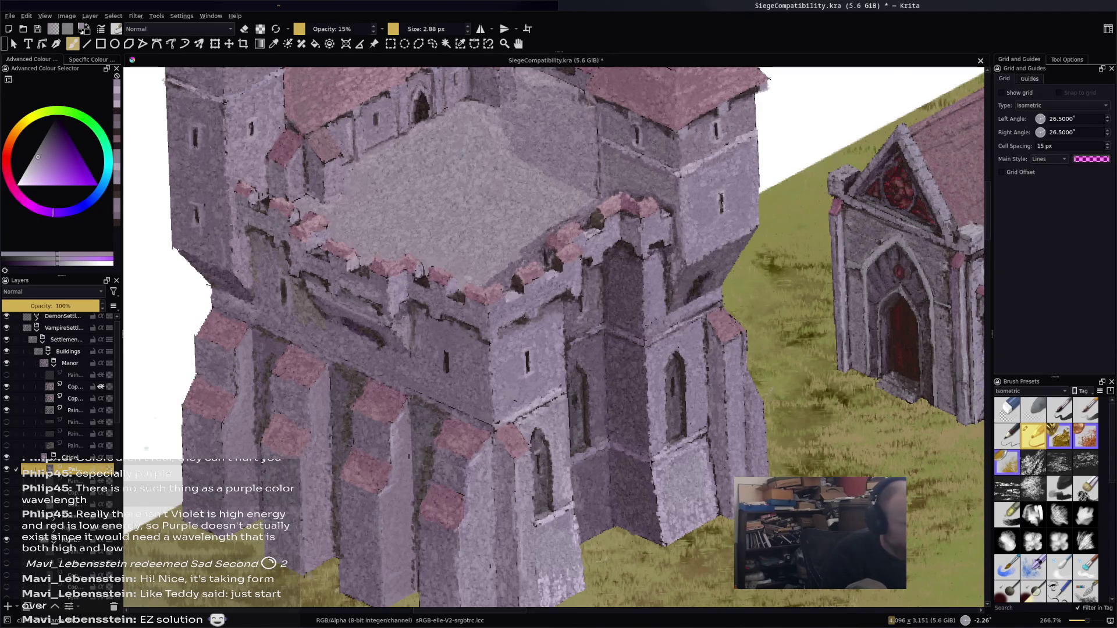
scroll(729, 369, down, 2)
scroll(647, 487, up, 2)
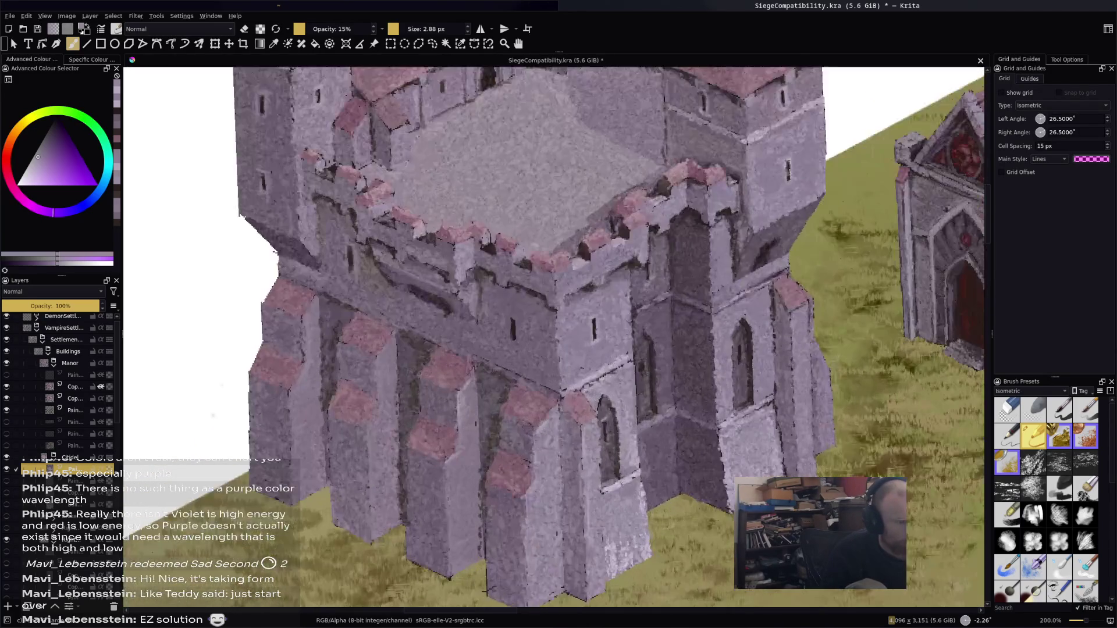
ctrl+click(639, 186)
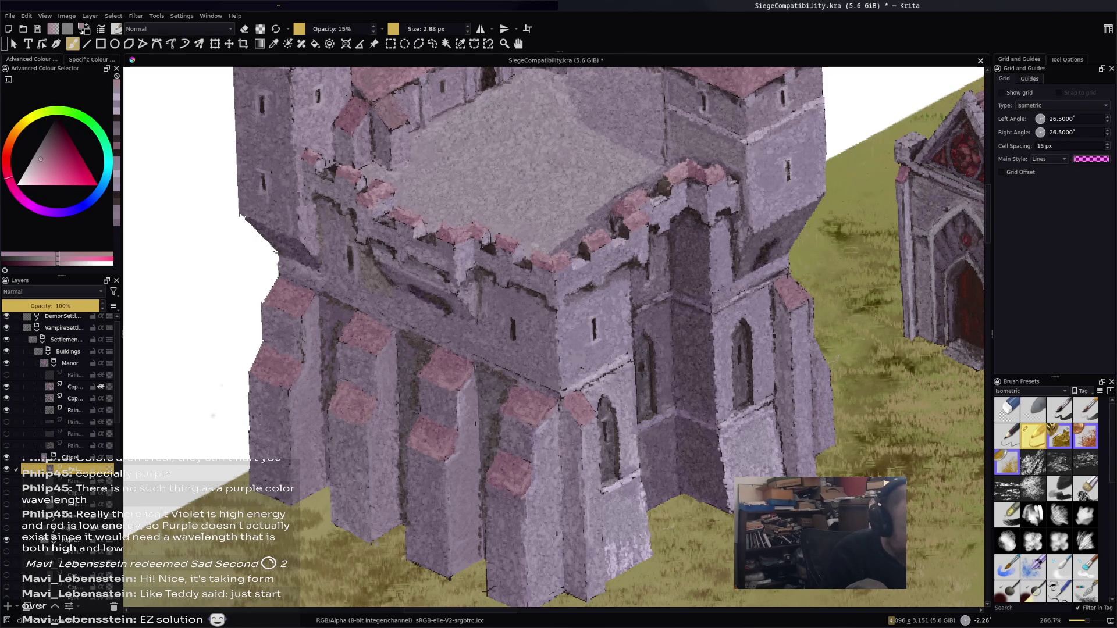
Reset to black and stroke a faint shadow under a pink merlon cap
key(d)
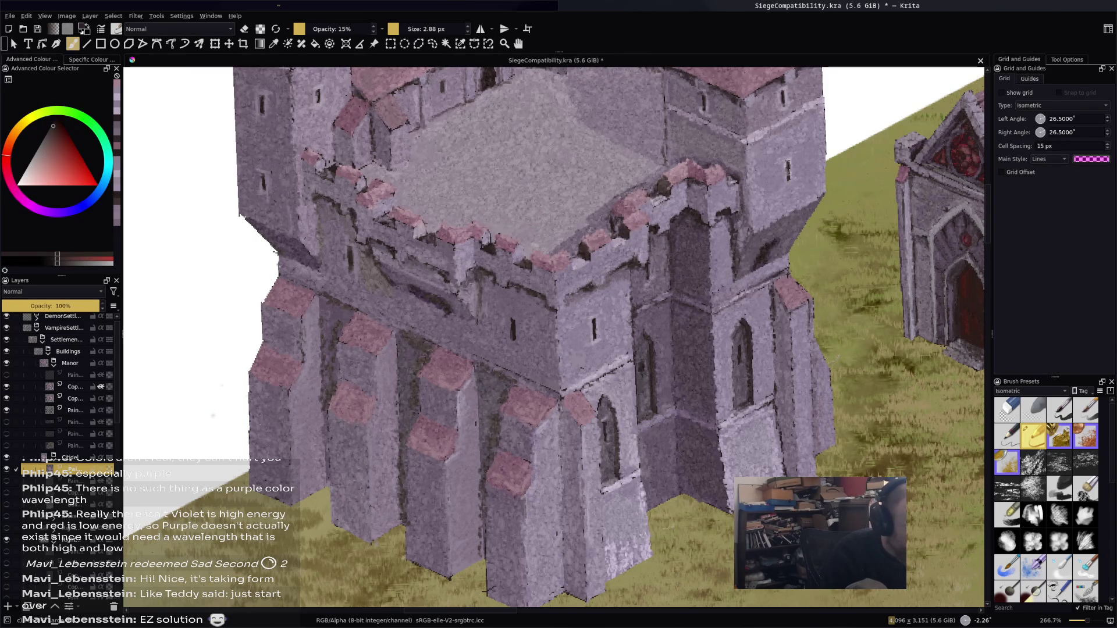
drag(421, 379, 447, 391)
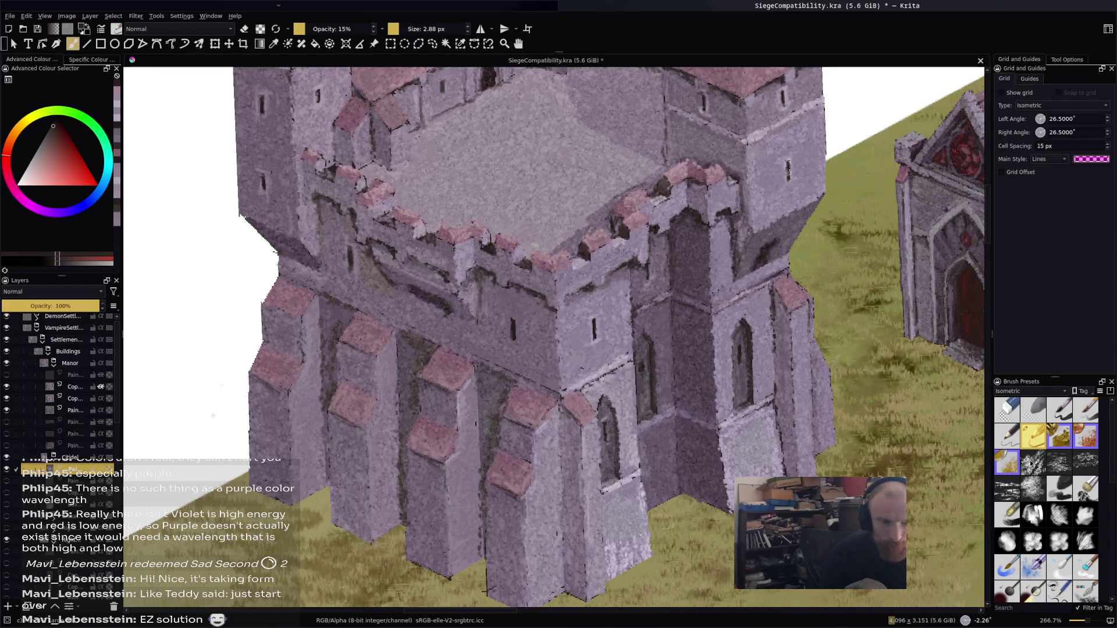
scroll(1044, 459, down, 3)
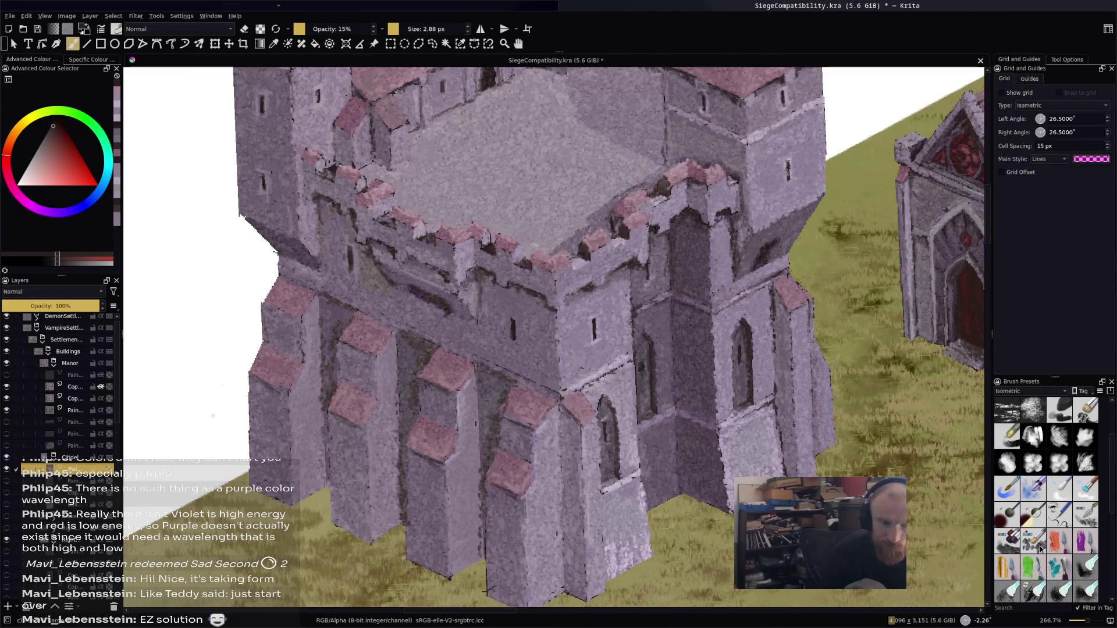
Switch to a larger full-opacity textured brush, sample the wall colour, and undo stray marks
click(1033, 544)
scroll(552, 337, down, 3)
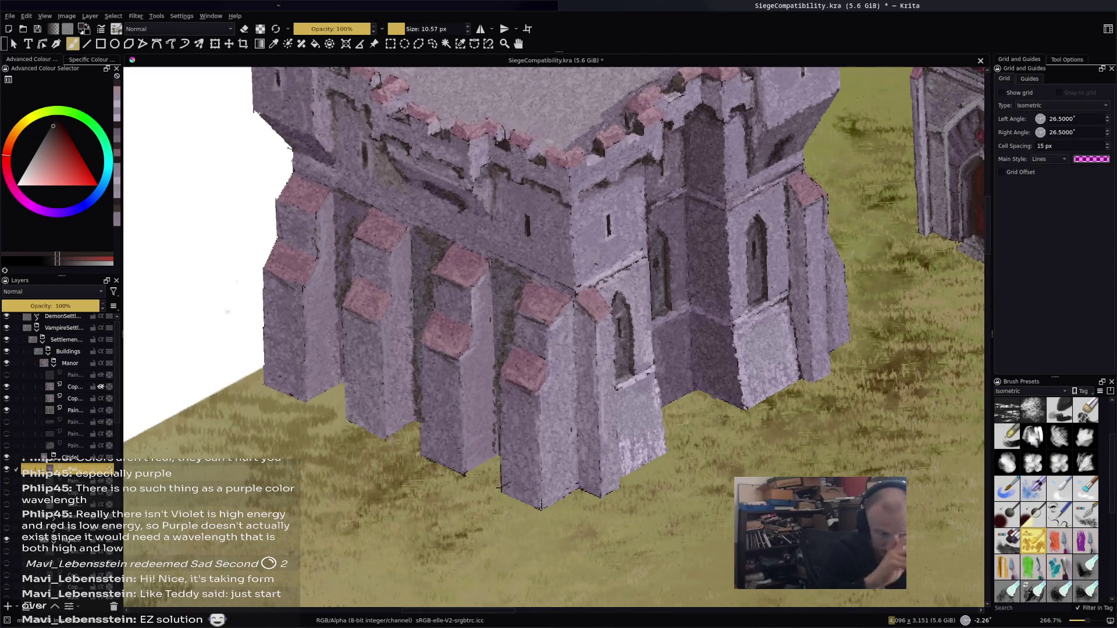
ctrl+click(721, 291)
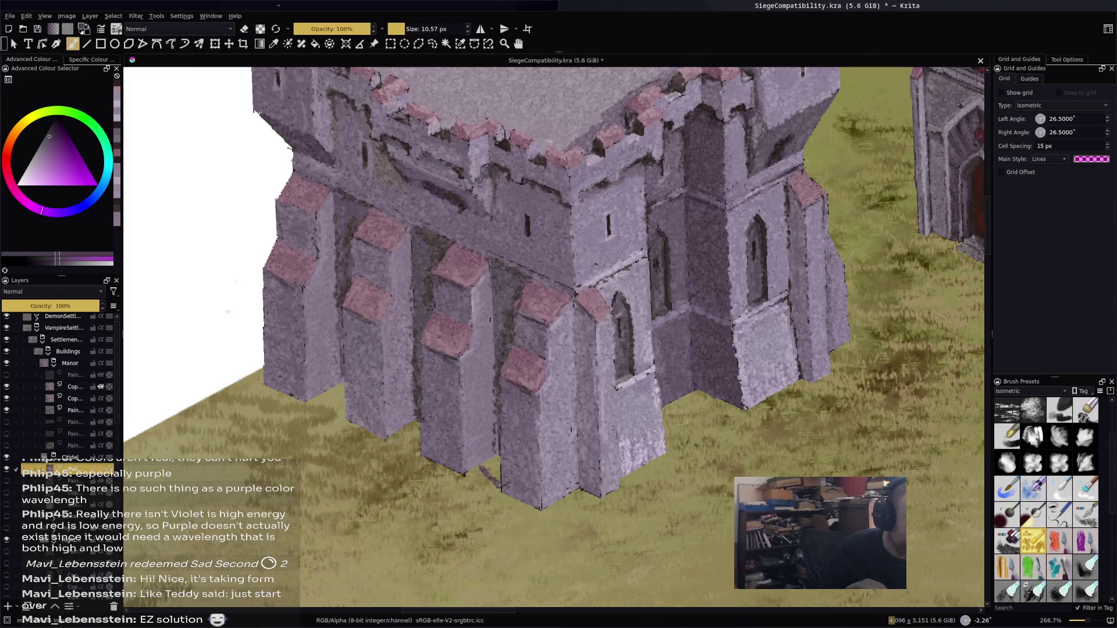
click(489, 478)
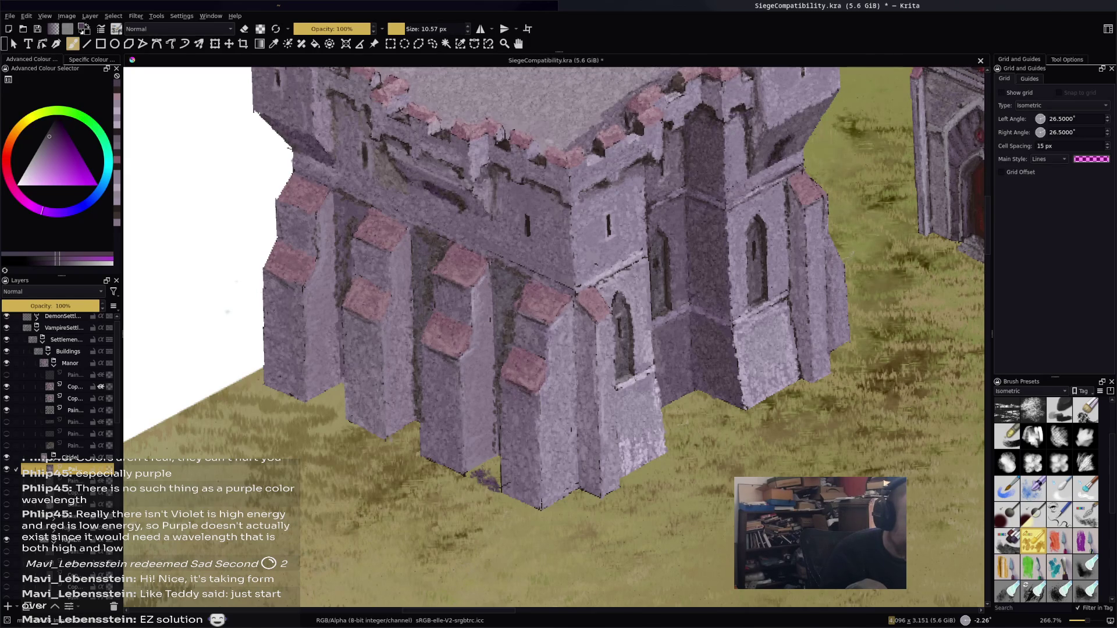
key(ctrl+z)
click(518, 265)
key(ctrl+z)
ctrl+click(521, 291)
Shade the front buttress face with darker vertical strokes down to its base
mouse_move(470, 381)
mouse_down()
mouse_move(474, 457)
mouse_move(479, 442)
mouse_move(486, 453)
mouse_move(489, 436)
mouse_move(467, 434)
mouse_up()
drag(478, 360, 466, 383)
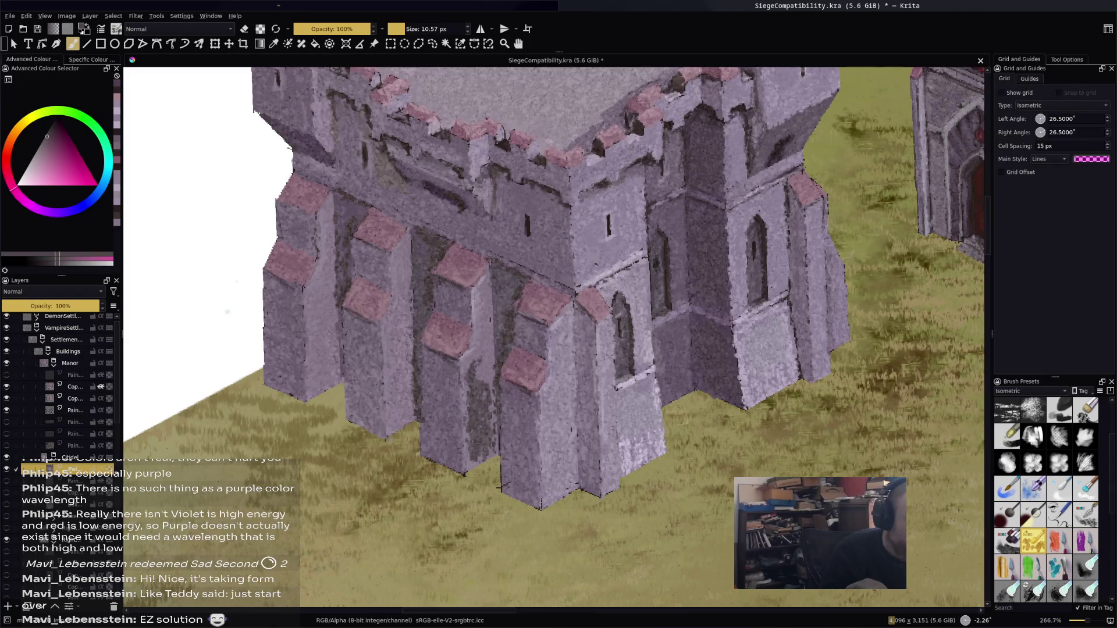
drag(478, 324, 482, 351)
drag(487, 313, 482, 380)
drag(490, 354, 491, 376)
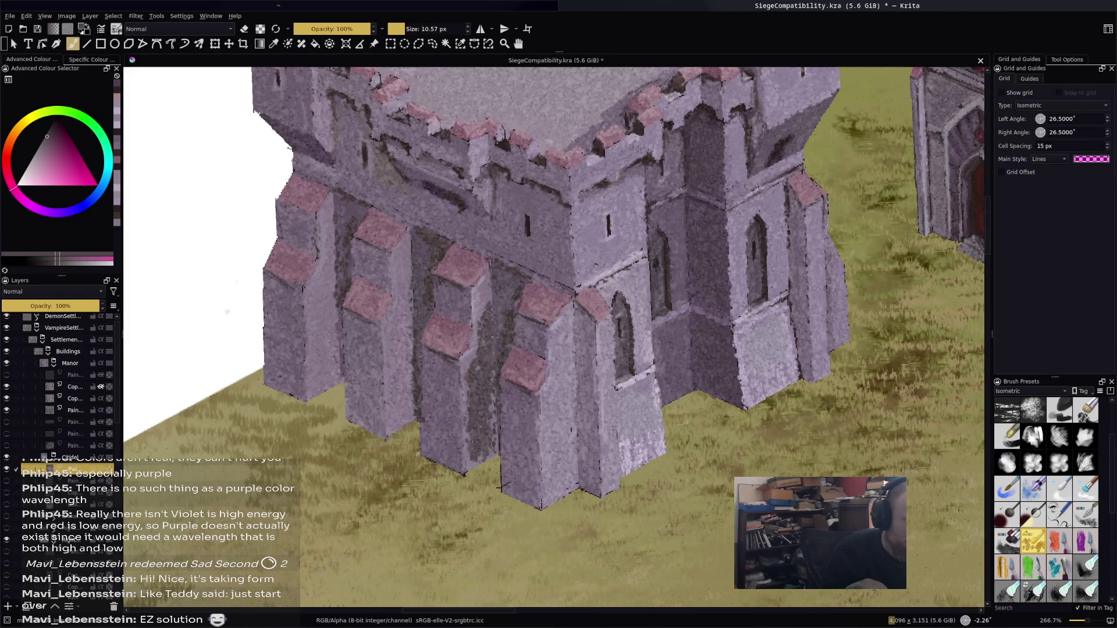
drag(485, 466, 467, 455)
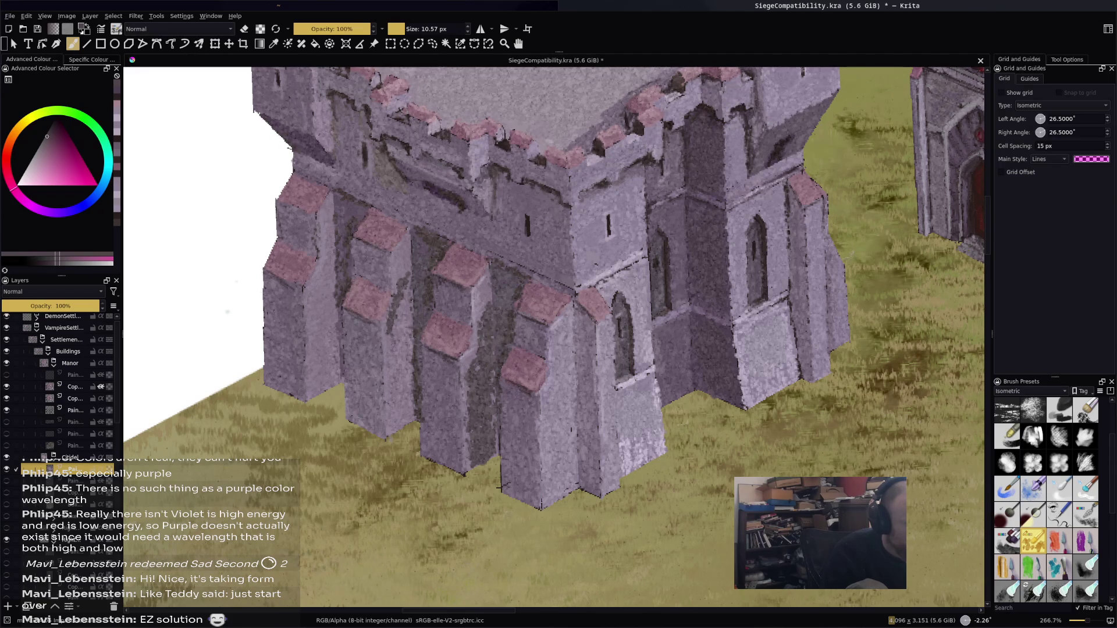
Darken the shadowed gaps between the remaining buttresses with vertical strokes
drag(393, 368, 393, 420)
mouse_move(394, 344)
mouse_down()
mouse_move(403, 423)
mouse_move(404, 288)
mouse_move(408, 320)
mouse_move(396, 334)
mouse_move(409, 403)
mouse_move(409, 382)
mouse_up()
click(413, 411)
drag(327, 254, 314, 390)
drag(323, 308, 323, 384)
drag(331, 282, 335, 381)
drag(332, 340, 330, 390)
drag(326, 377, 321, 391)
Paint the sampled grey-purple wall colour over the dark buttress gaps, undoing a stray light patch
scroll(553, 337, down, 5)
scroll(552, 338, up, 2)
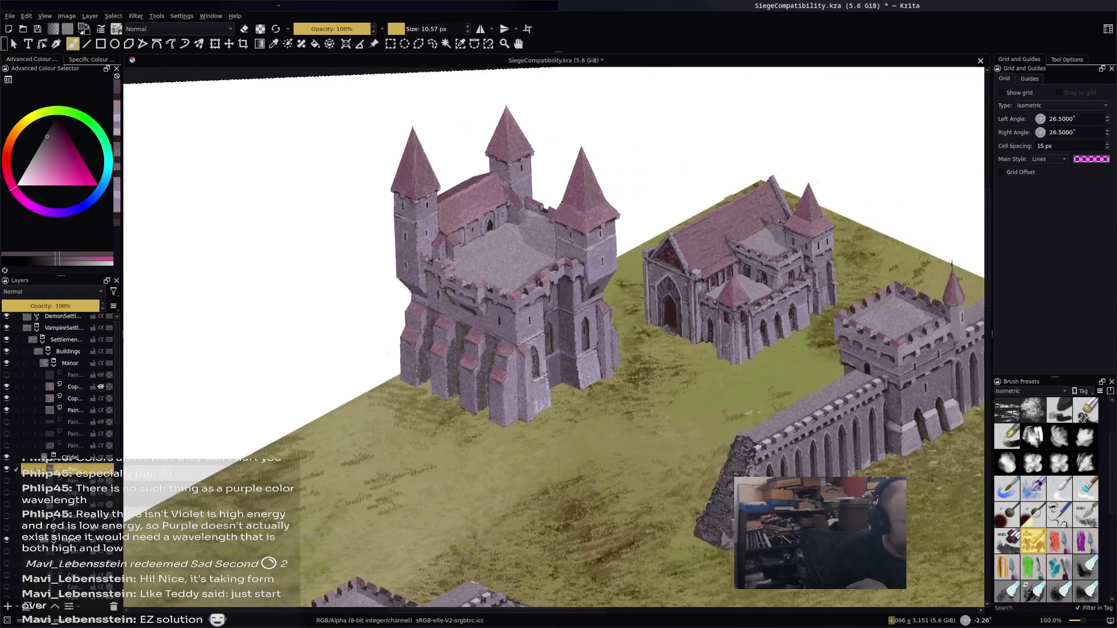
scroll(501, 384, up, 4)
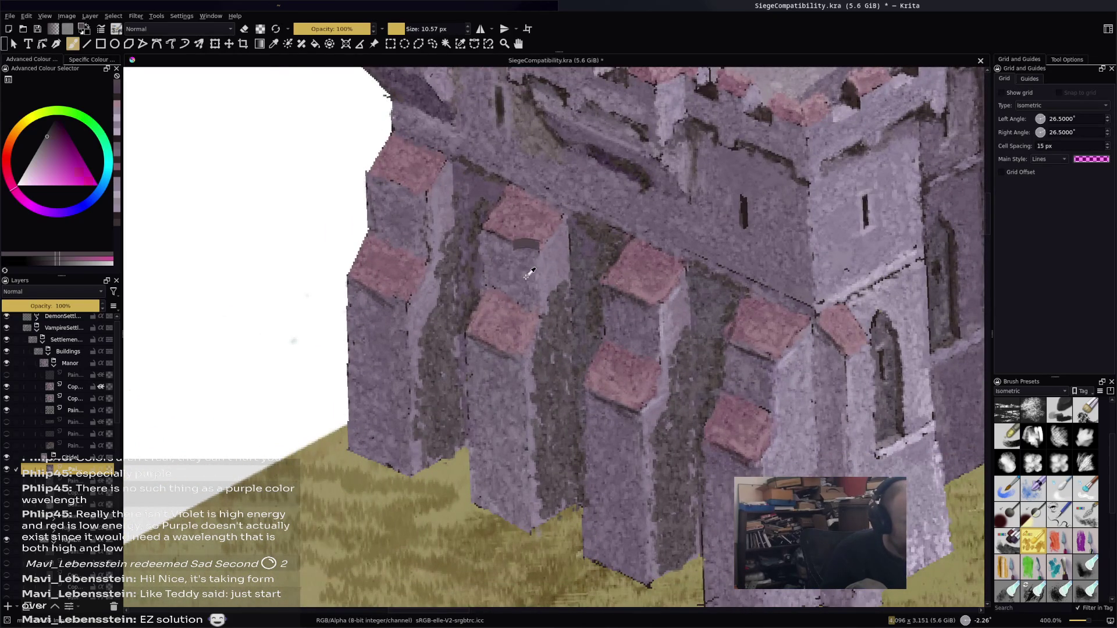
ctrl+click(527, 277)
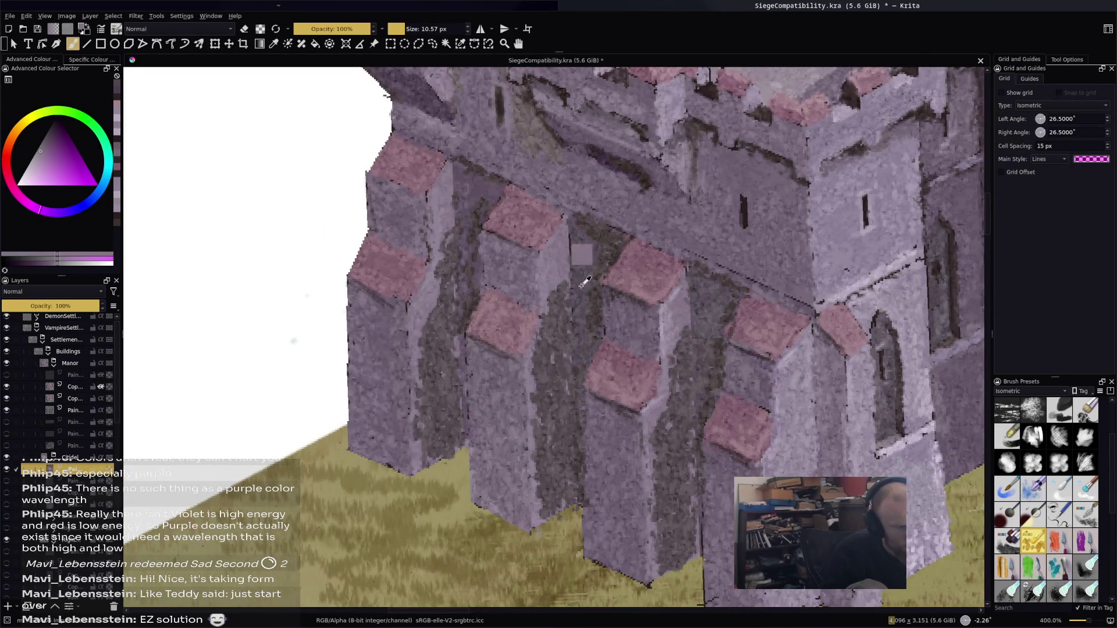
drag(455, 235, 424, 461)
drag(569, 290, 541, 511)
drag(686, 335, 658, 565)
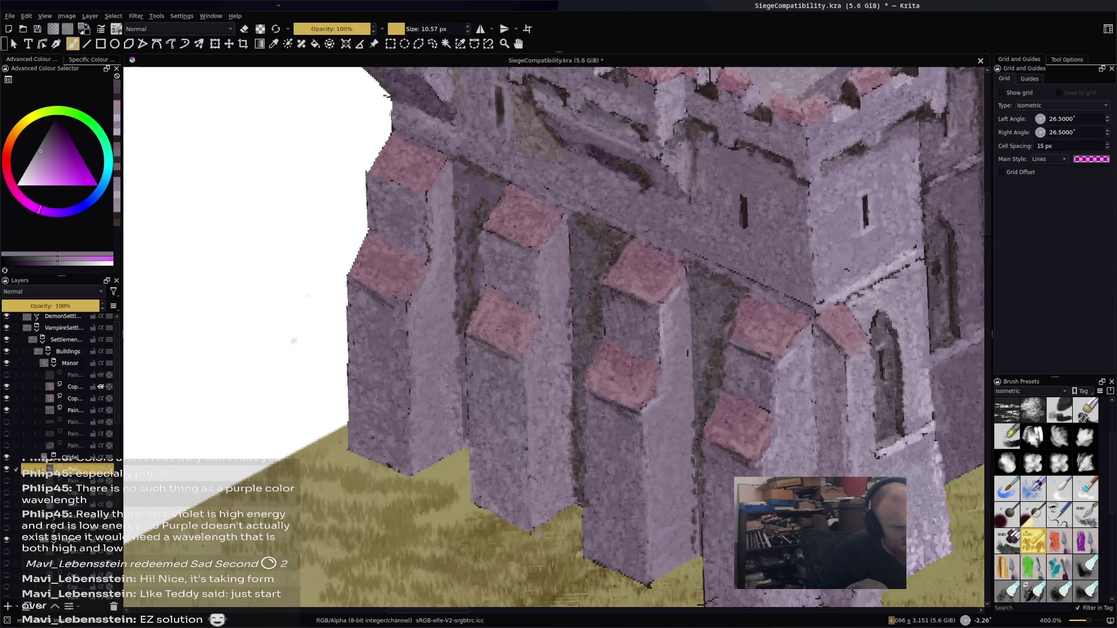
ctrl+click(706, 312)
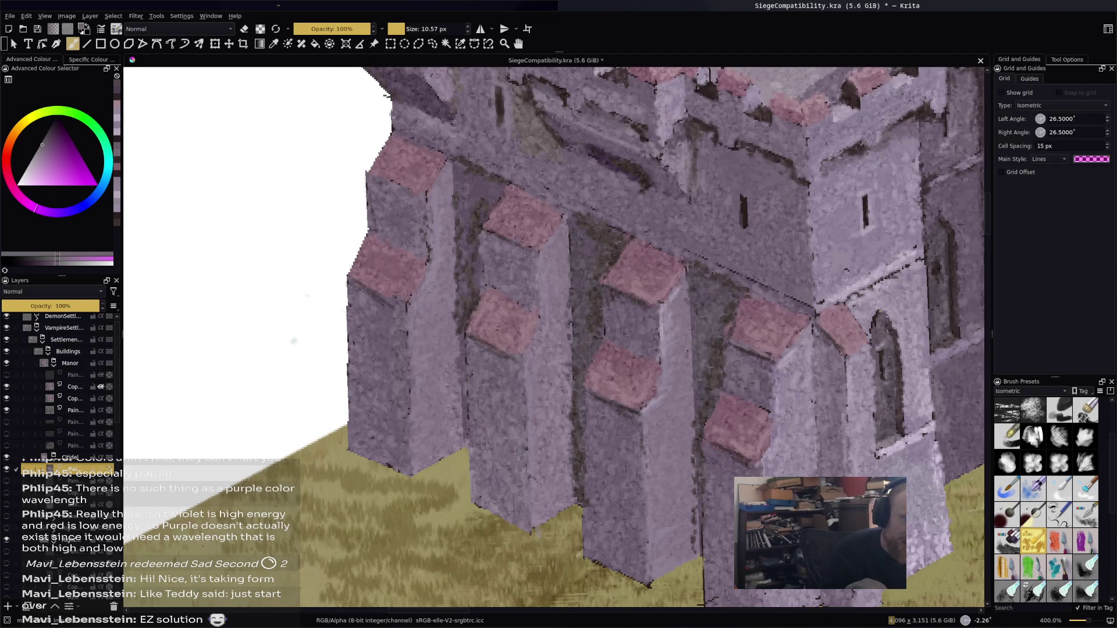
drag(763, 352, 766, 372)
ctrl+click(759, 387)
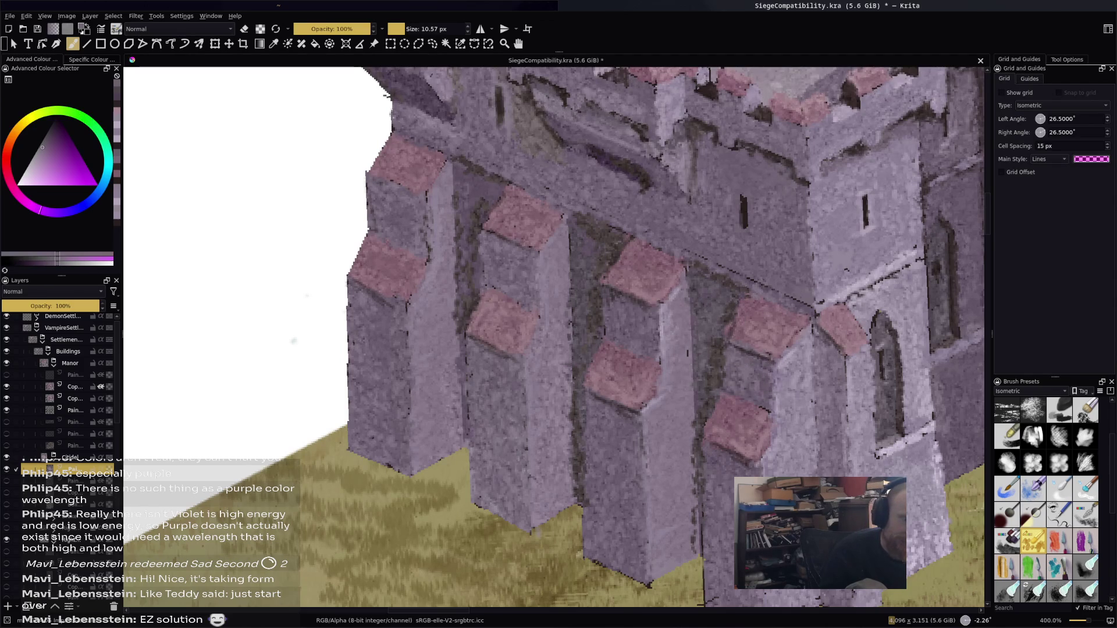
key(ctrl+z)
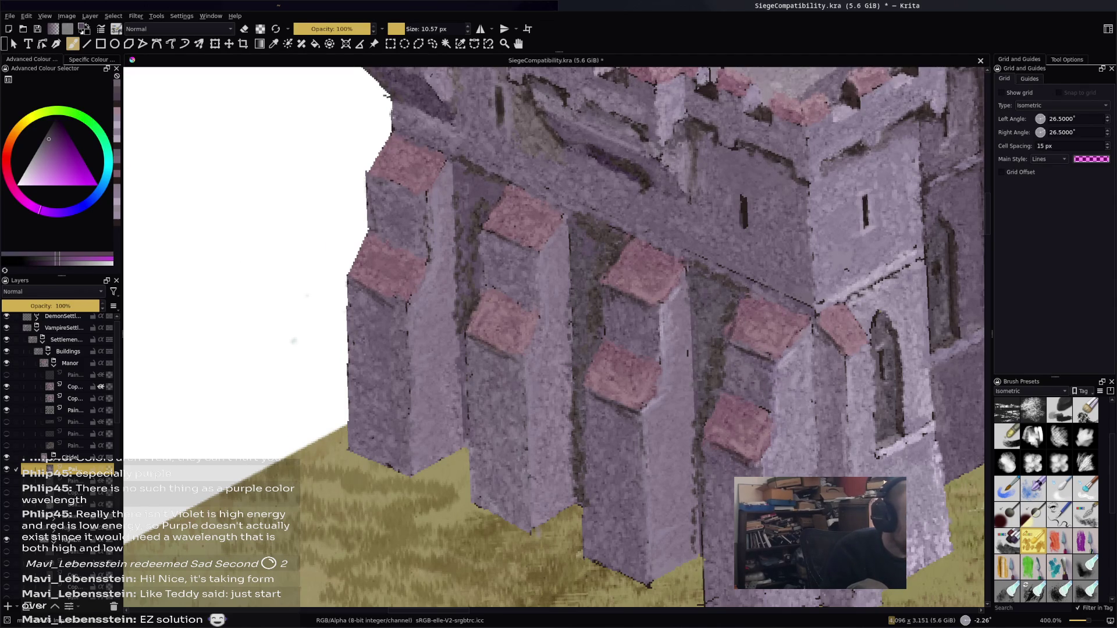
Sample and darken a shading colour, then shade the centre and left pillar faces
ctrl+click(684, 377)
click(45, 147)
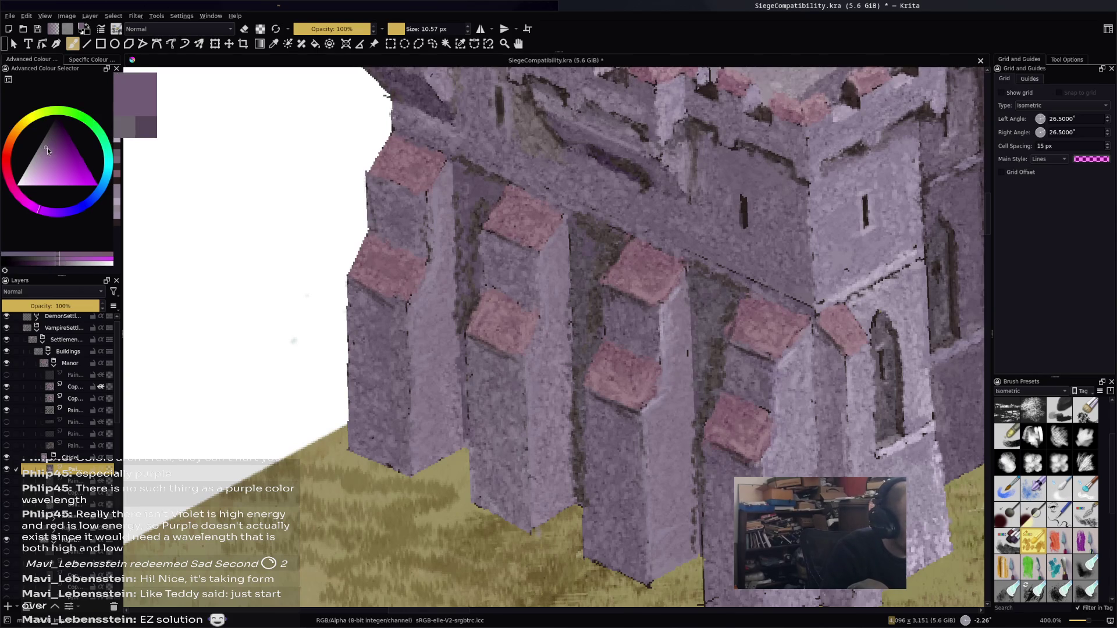
click(42, 147)
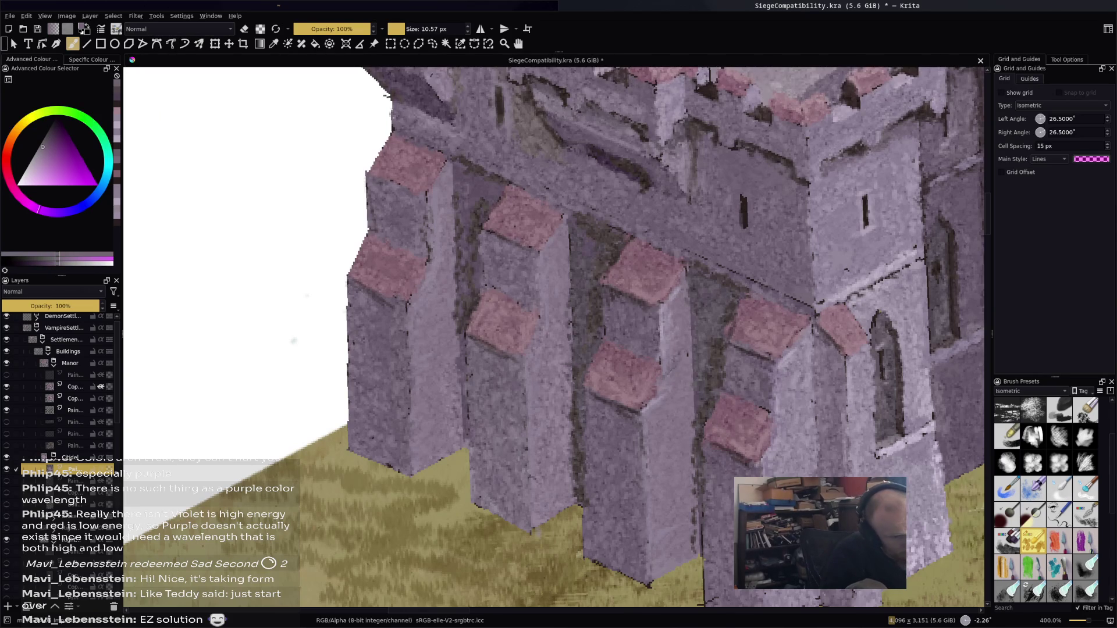
click(45, 144)
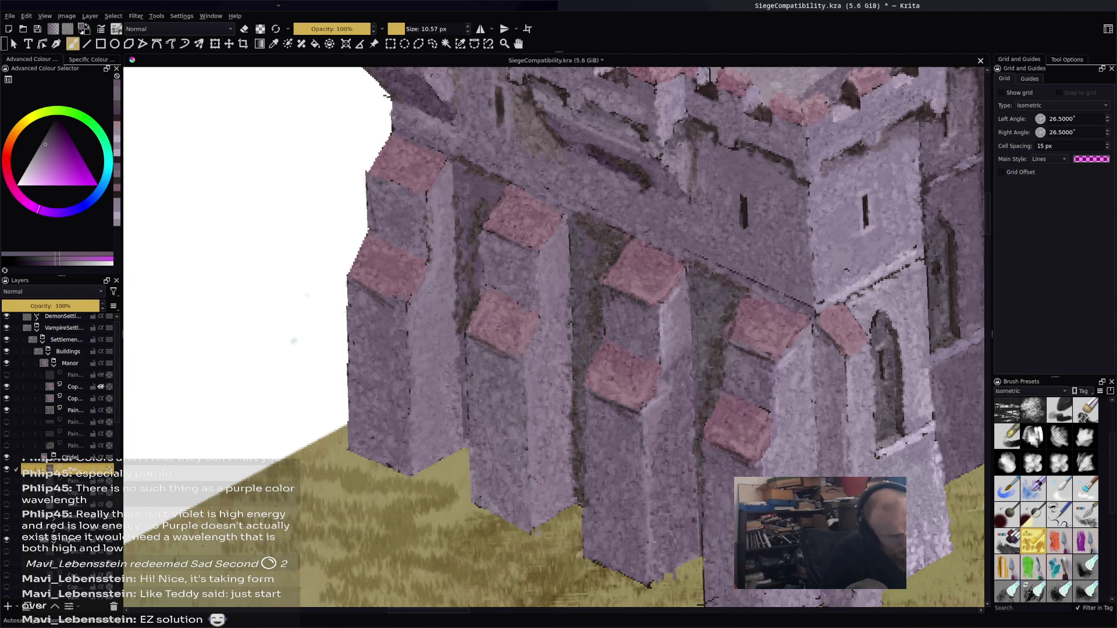
mouse_move(556, 338)
mouse_down()
mouse_move(535, 372)
mouse_move(538, 425)
mouse_move(553, 372)
mouse_move(559, 408)
mouse_move(560, 373)
mouse_move(564, 454)
mouse_move(558, 500)
mouse_move(546, 511)
mouse_move(540, 495)
mouse_up()
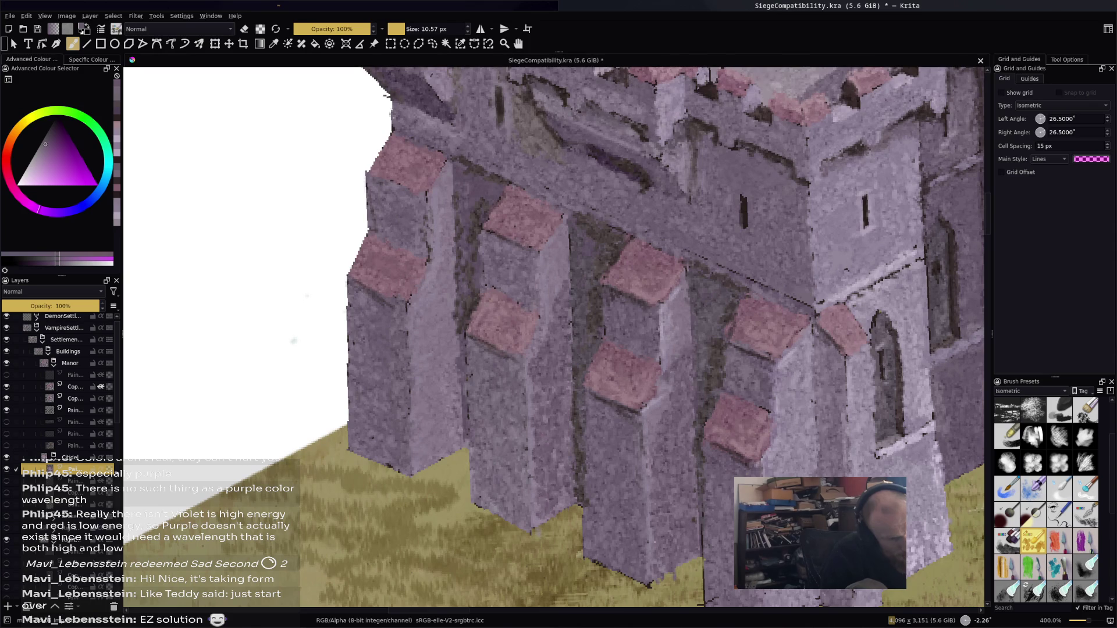
mouse_move(435, 265)
mouse_down()
mouse_move(417, 311)
mouse_move(445, 212)
mouse_move(452, 424)
mouse_move(440, 386)
mouse_up()
mouse_move(424, 317)
mouse_down()
mouse_move(422, 436)
mouse_move(445, 413)
mouse_move(459, 424)
mouse_up()
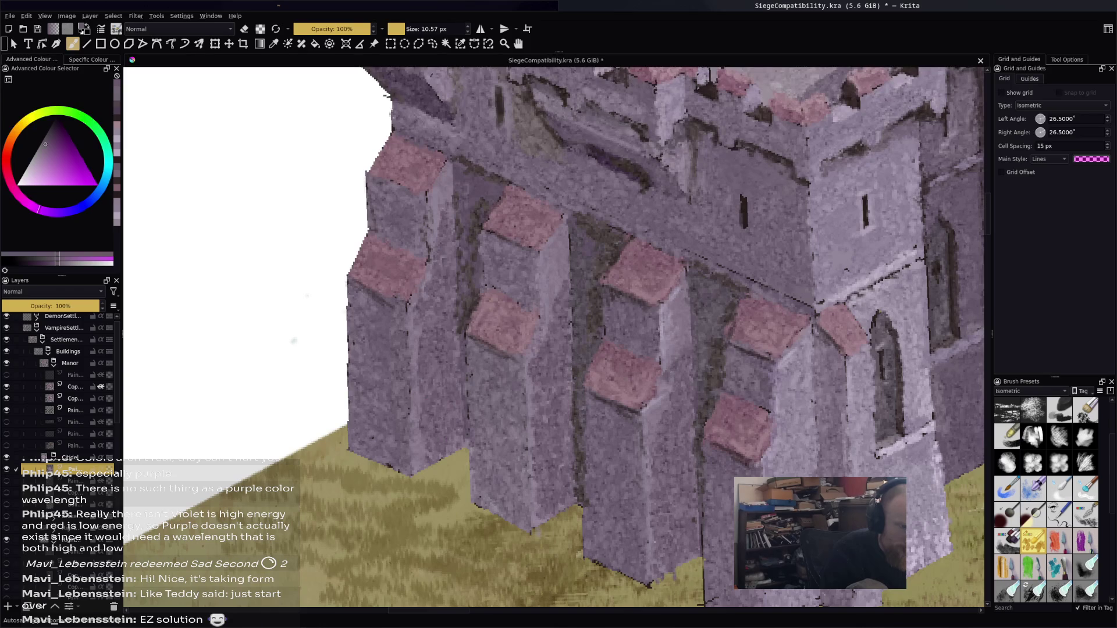
key(1)
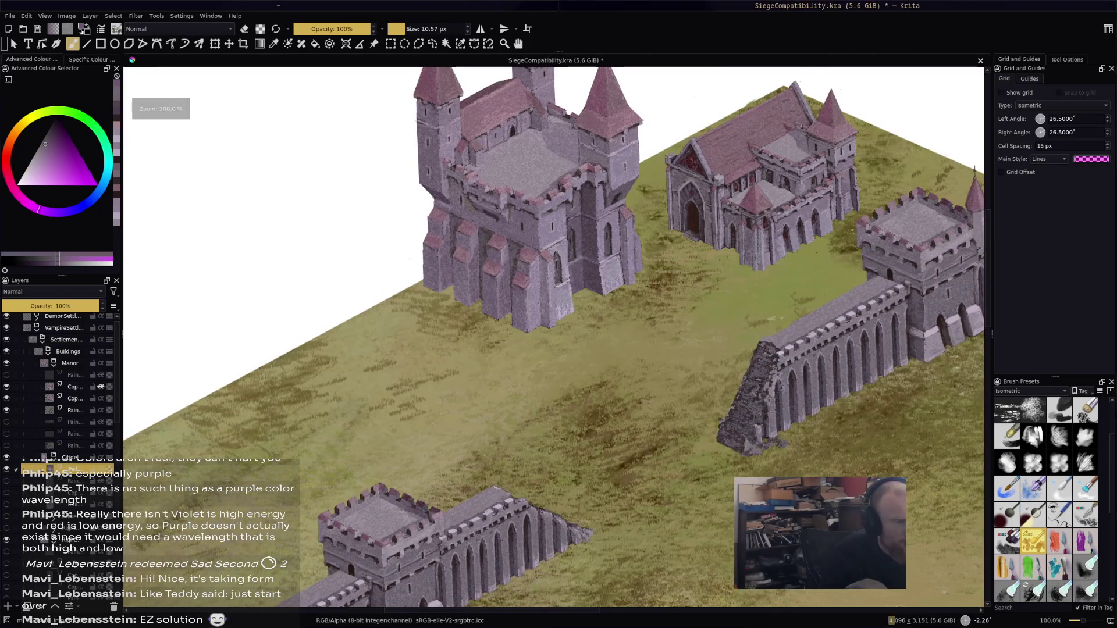
Zoom in on the keep's base, sample a greyish purple from the wall and fine-tune its shade
key(plus)
key(plus)
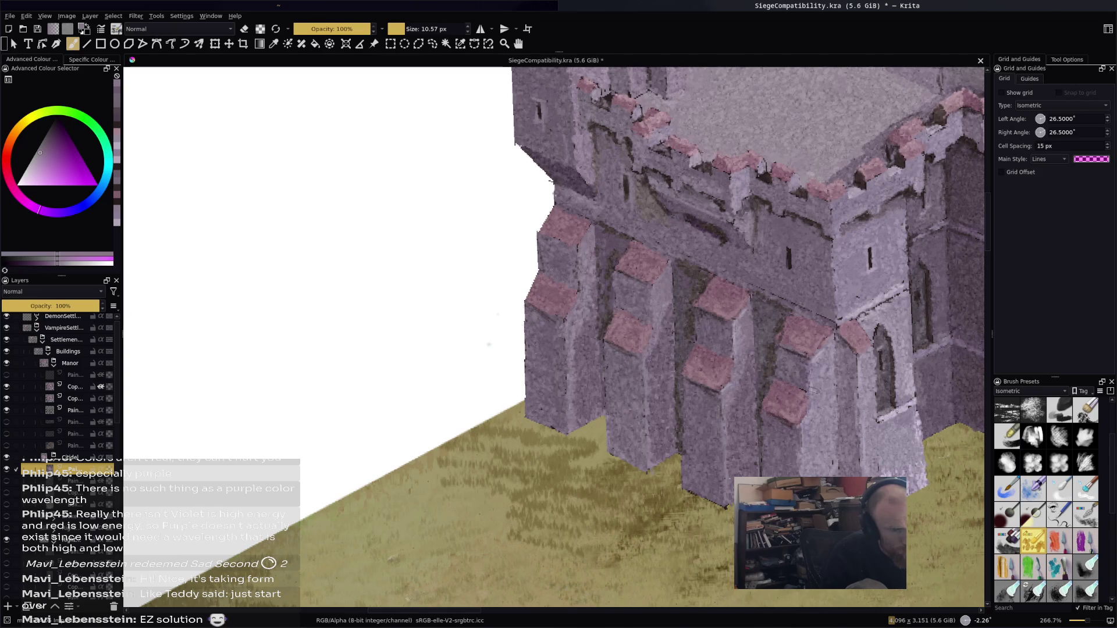
ctrl+click(894, 383)
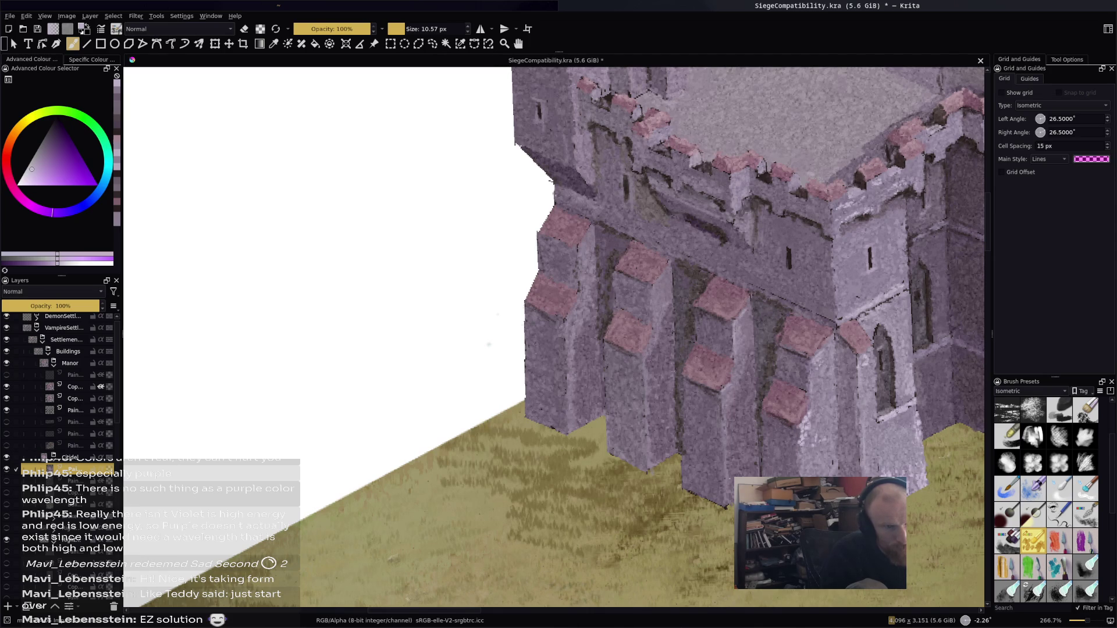
drag(32, 170, 36, 159)
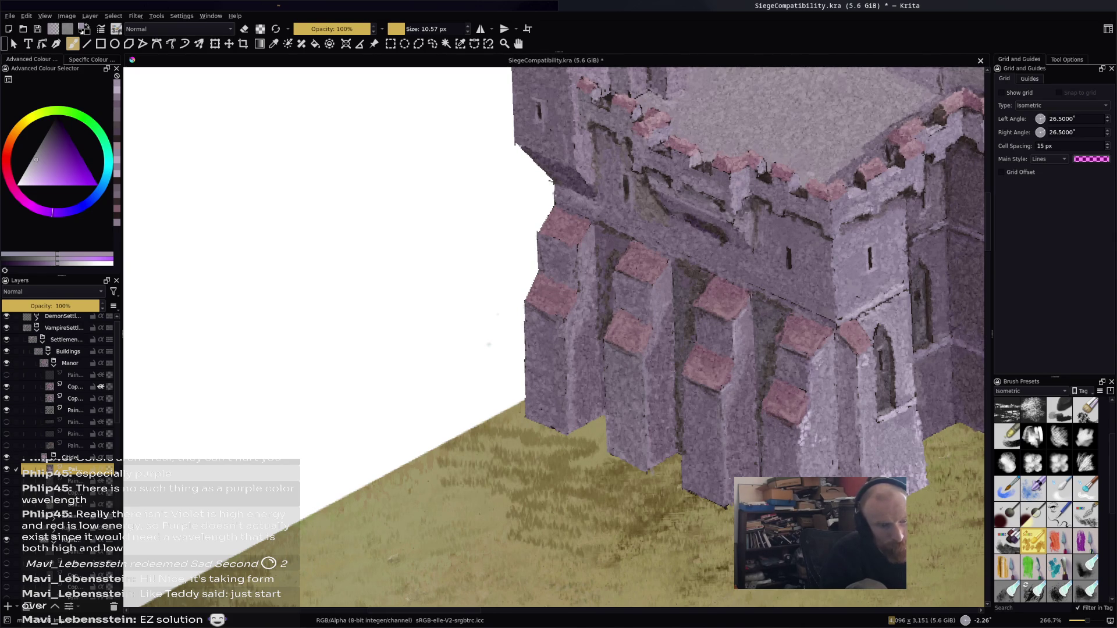
Inspect the keep's tall tower and church up close, then sample the pinkish-grey stone colour
drag(756, 261, 430, 355)
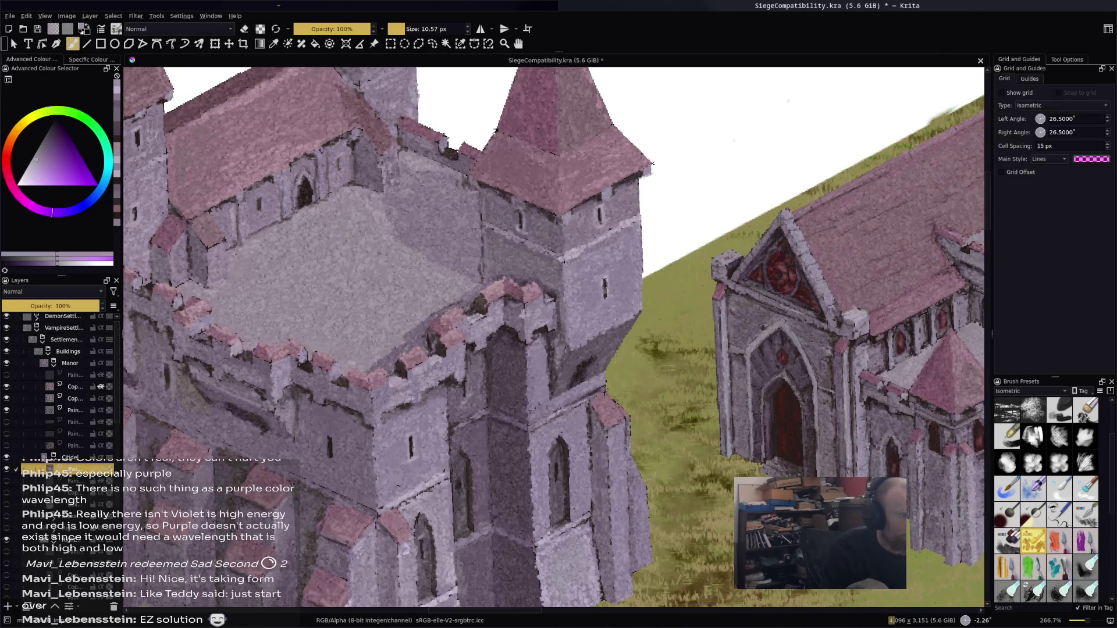
scroll(555, 338, down, 4)
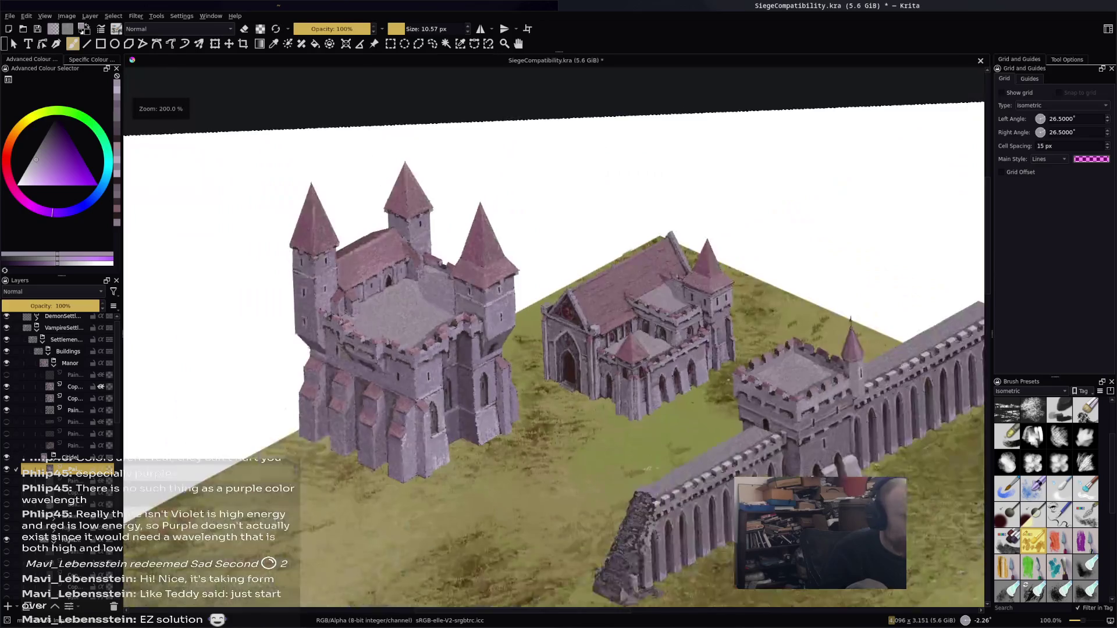
scroll(555, 338, up, 2)
scroll(611, 372, up, 1)
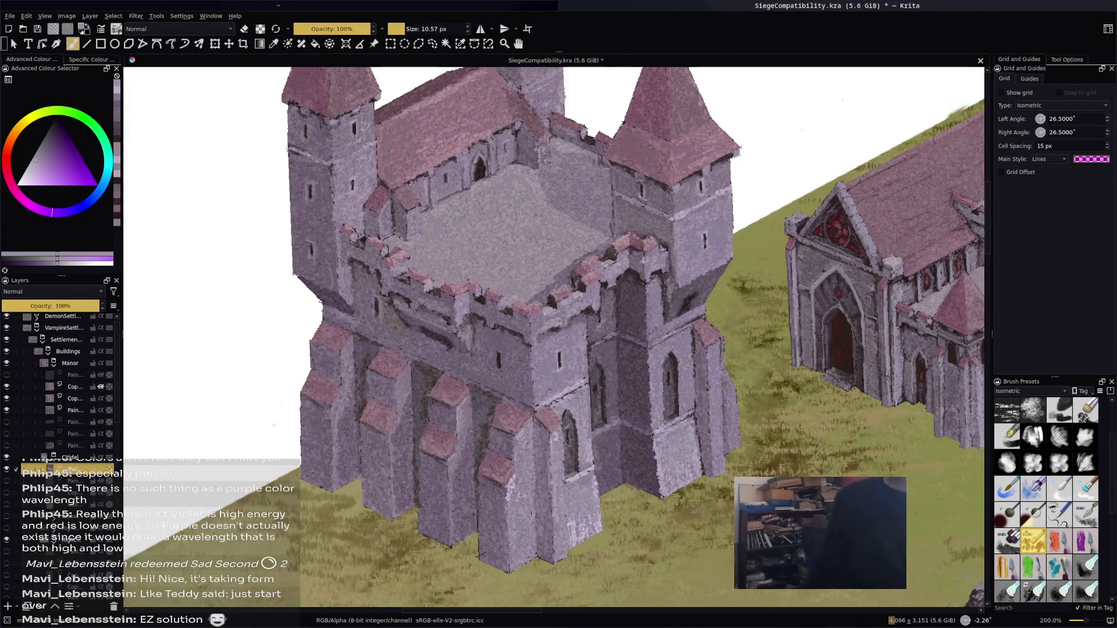
scroll(570, 320, down, 2)
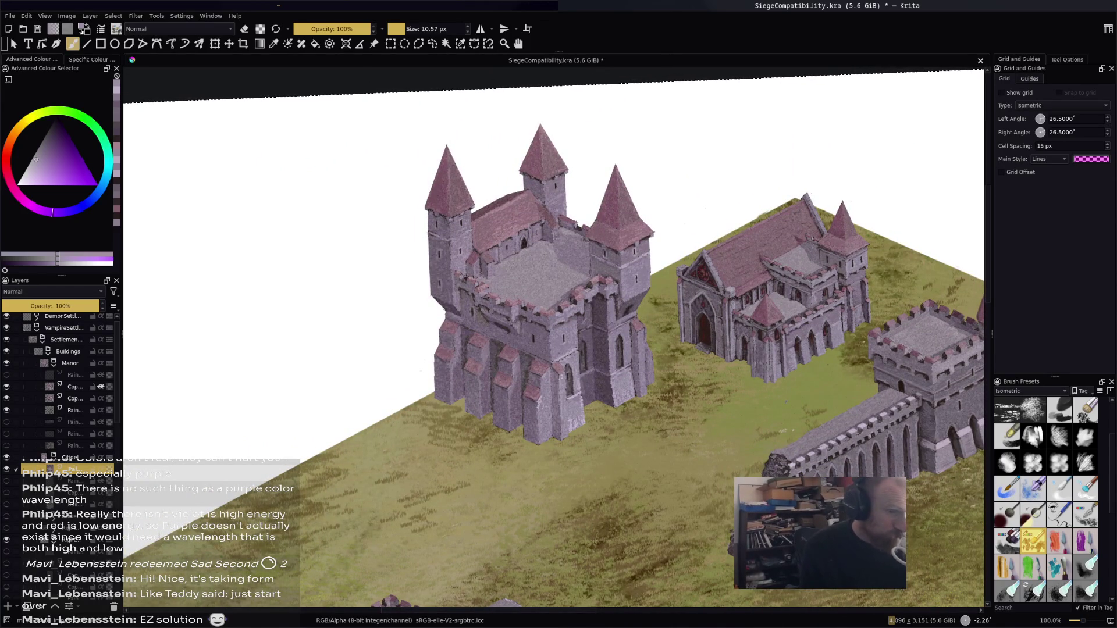
scroll(828, 282, up, 3)
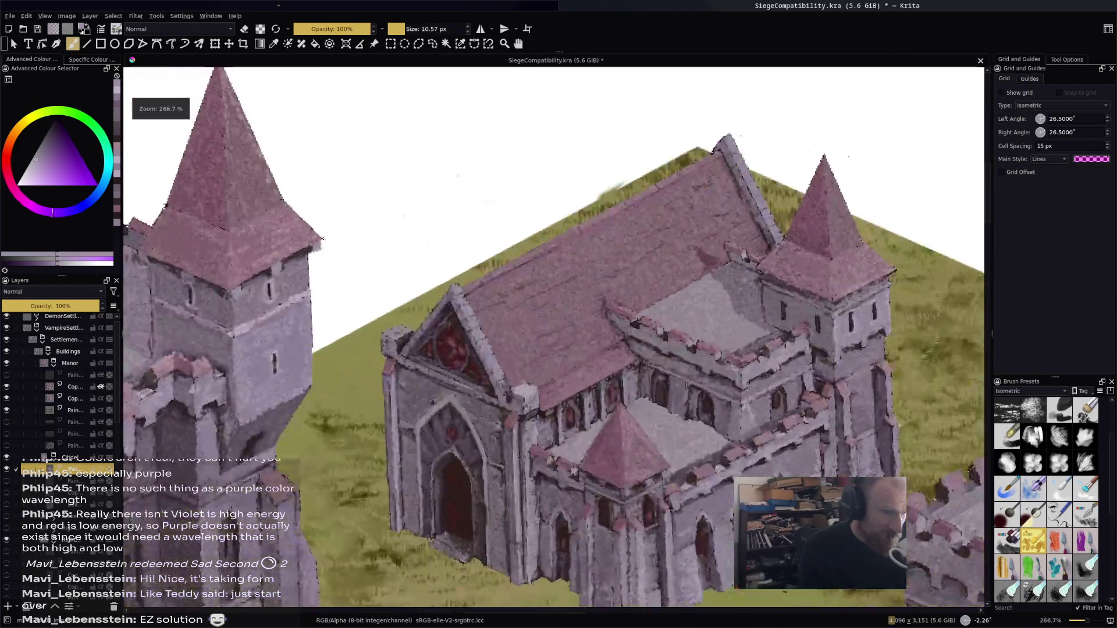
scroll(675, 233, down, 3)
scroll(675, 233, up, 1)
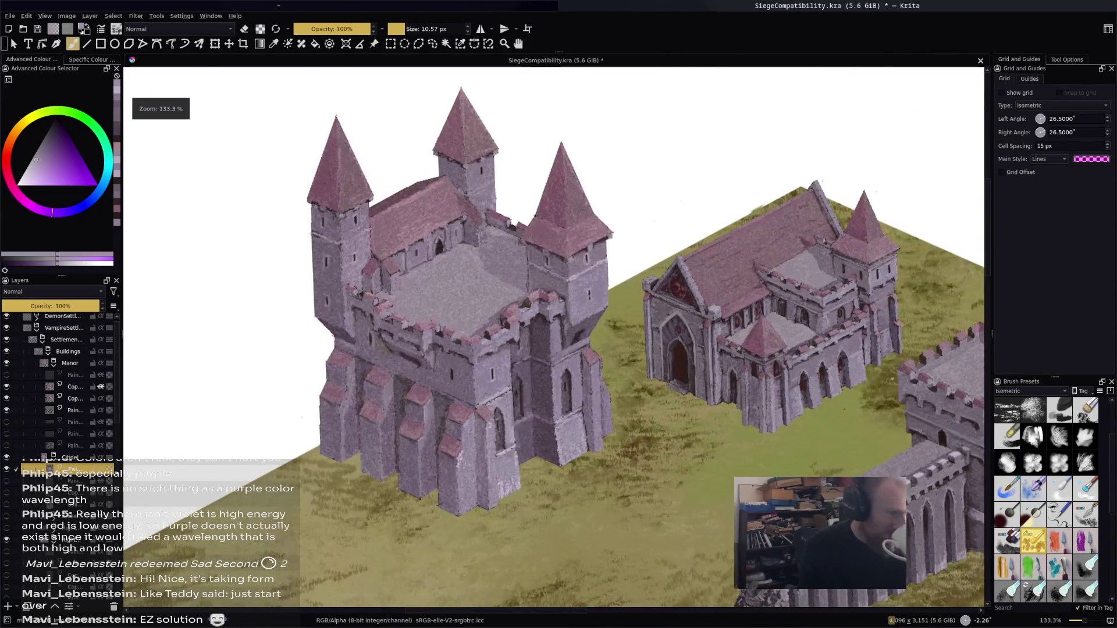
scroll(675, 233, up, 2)
scroll(704, 258, up, 3)
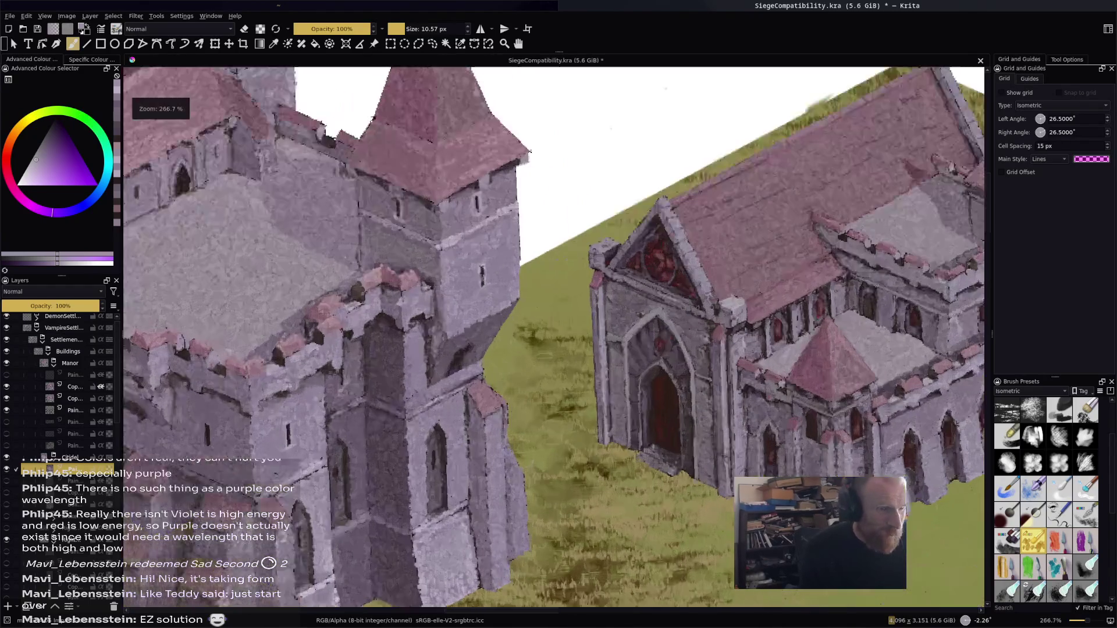
scroll(466, 146, down, 3)
scroll(536, 179, up, 1)
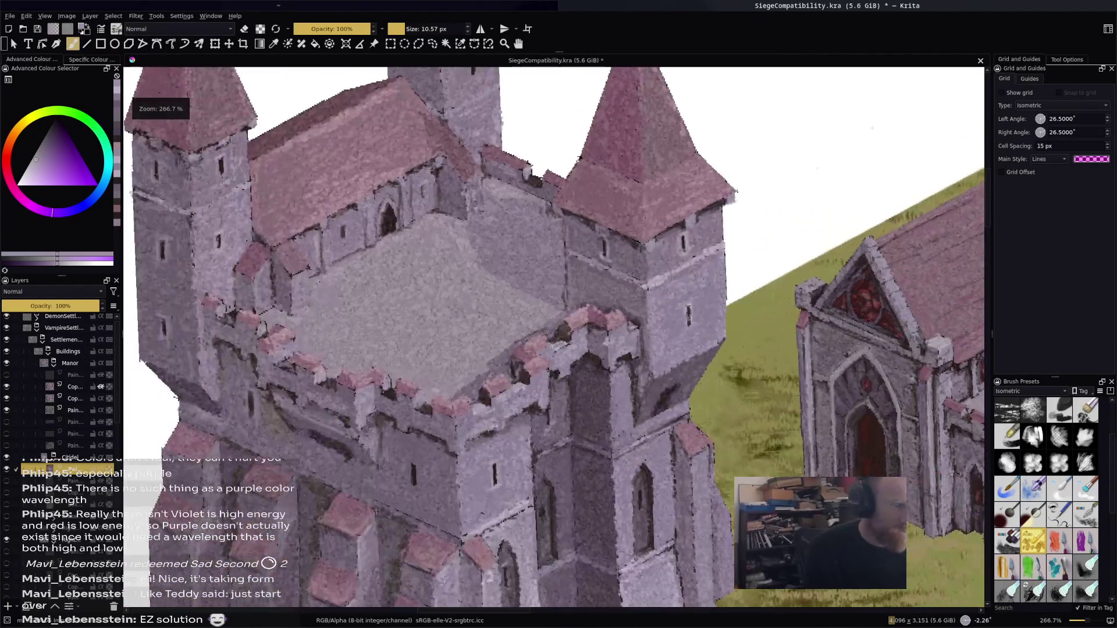
ctrl+click(536, 179)
drag(537, 179, 610, 221)
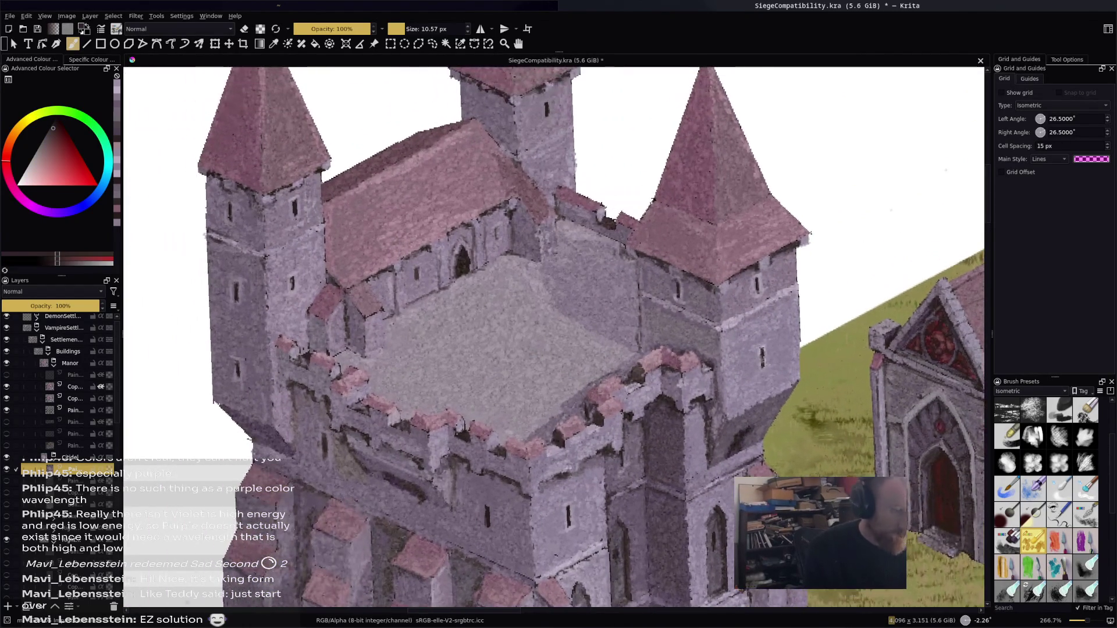
scroll(1046, 501, up, 3)
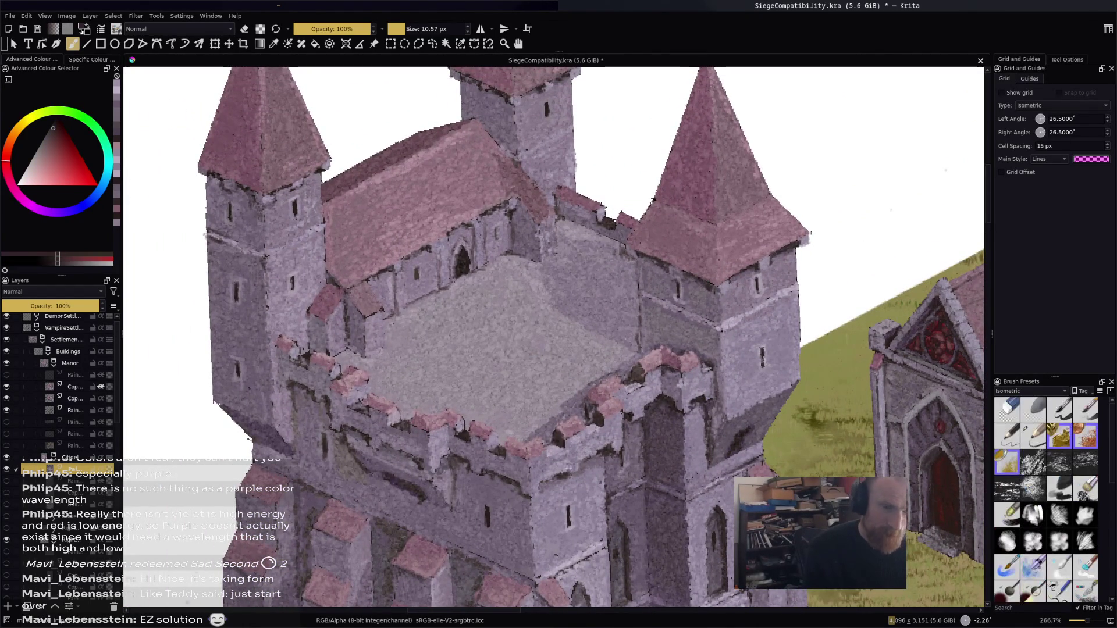
Select the fine 15% opacity, 2.88 px brush preset and move the view across the keep's towers
click(1007, 462)
mouse_move(662, 315)
mouse_down()
mouse_move(522, 353)
mouse_move(455, 348)
mouse_up()
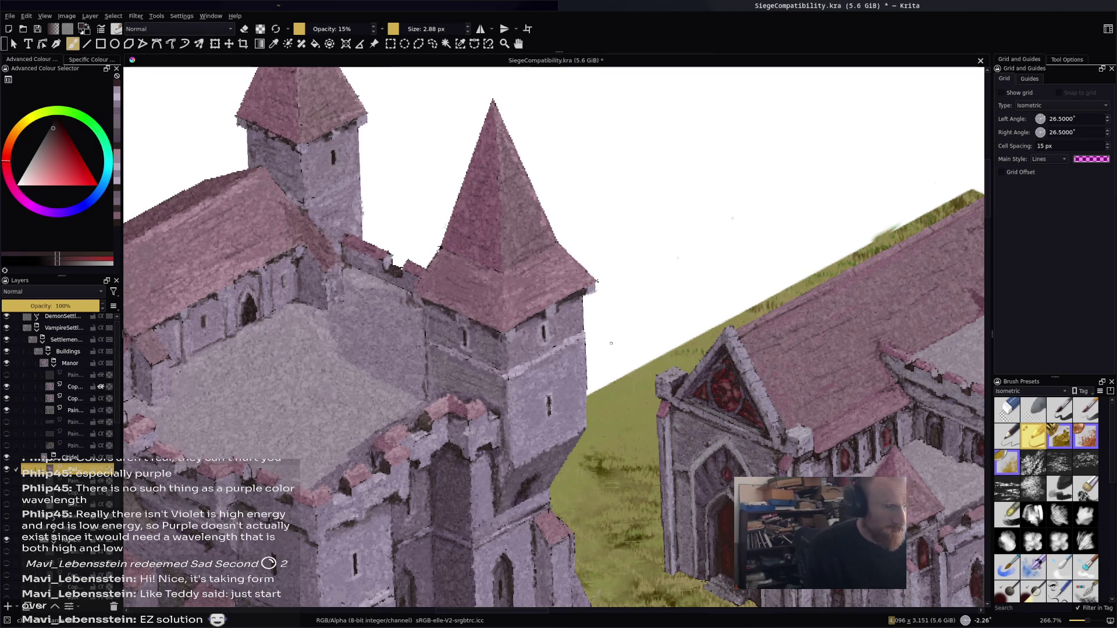
drag(523, 349, 767, 215)
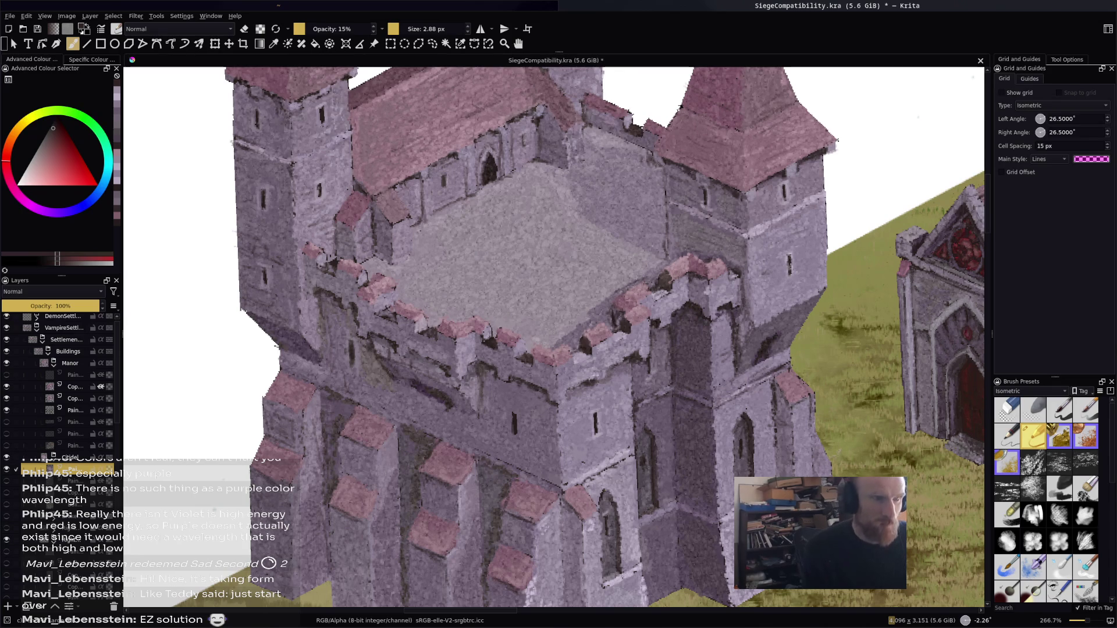
Zoom out to review the whole scene and castle walls, then save the painting
key(1)
mouse_move(558, 338)
mouse_down()
mouse_move(539, 282)
mouse_move(407, 250)
mouse_move(419, 233)
mouse_move(392, 227)
mouse_up()
scroll(508, 289, down, 1)
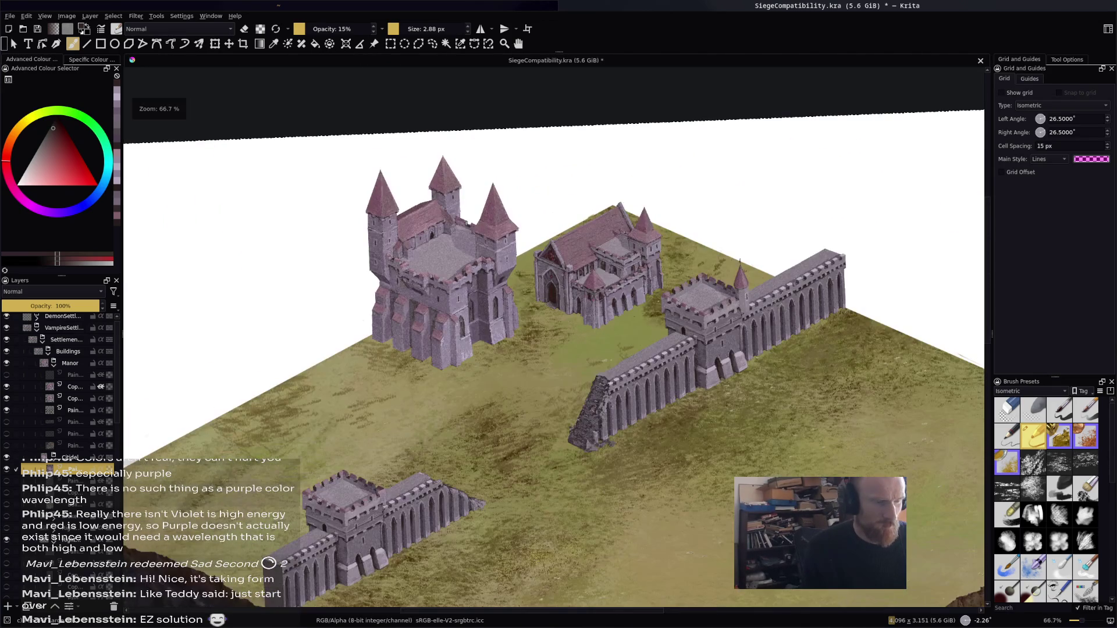
drag(616, 295, 638, 274)
scroll(628, 278, up, 2)
scroll(620, 246, down, 1)
scroll(621, 247, down, 1)
scroll(620, 246, up, 2)
key(ctrl+s)
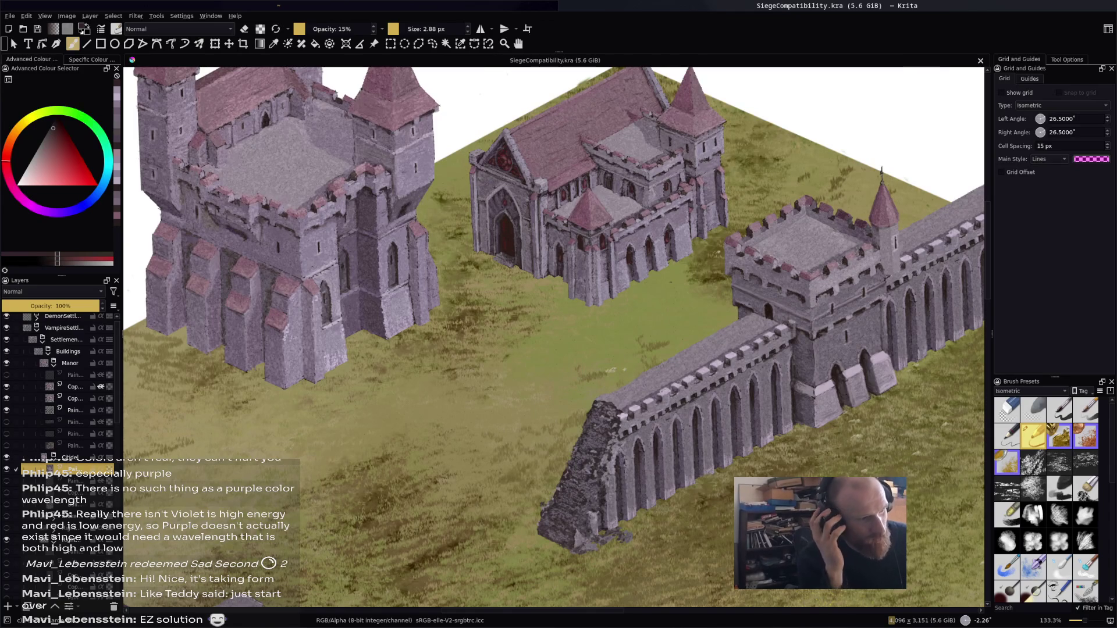
Pan and zoom the view back over the castle
mouse_move(325, 294)
mouse_down()
mouse_move(341, 361)
mouse_move(382, 353)
mouse_up()
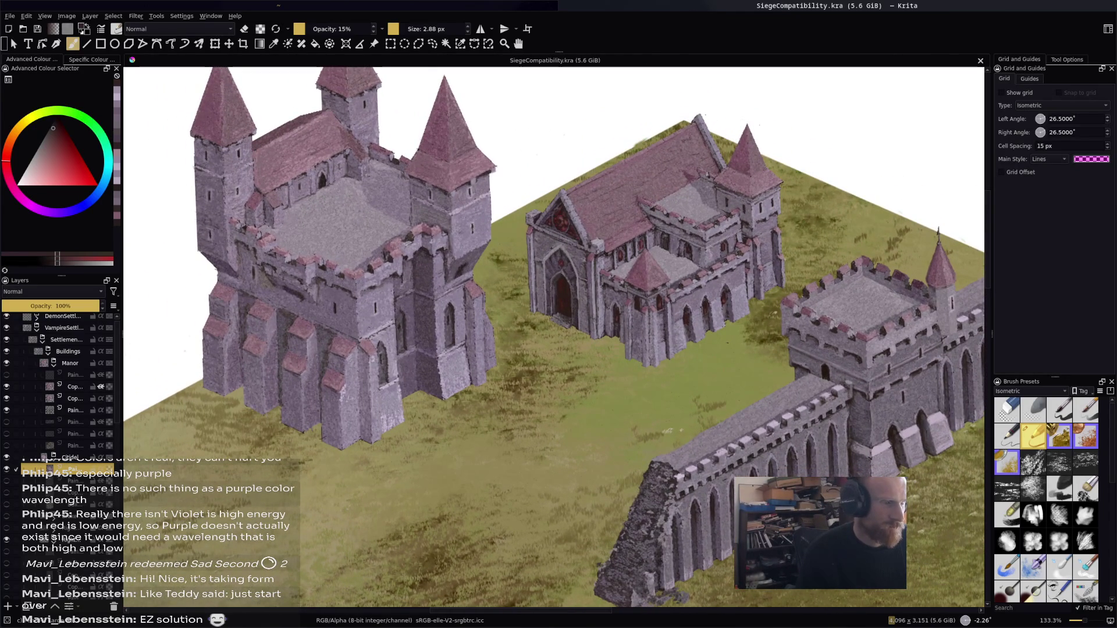
scroll(448, 308, up, 1)
scroll(530, 326, down, 1)
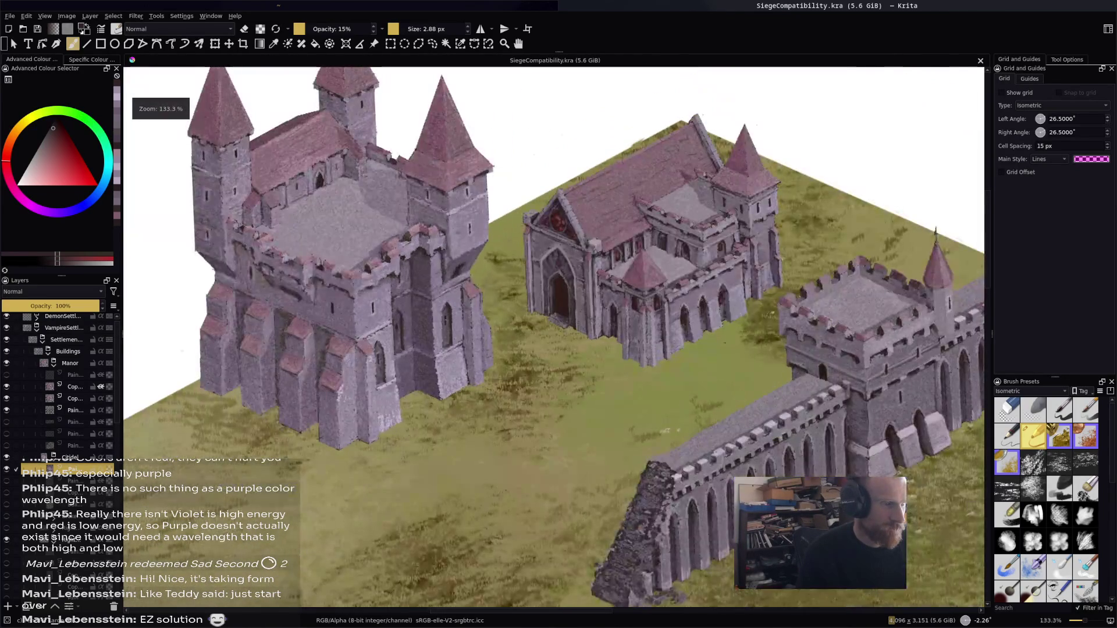
drag(531, 326, 589, 338)
scroll(589, 337, down, 3)
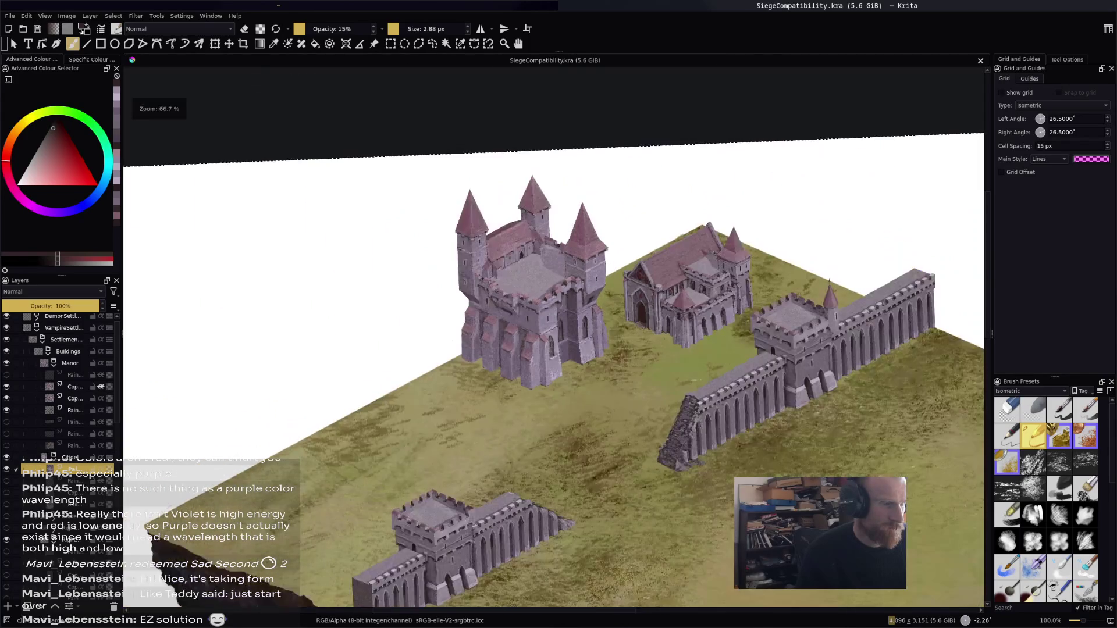
scroll(511, 314, up, 4)
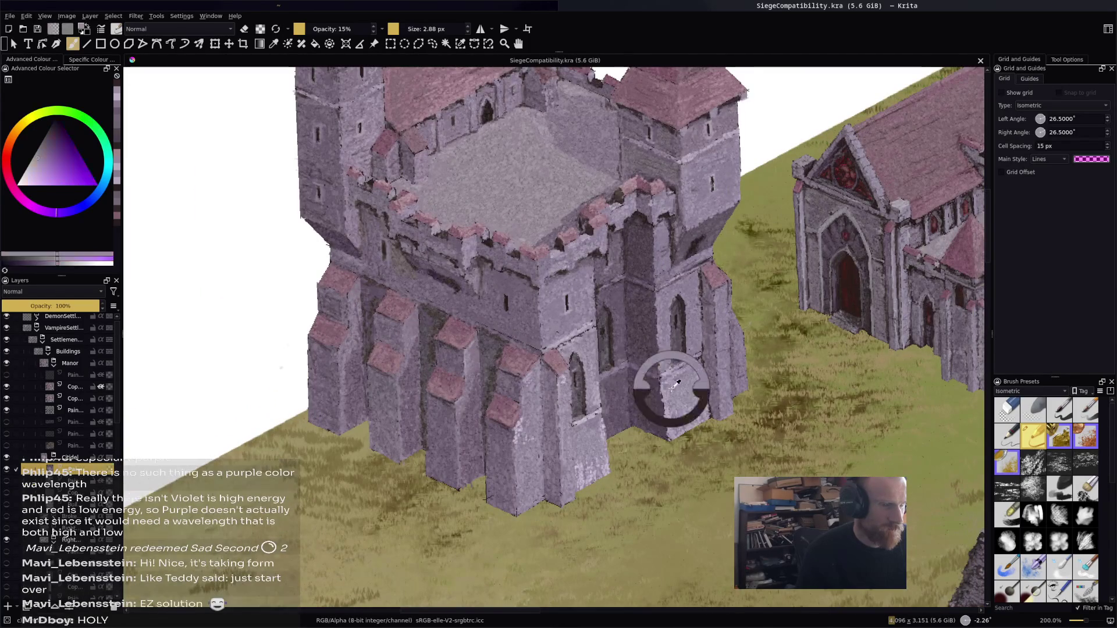
Sample the castle purple, switch to the 10.57 px opaque brush and repaint a buttress, undoing stray strokes
ctrl+click(661, 304)
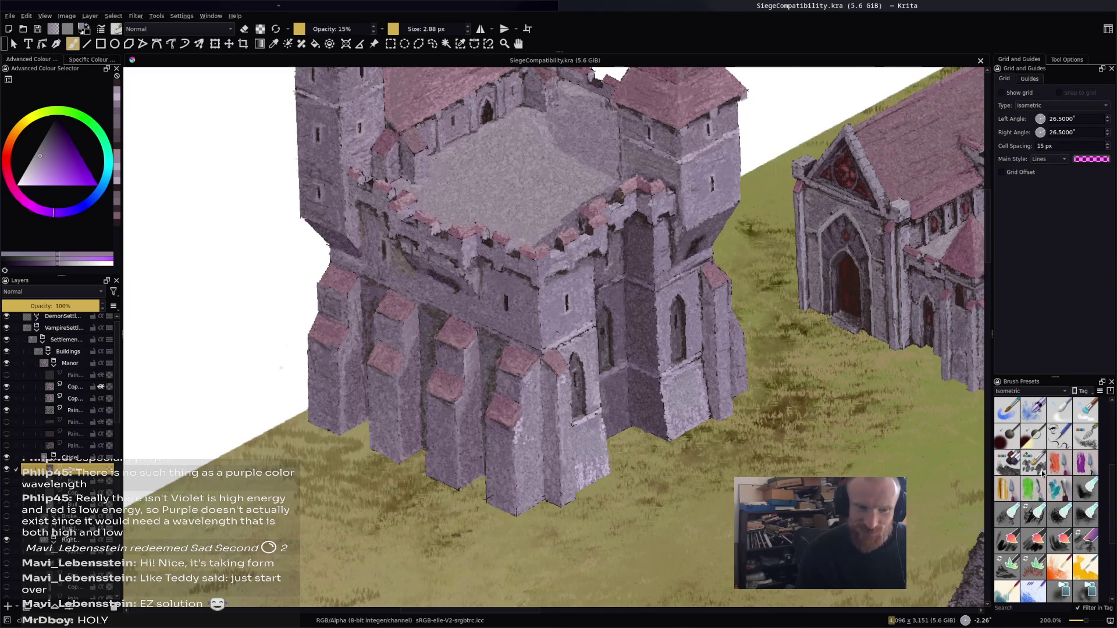
click(1033, 463)
scroll(681, 392, up, 1)
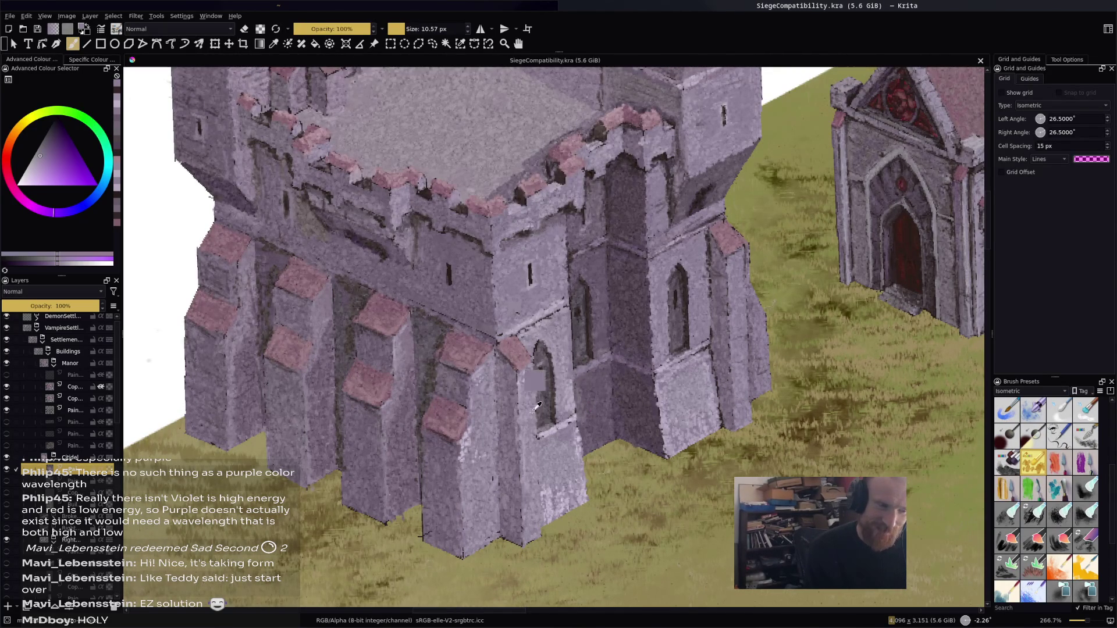
ctrl+click(526, 378)
drag(523, 375, 453, 448)
mouse_move(584, 442)
mouse_down()
mouse_move(599, 395)
mouse_move(607, 431)
mouse_move(604, 407)
mouse_up()
key(ctrl+z)
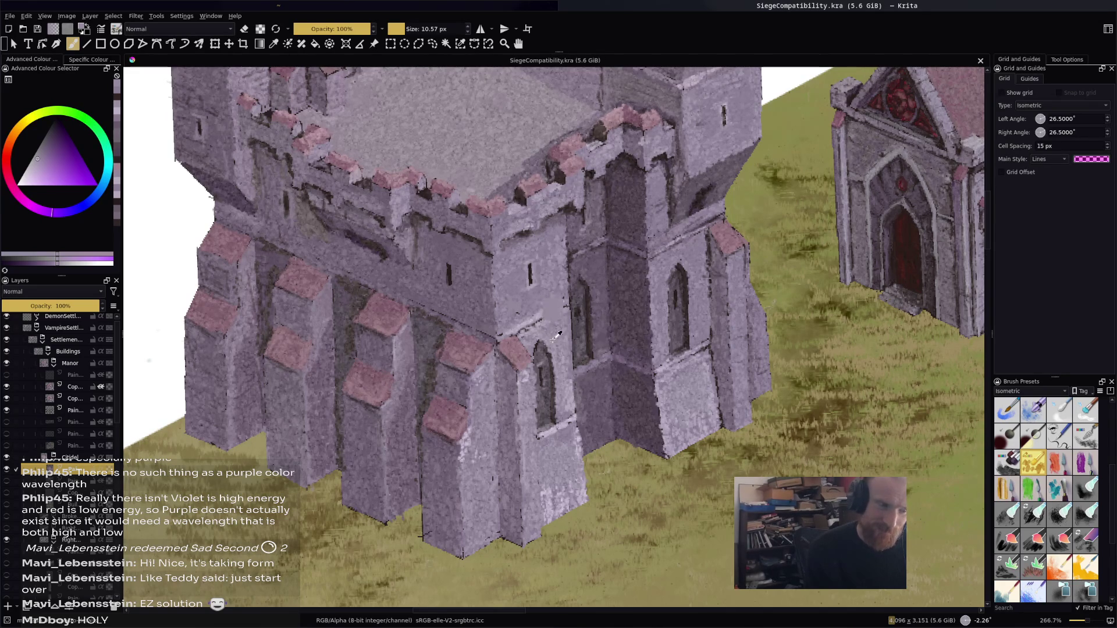
Sample a new wall colour, darken it in the colour triangle and paint the vertical wall strip
ctrl+click(477, 302)
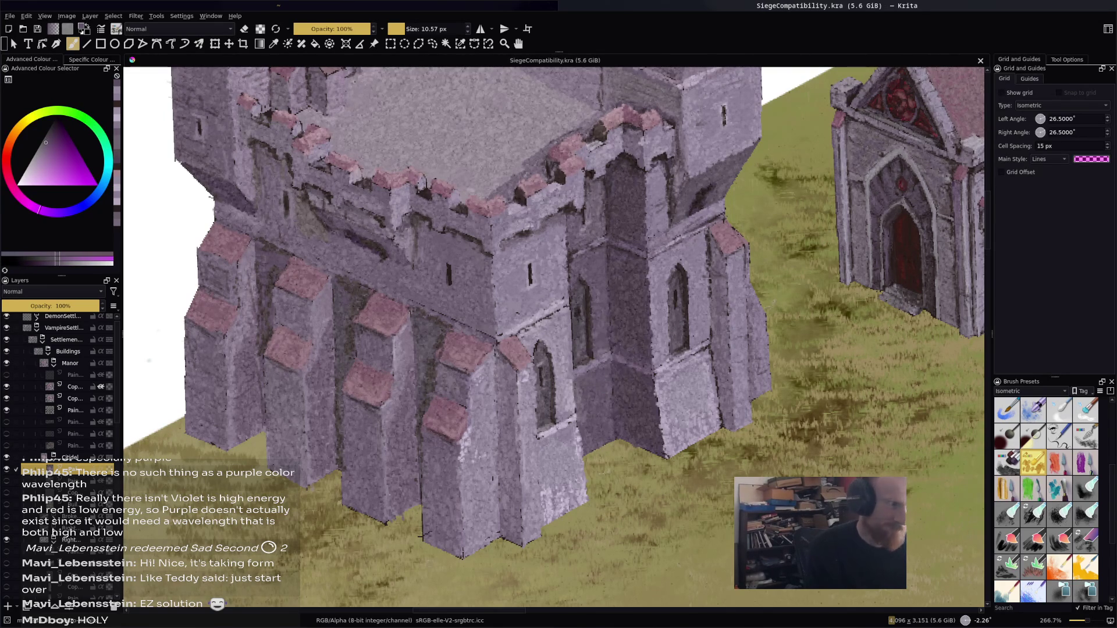
click(39, 150)
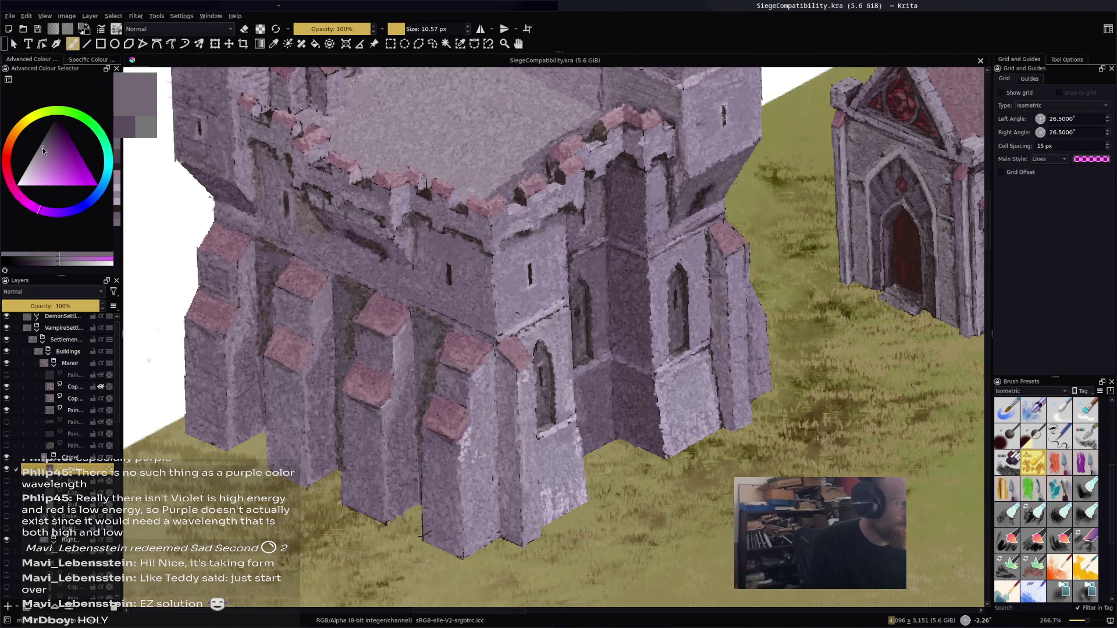
click(42, 147)
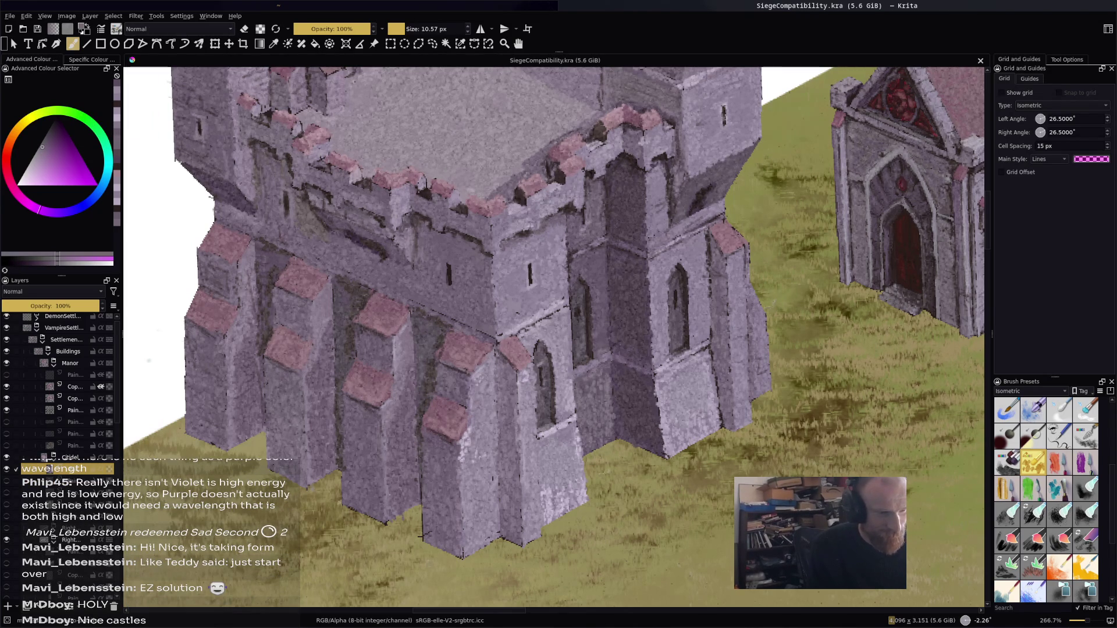
drag(596, 372, 599, 445)
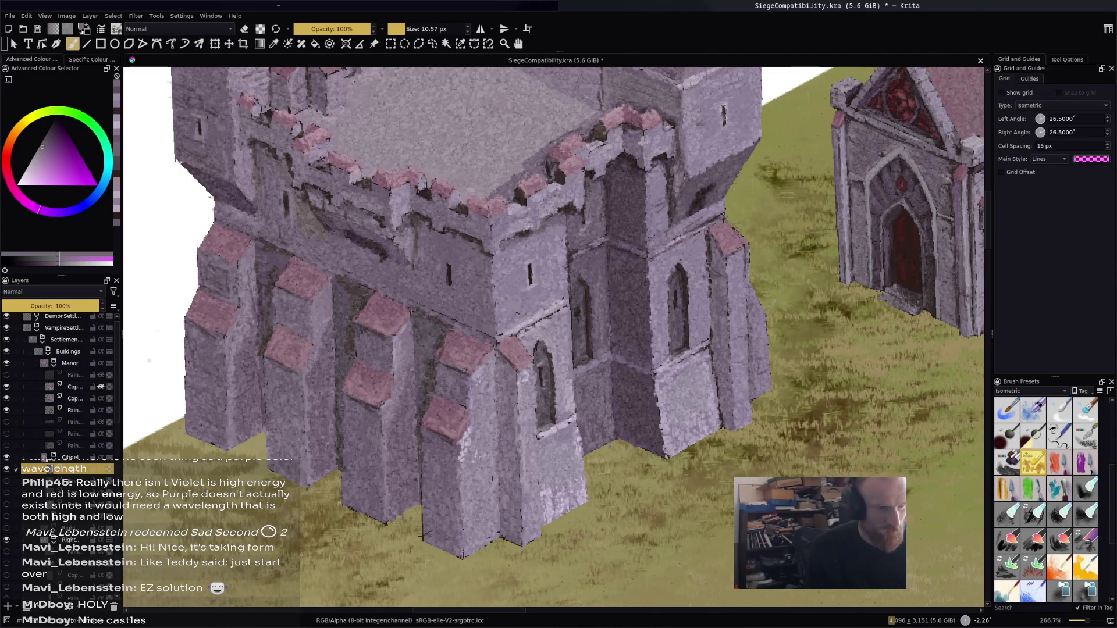
Save the painting at full view, then zoom back in and dab a small stroke on the keep wall
key(1)
key(ctrl+s)
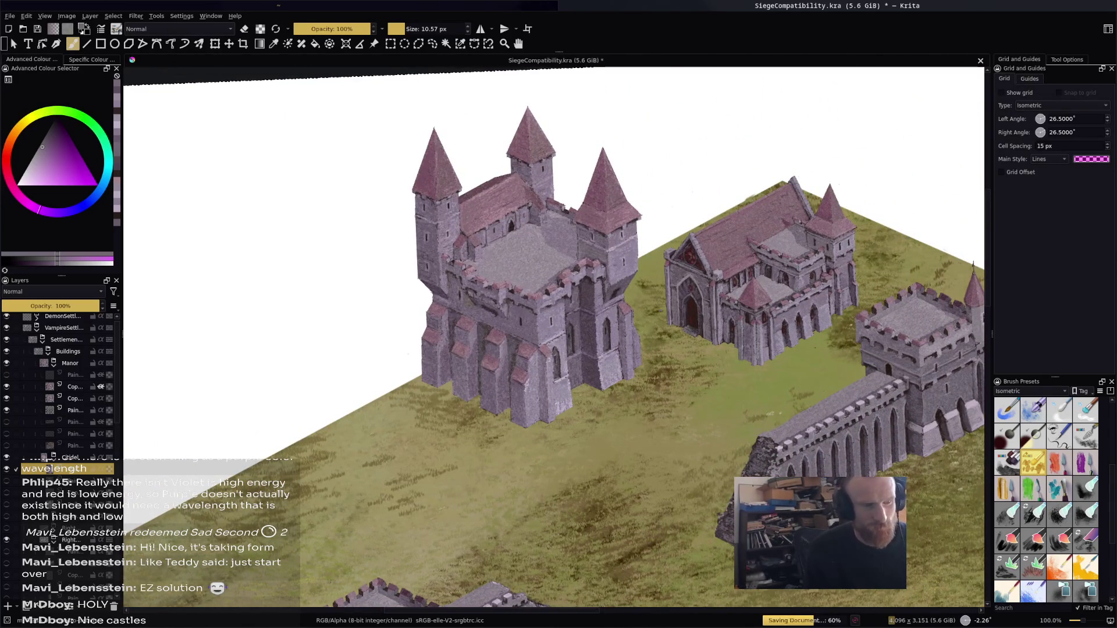
key(plus)
key(plus)
key(plus)
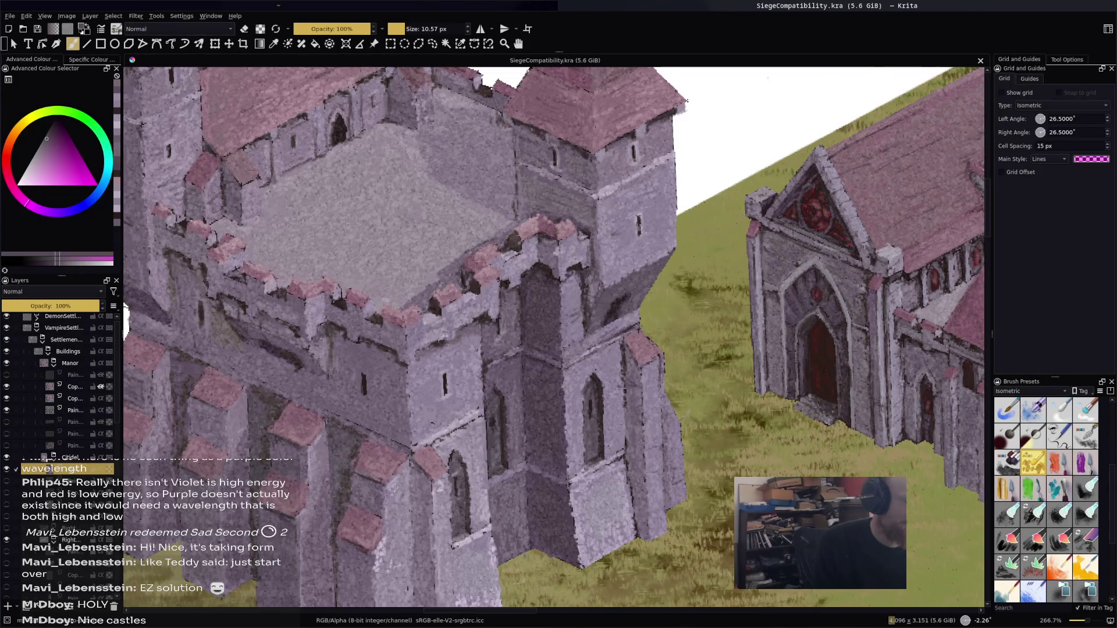
click(125, 317)
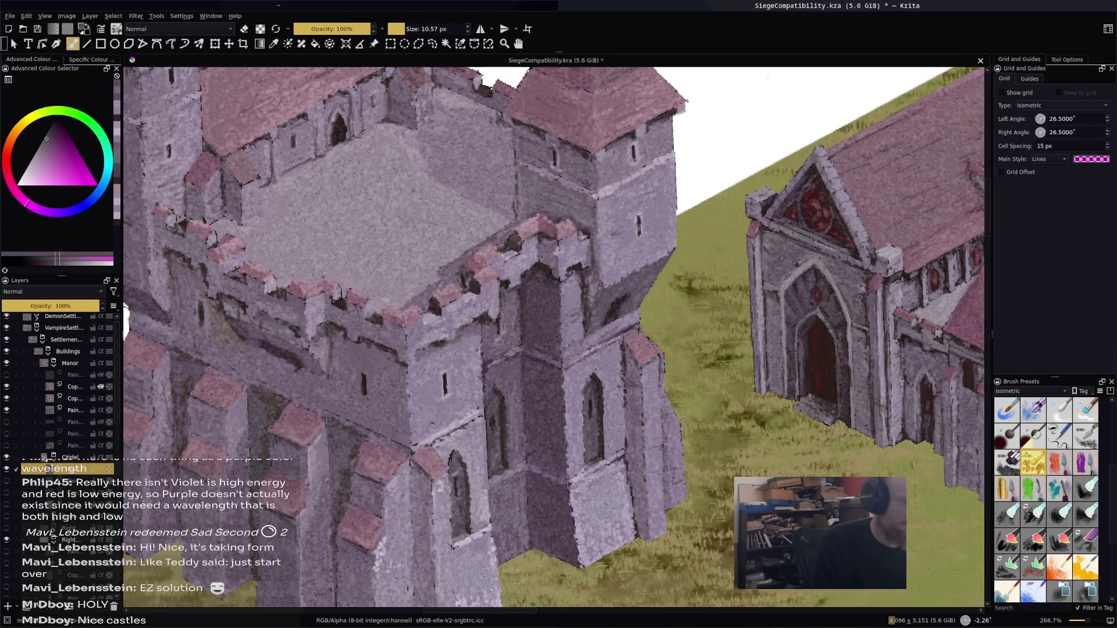
Sample seven greyish-purple stone tones from the keep's stonework
ctrl+click(506, 195)
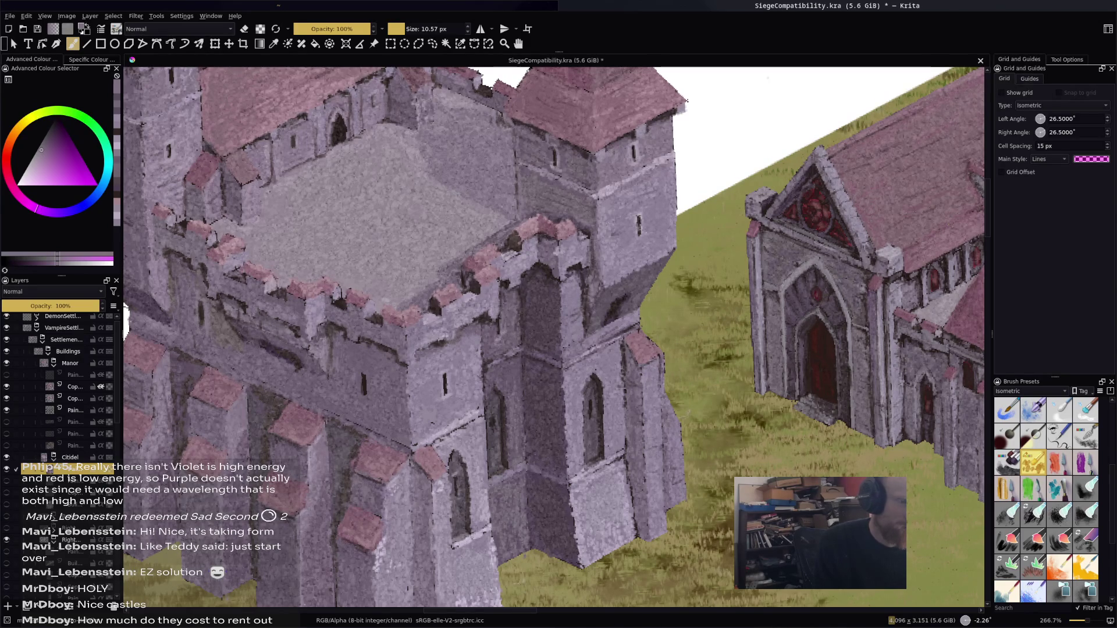
ctrl+click(501, 219)
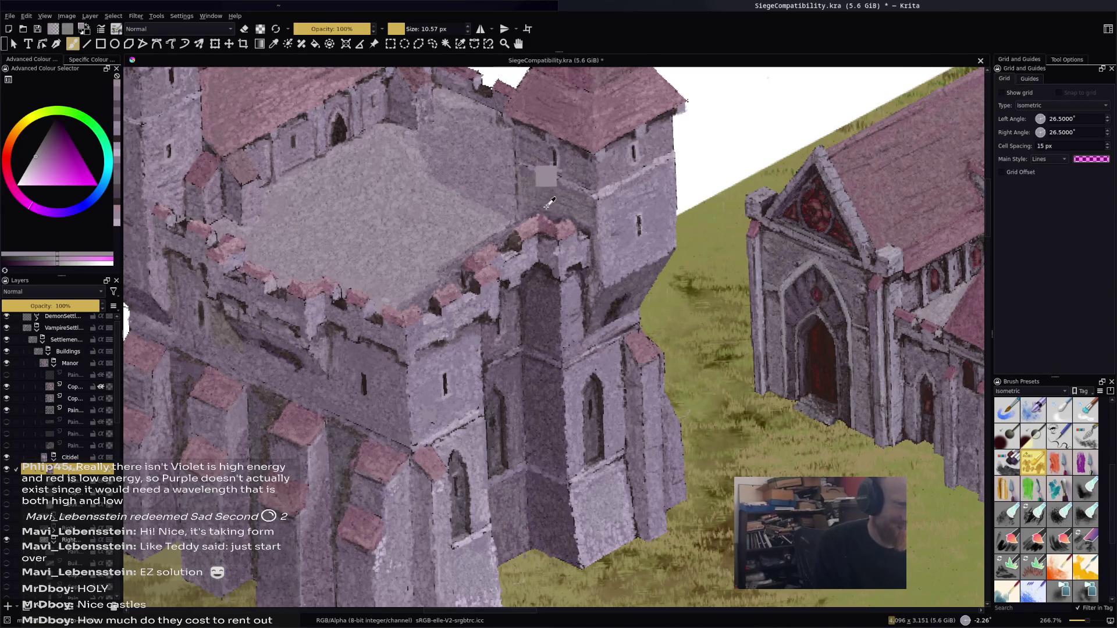
ctrl+click(544, 180)
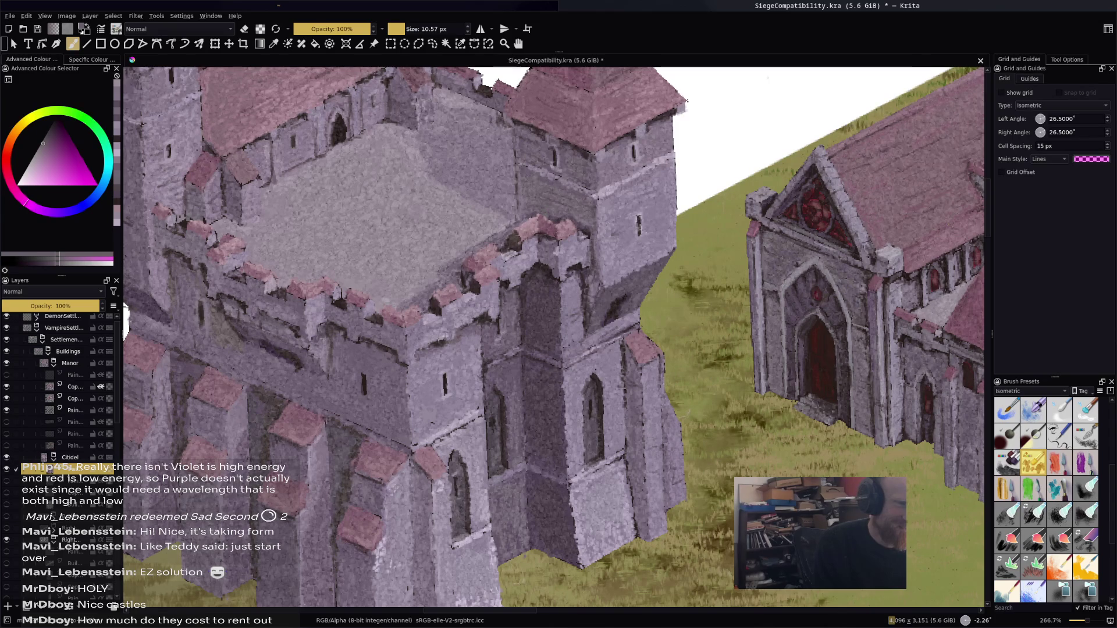
ctrl+click(564, 180)
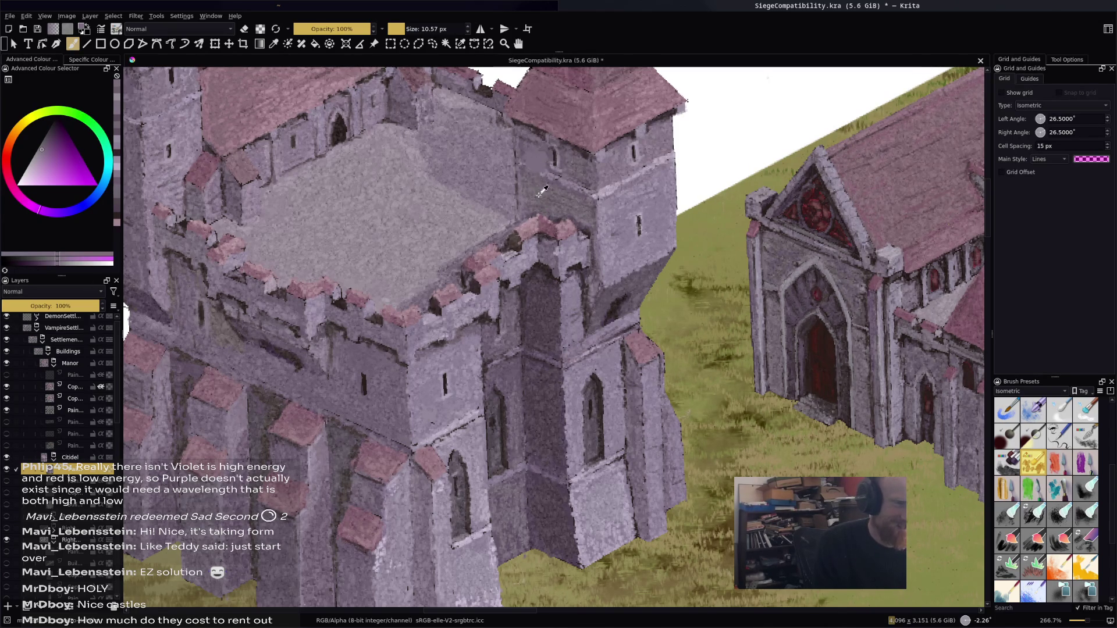
ctrl+click(588, 274)
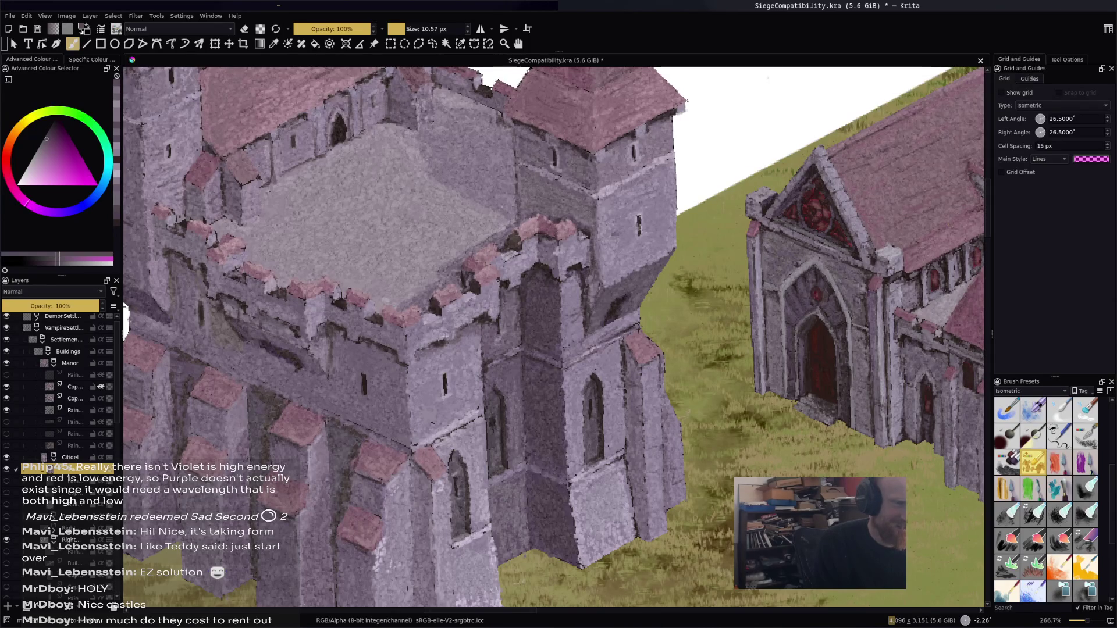
ctrl+click(529, 213)
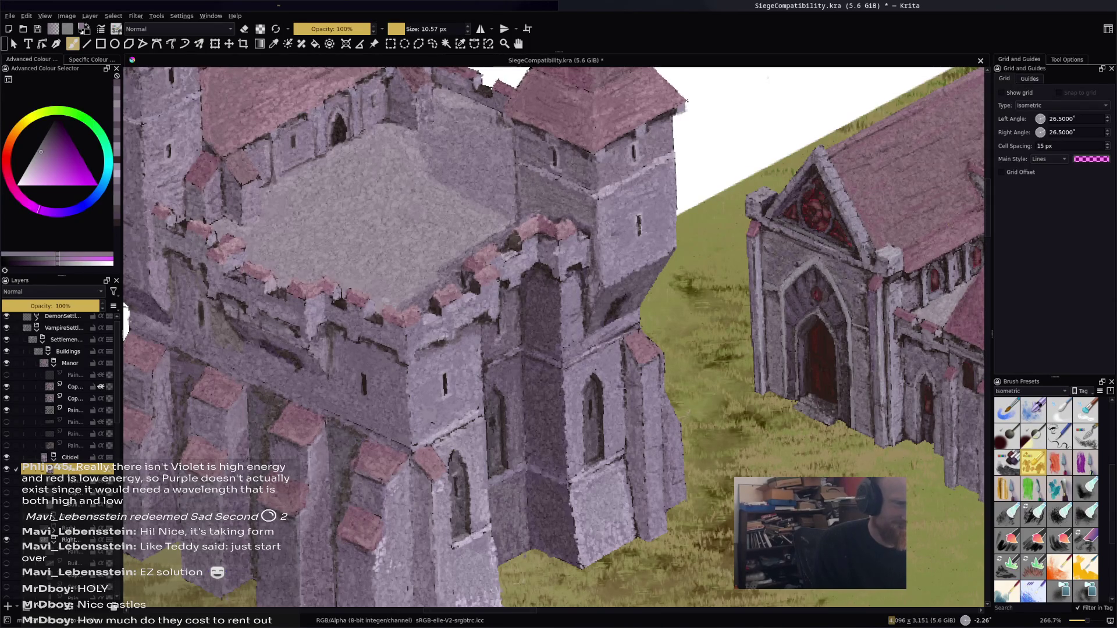
ctrl+click(553, 174)
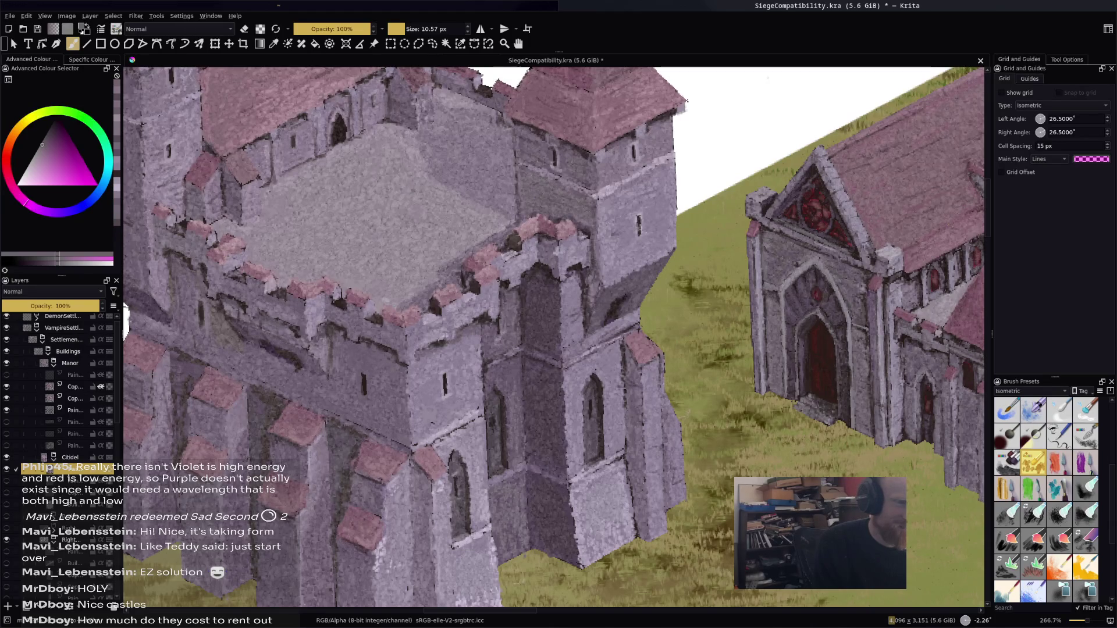
key(minus)
key(minus)
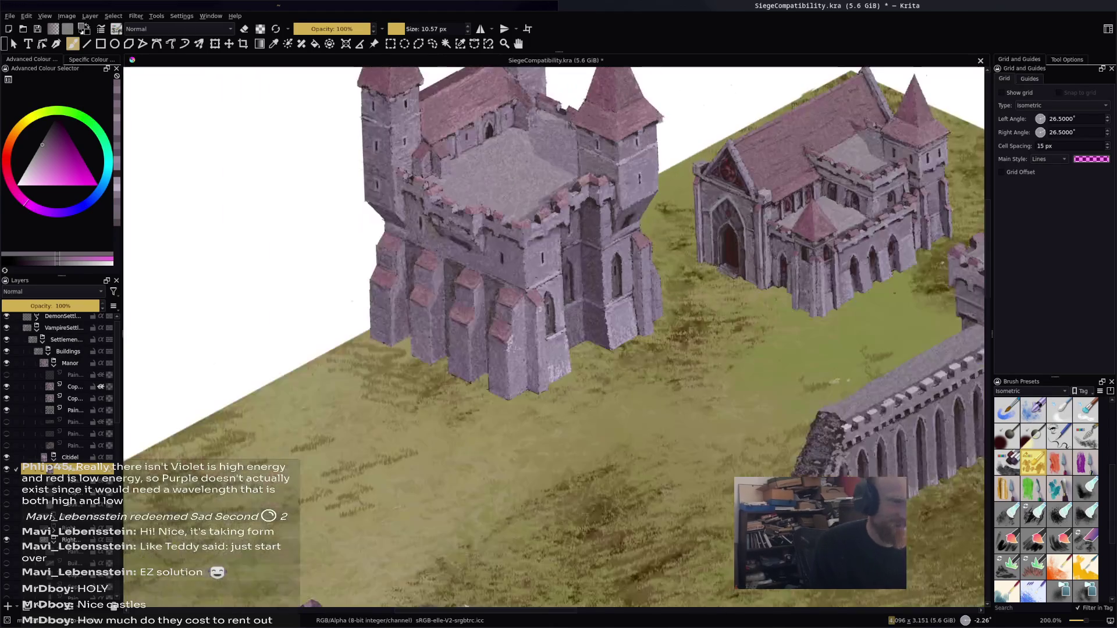
Sample lighter greys from the fortress and right castle walls, then save SiegeCompatibility.kra
scroll(553, 337, up, 1)
scroll(552, 337, down, 1)
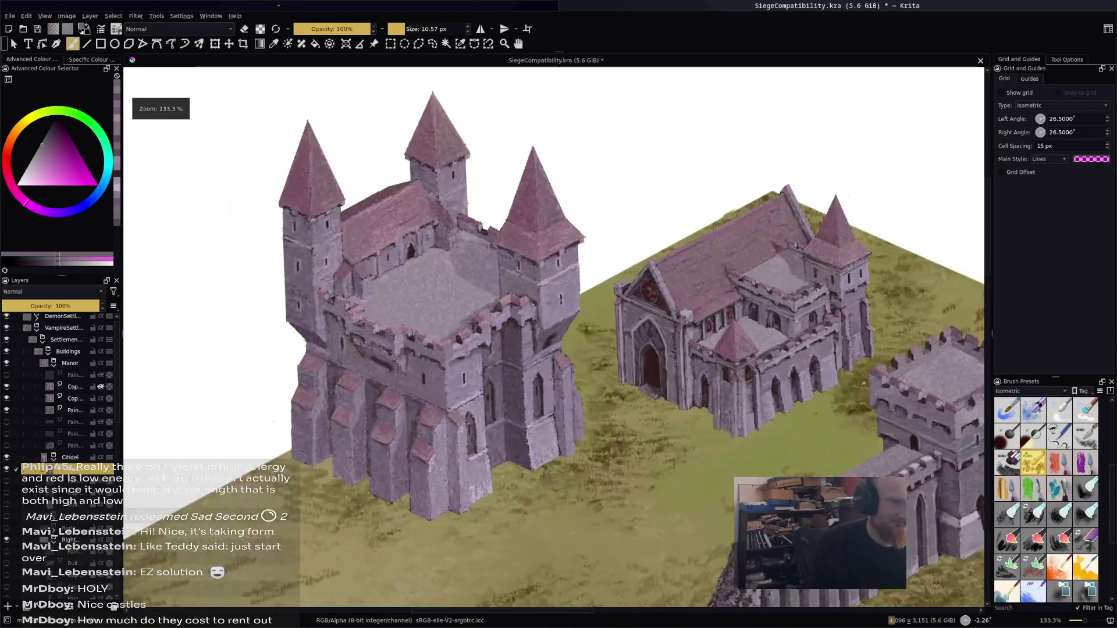
ctrl+click(805, 451)
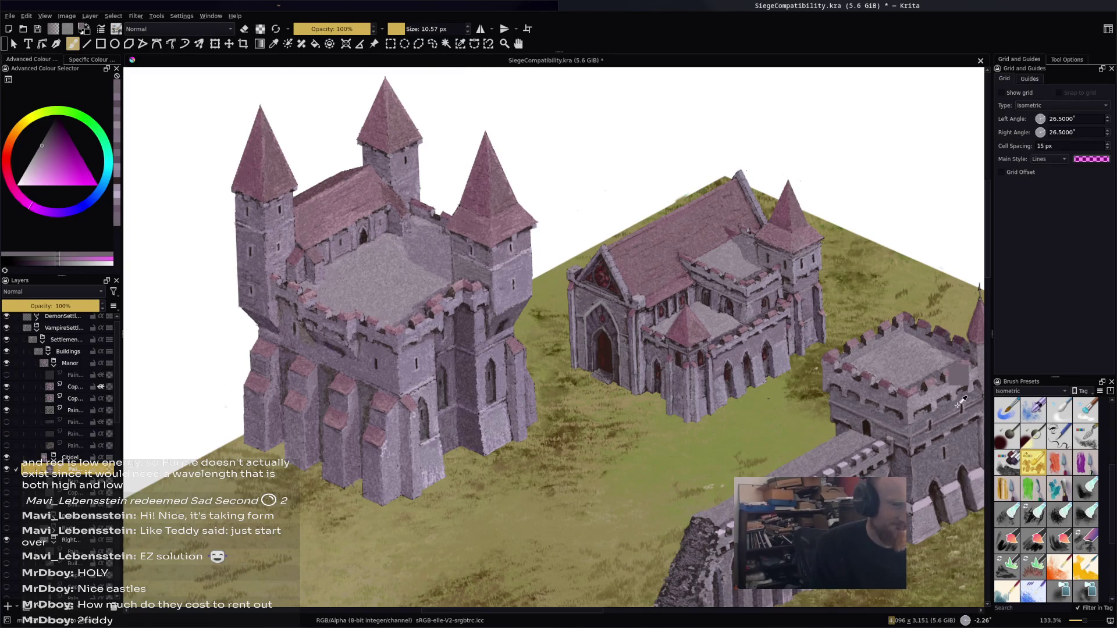
ctrl+click(925, 369)
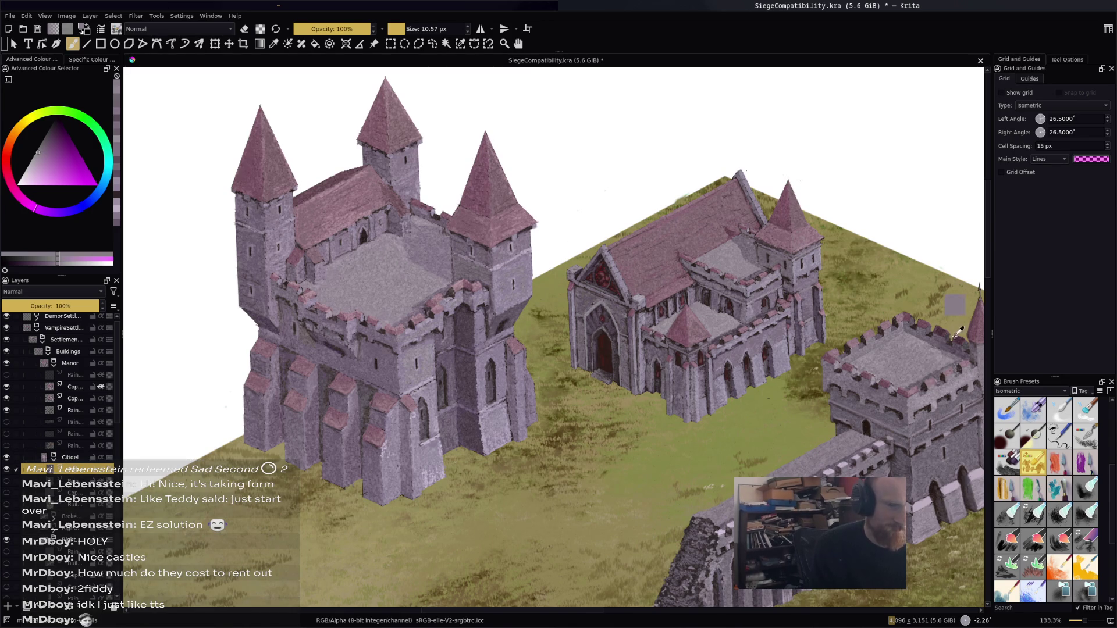
ctrl+click(952, 495)
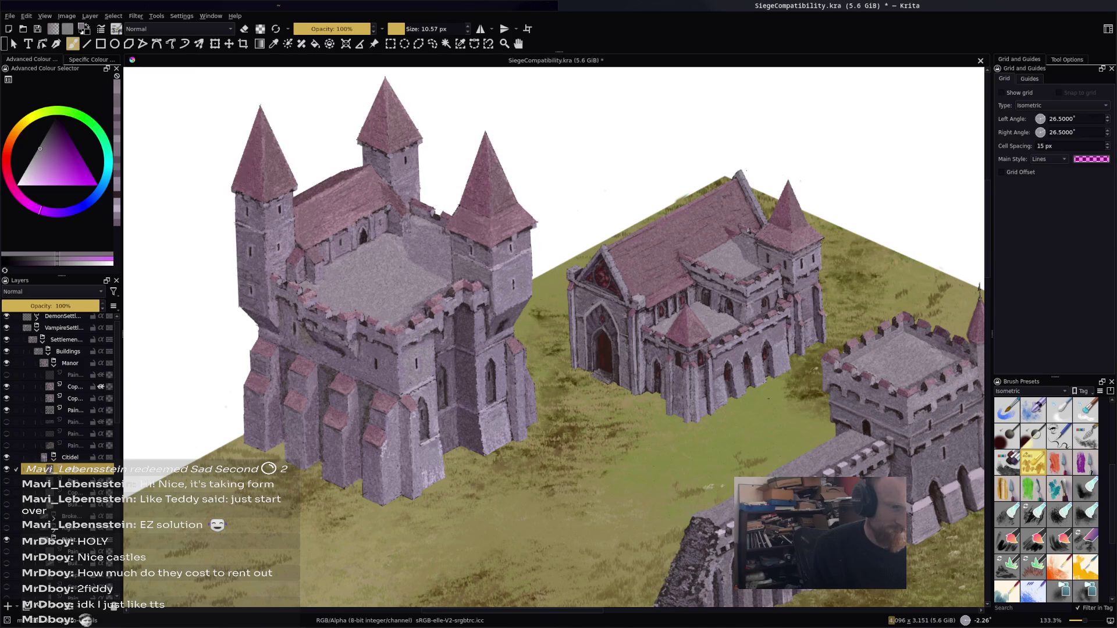
ctrl+click(939, 456)
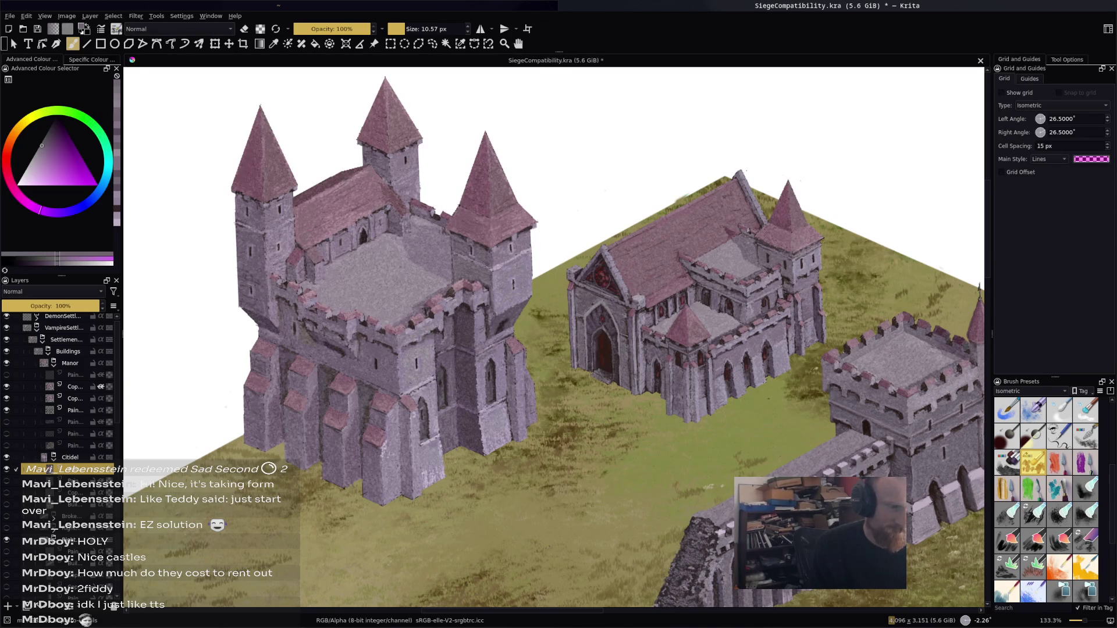
key(ctrl+s)
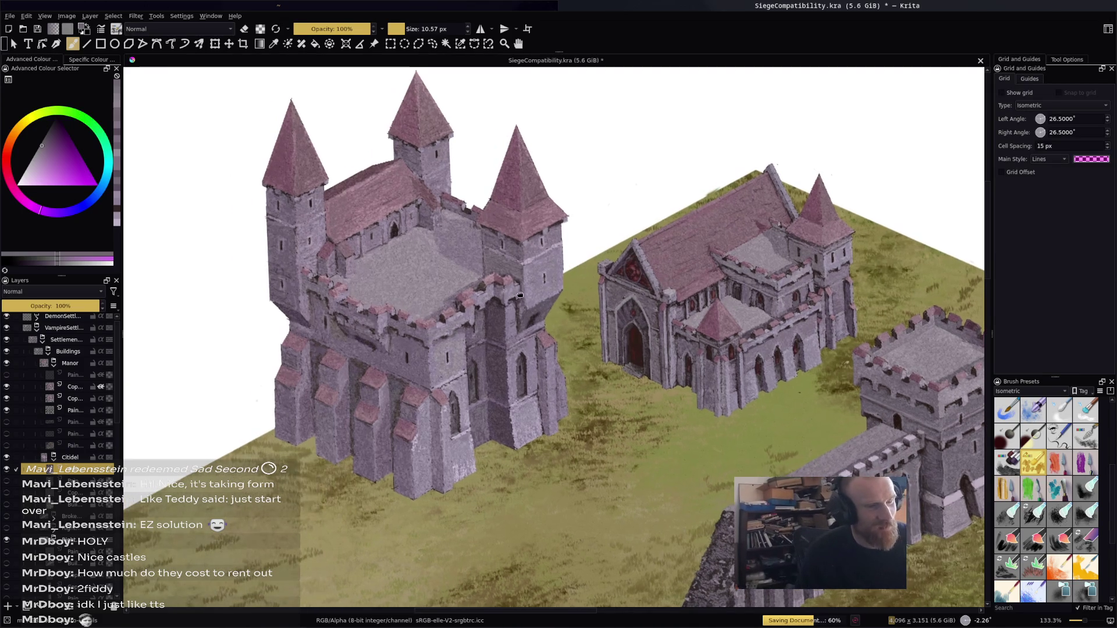
Sample a dark reddish-brown and light purple, then paint a dark streak and short strokes on the wall
scroll(657, 328, up, 5)
scroll(553, 337, down, 5)
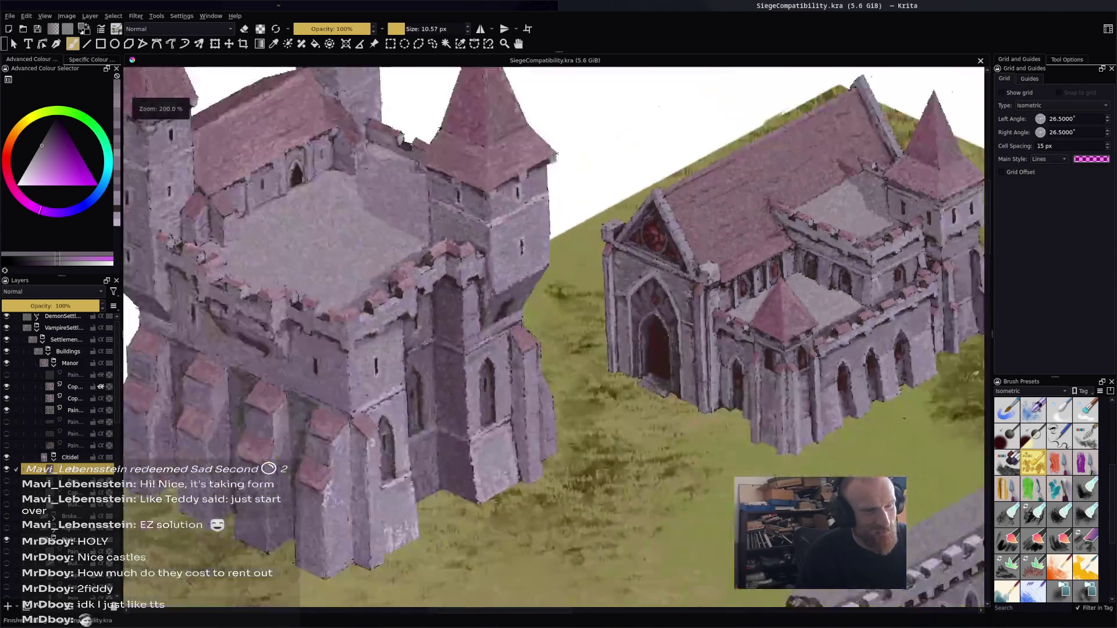
scroll(372, 274, up, 3)
scroll(390, 289, up, 2)
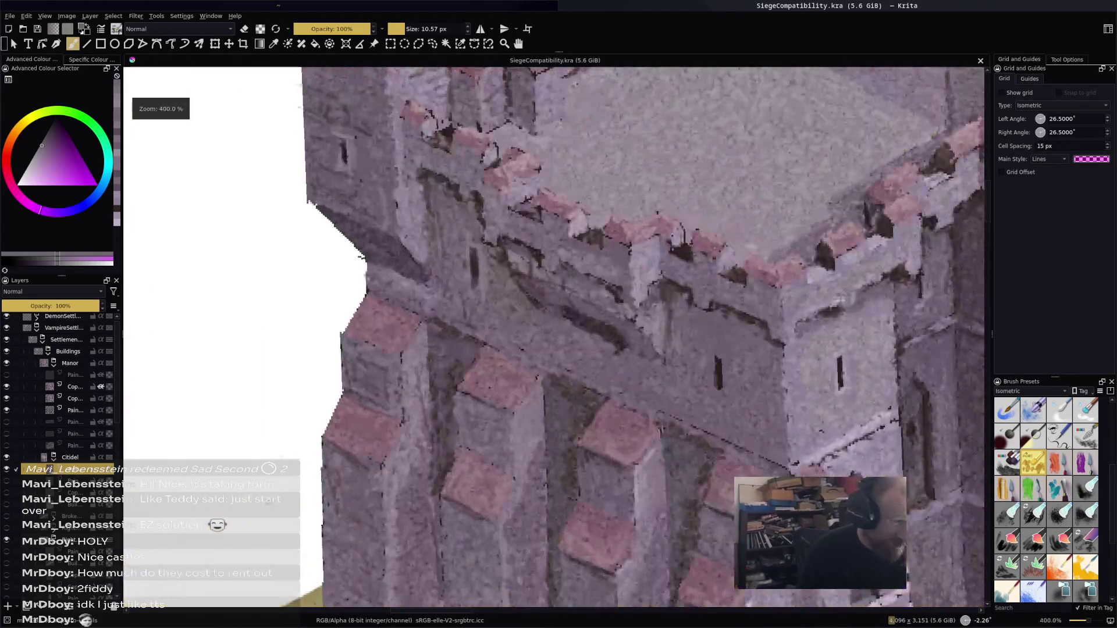
ctrl+click(594, 318)
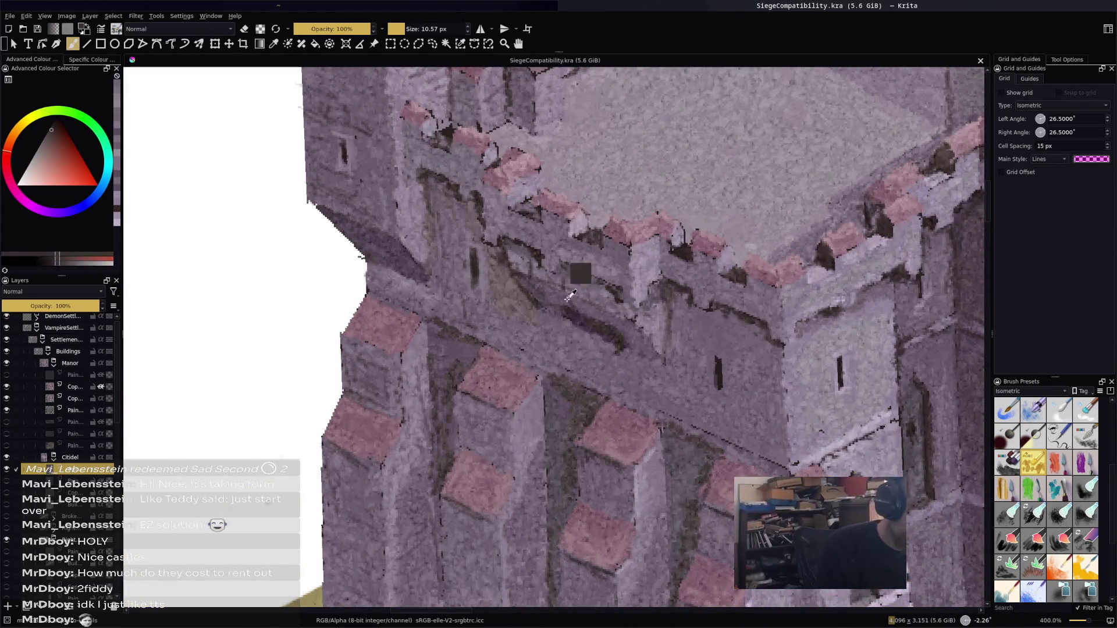
ctrl+click(580, 285)
mouse_move(490, 296)
mouse_down()
mouse_move(489, 245)
mouse_move(451, 201)
mouse_move(455, 224)
mouse_up()
ctrl+click(454, 203)
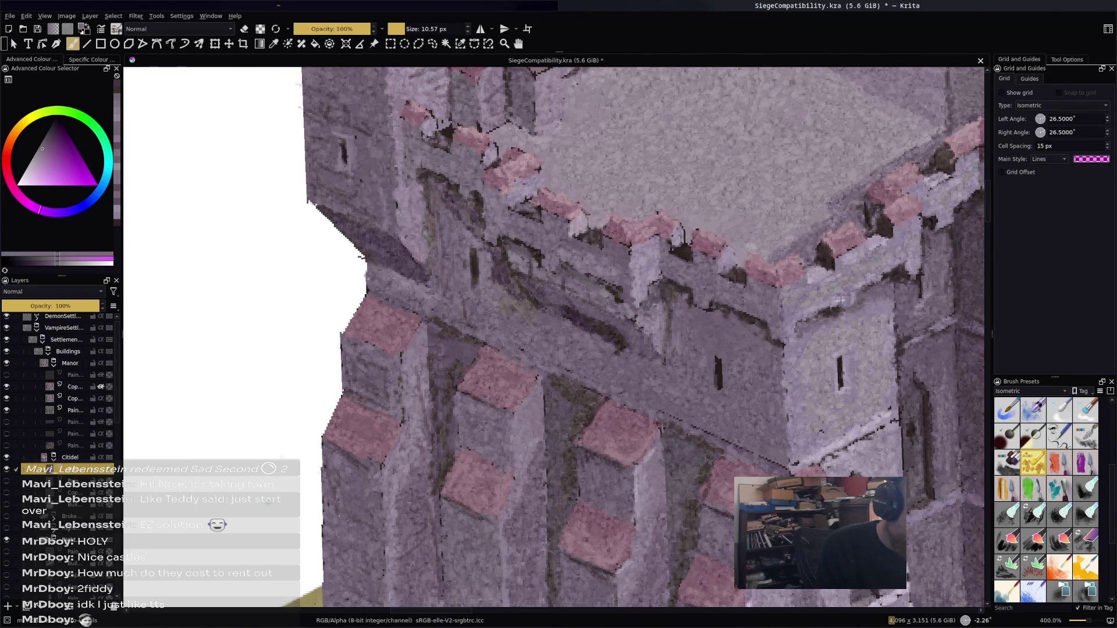
key(minus)
key(minus)
key(minus)
key(minus)
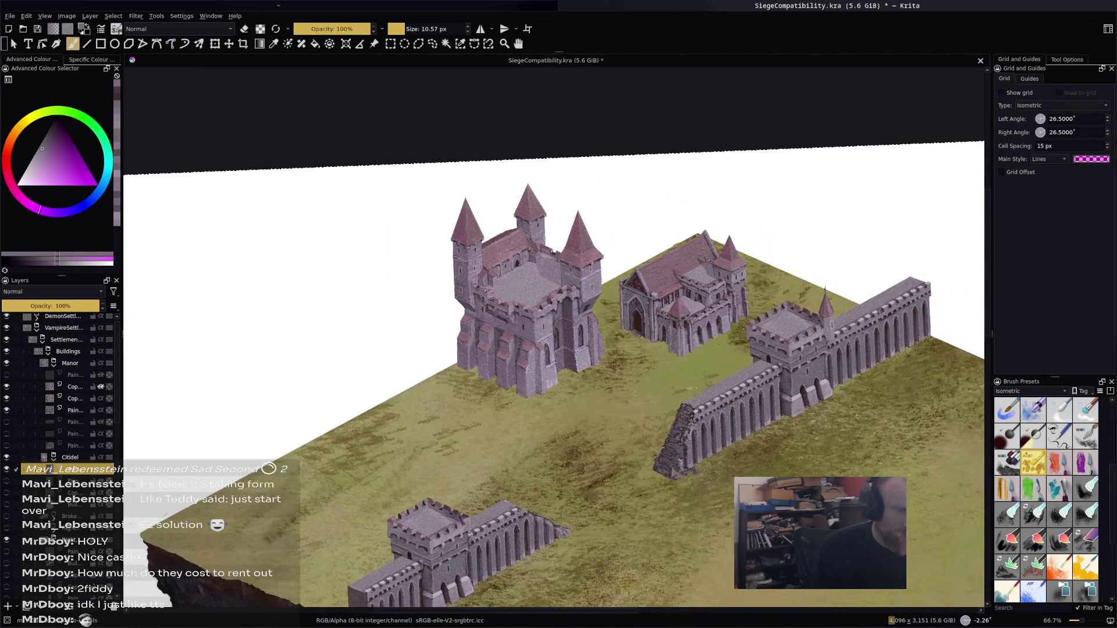
key(plus)
key(plus)
key(plus)
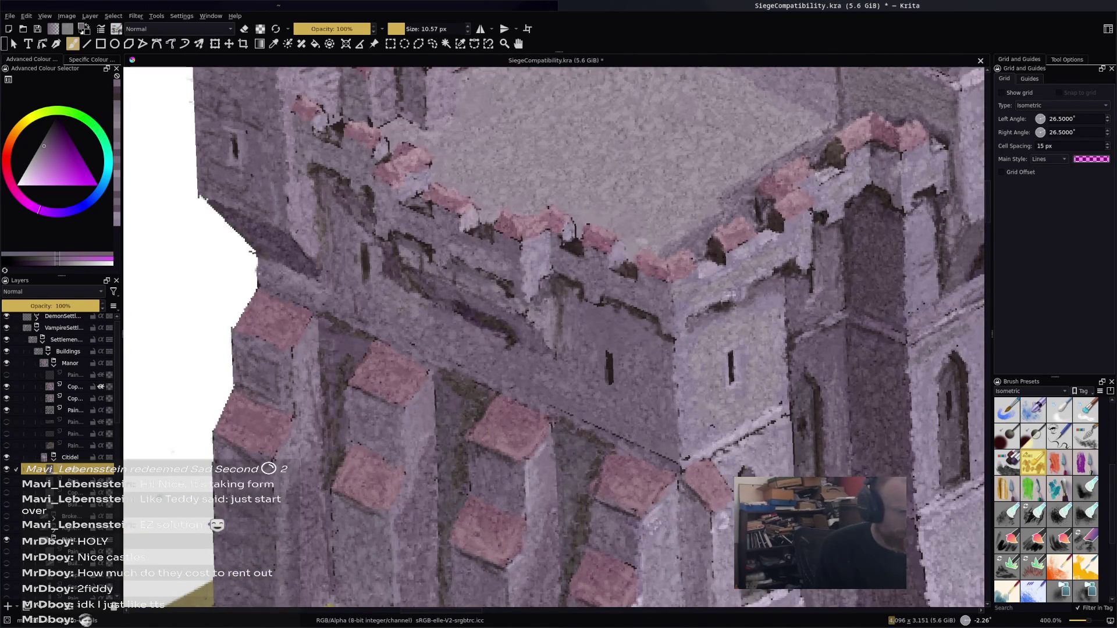
Sample a dark red and several purples from the wall, then pan across the castle
ctrl+click(489, 289)
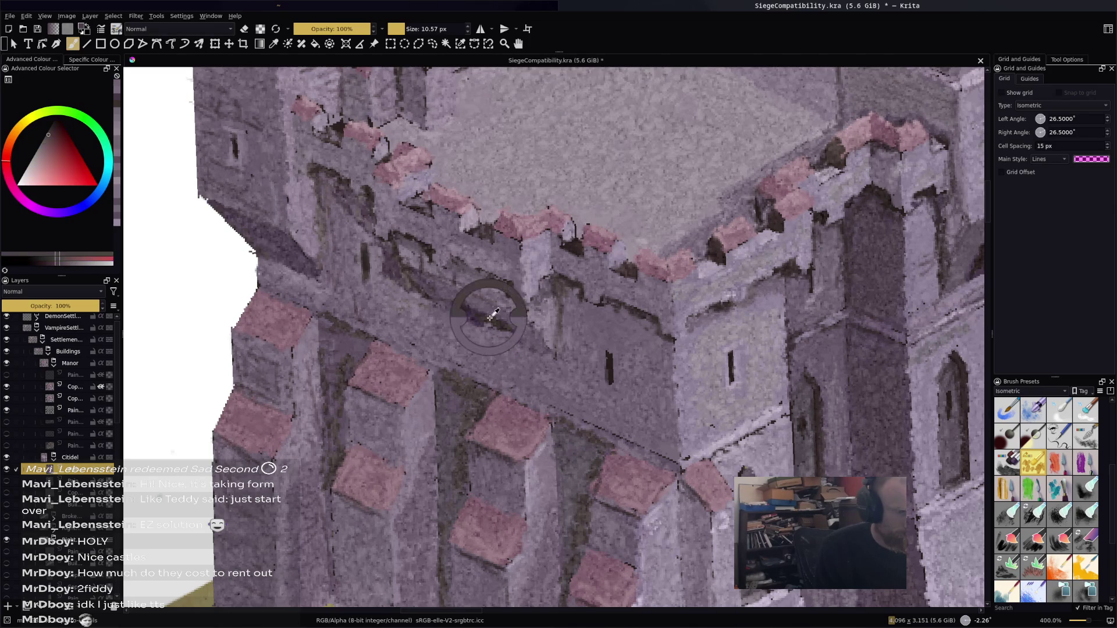
ctrl+click(460, 322)
ctrl+click(432, 291)
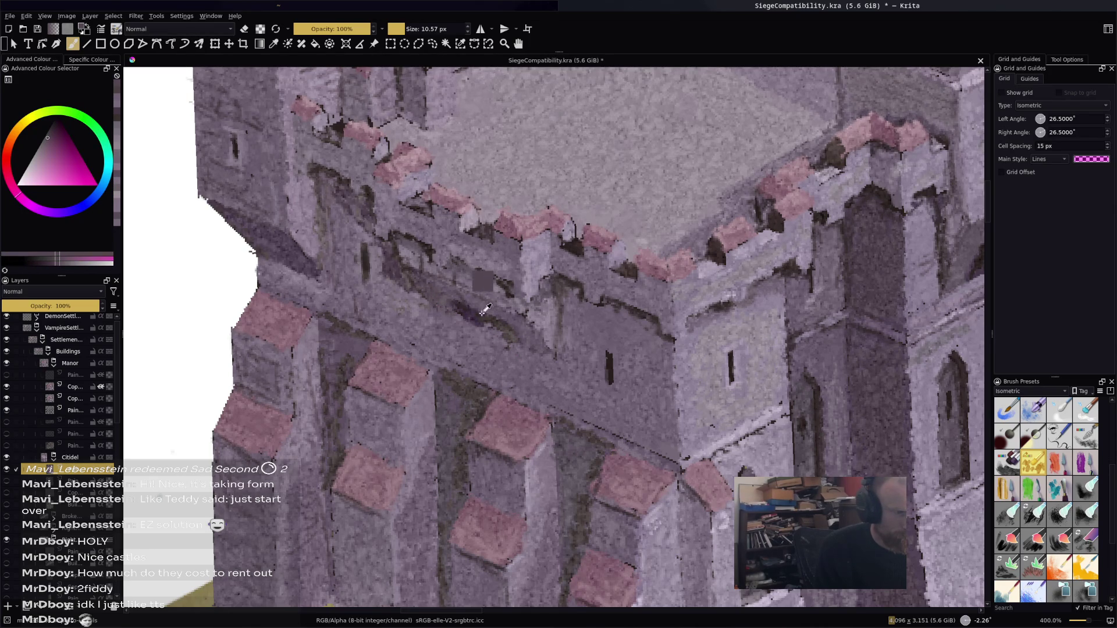
ctrl+click(474, 296)
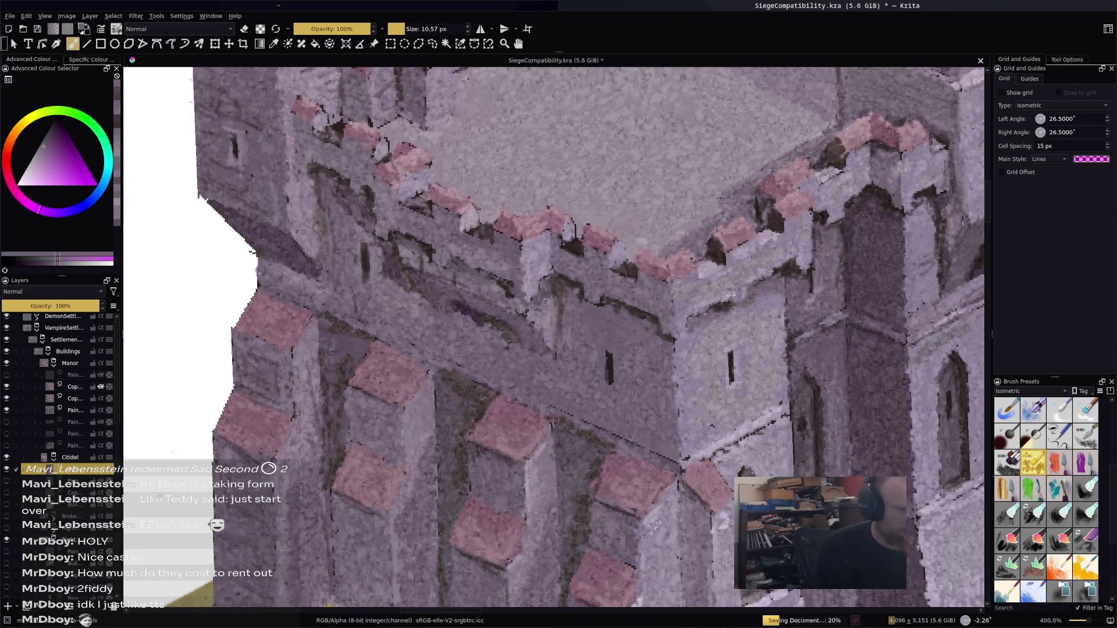
scroll(471, 320, down, 4)
drag(555, 340, 506, 379)
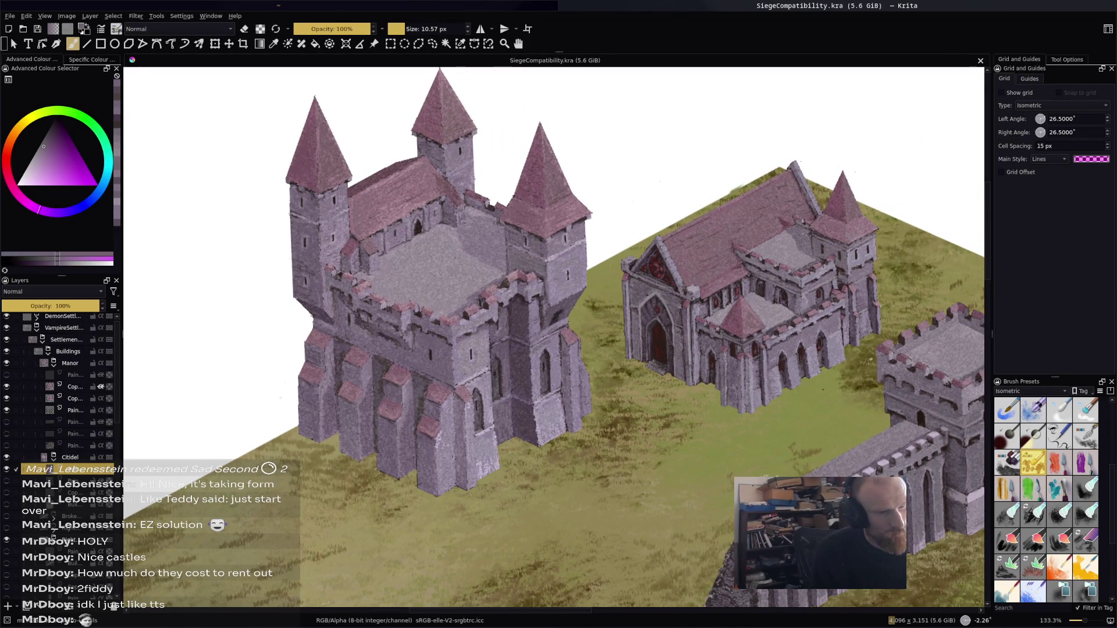
scroll(873, 340, up, 4)
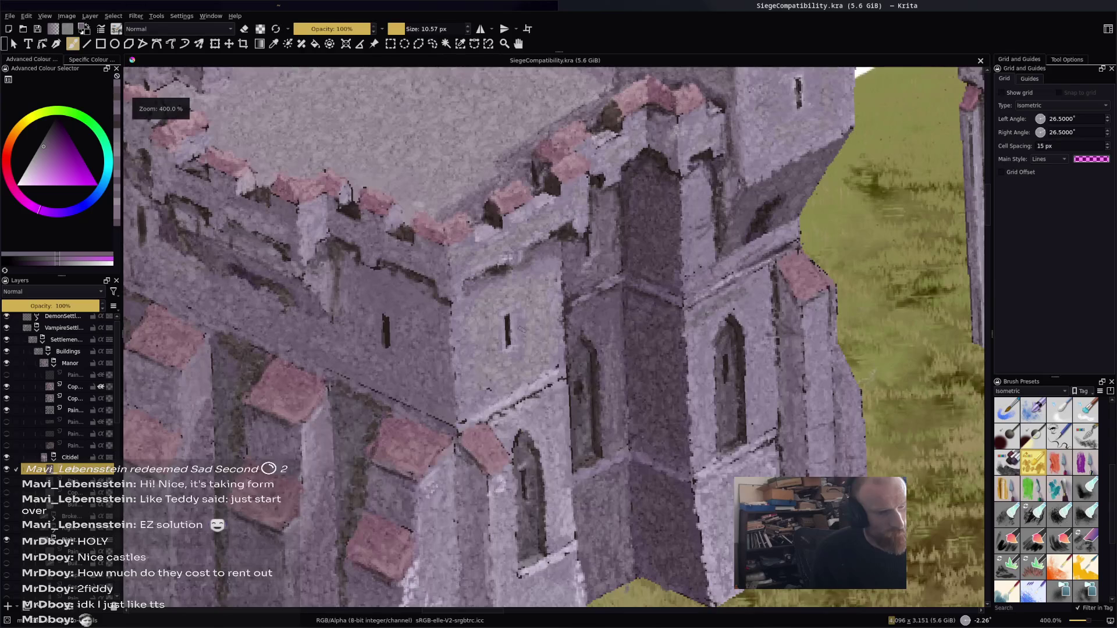
Paint a light lavender highlight along the right edge of the tower's arched window, then pick a new colour
ctrl+click(713, 532)
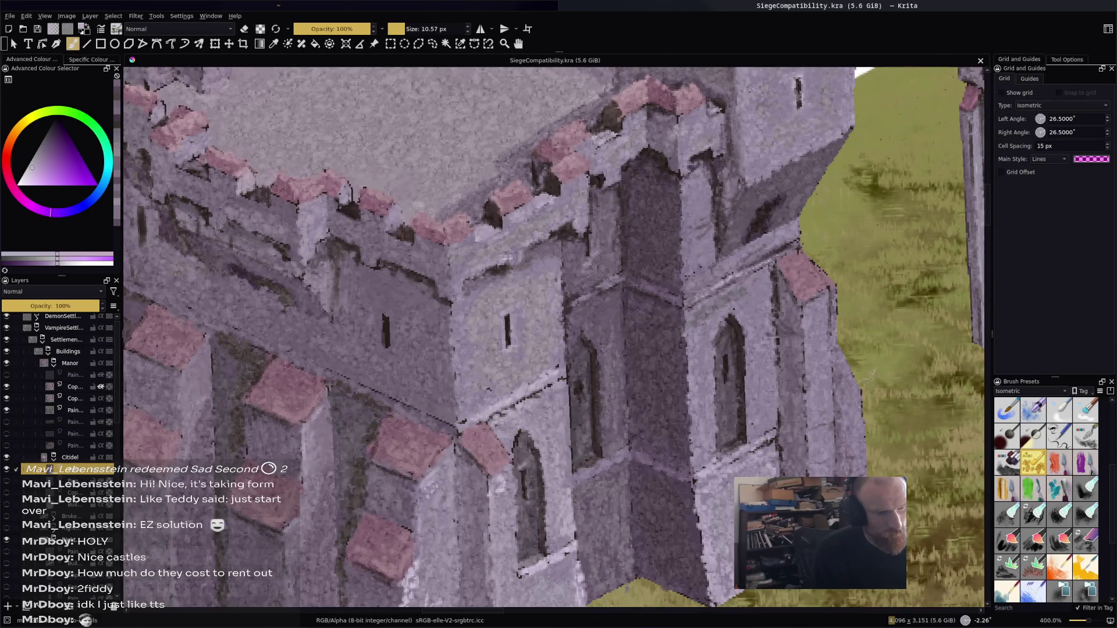
click(713, 532)
drag(726, 308, 715, 388)
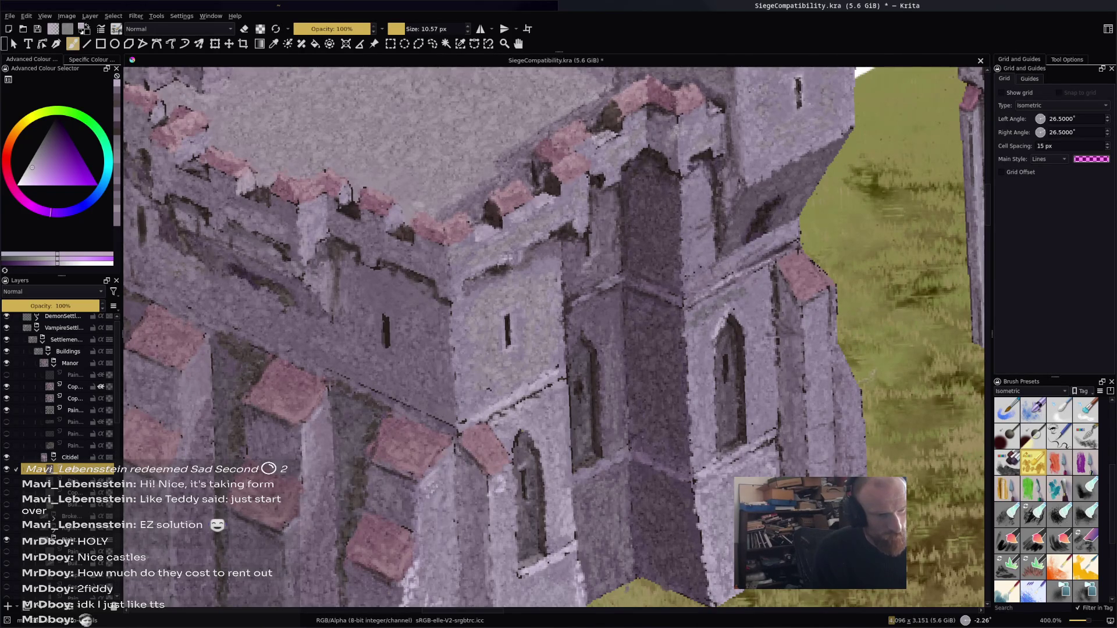
ctrl+click(736, 339)
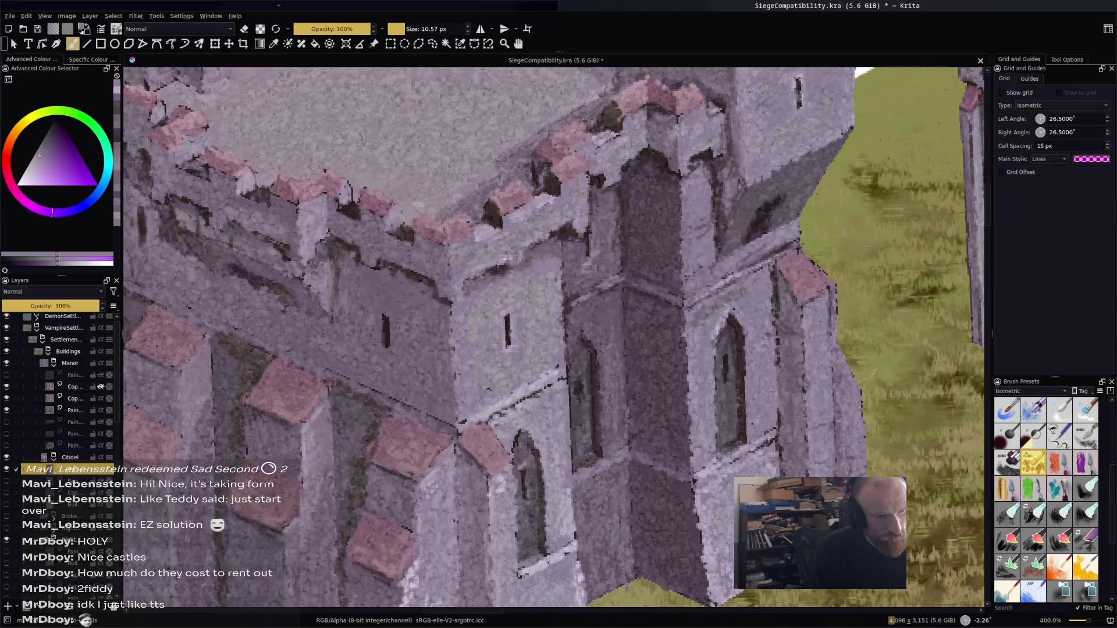
click(35, 162)
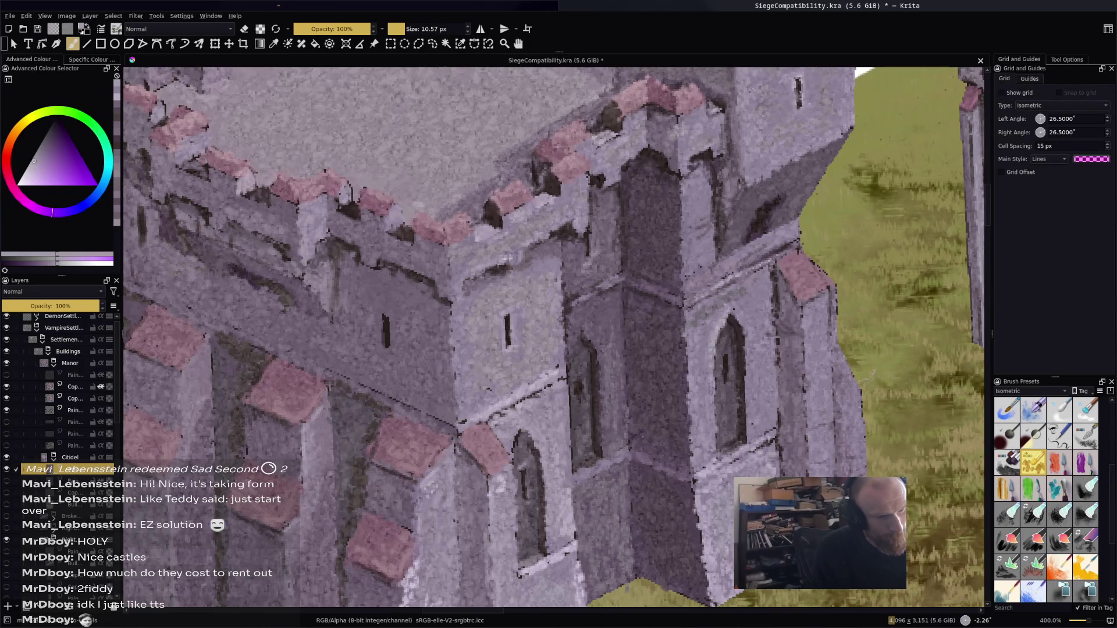
drag(731, 312, 750, 409)
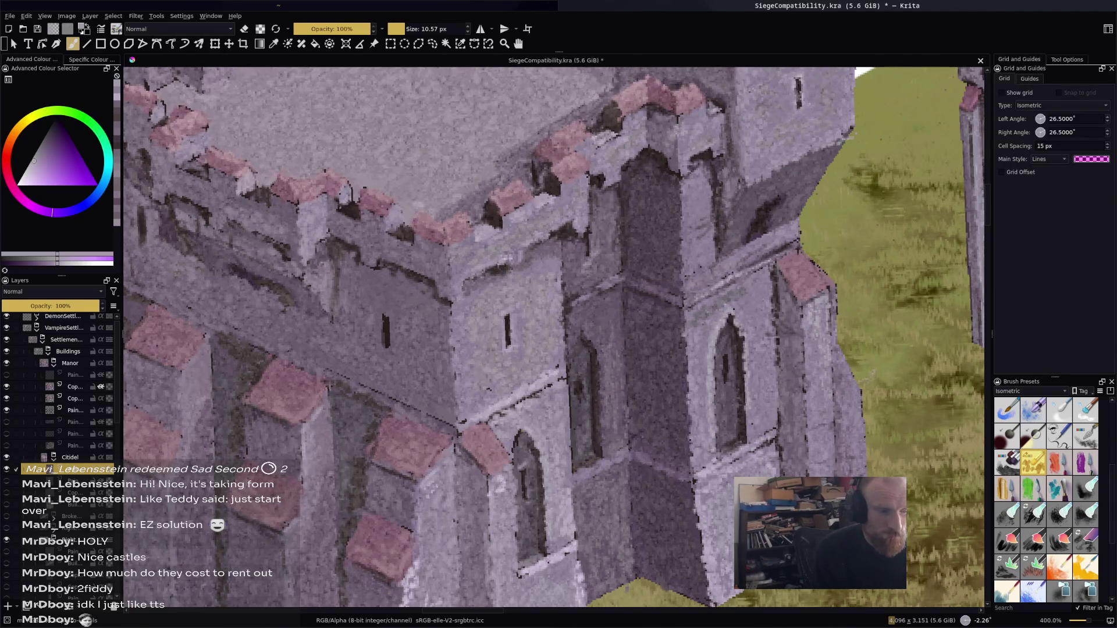
ctrl+click(609, 437)
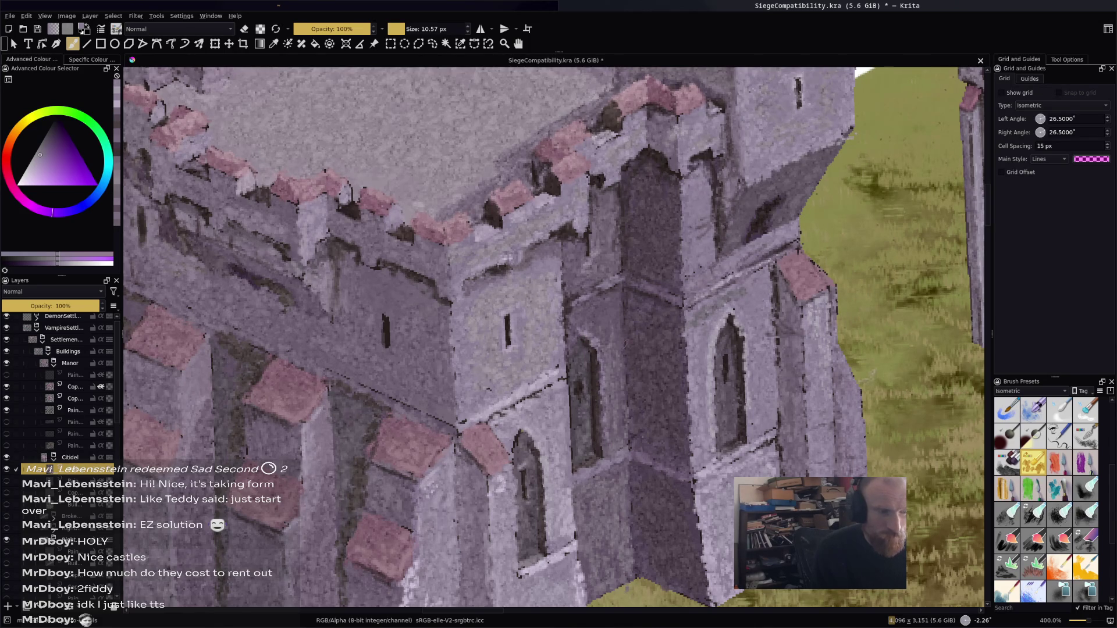
Switch on erasing mode and sample several stone colours from the castle wall
scroll(608, 437, down, 5)
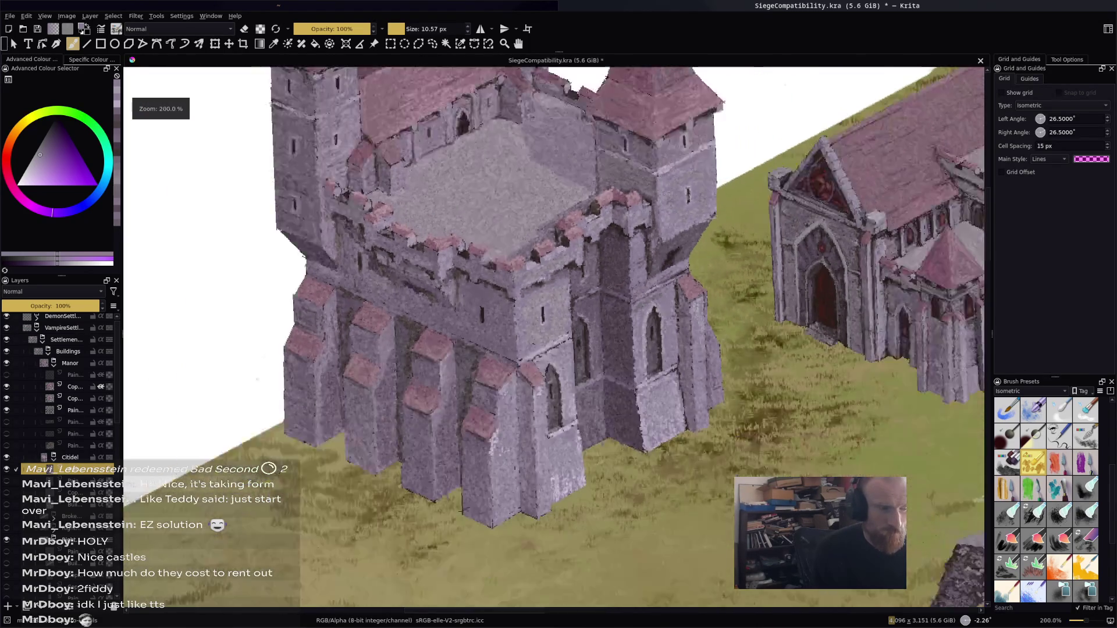
scroll(507, 373, down, 2)
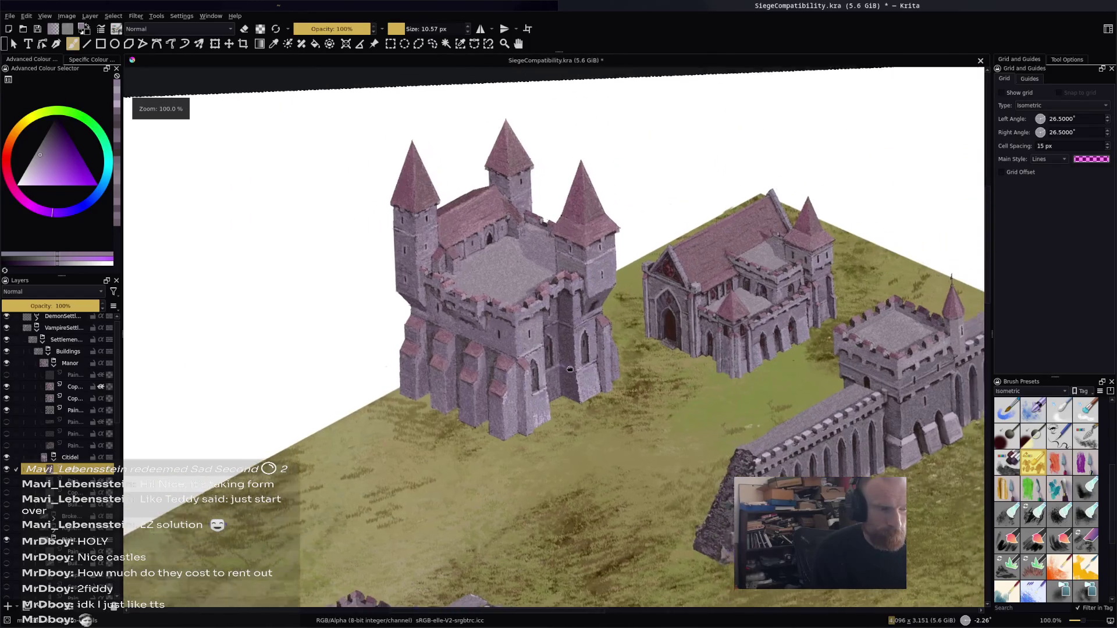
scroll(418, 464, up, 2)
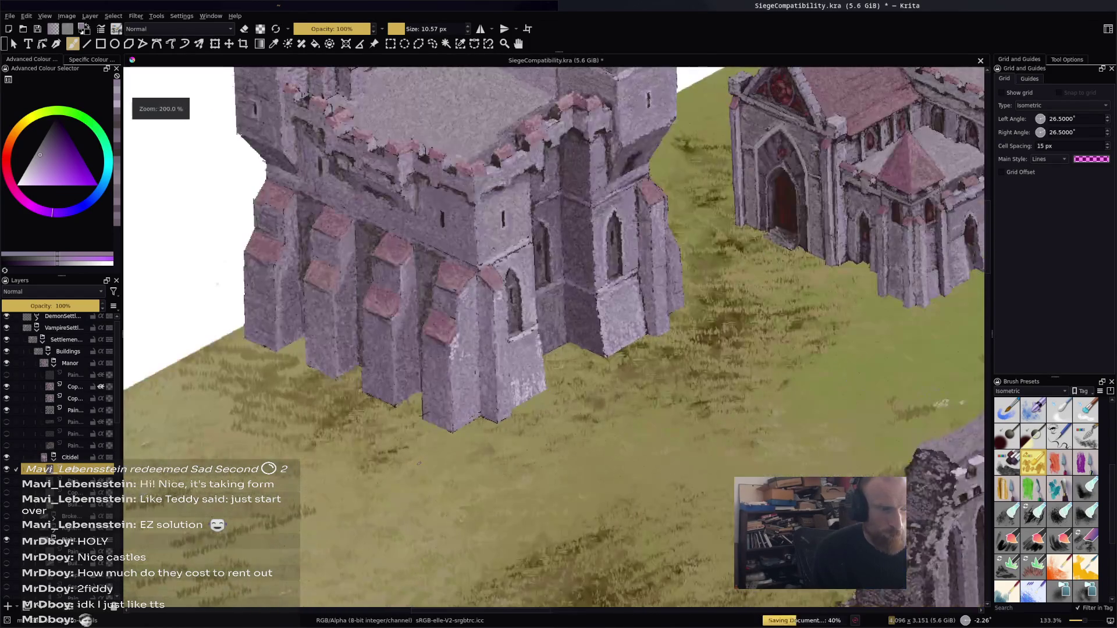
scroll(419, 463, up, 1)
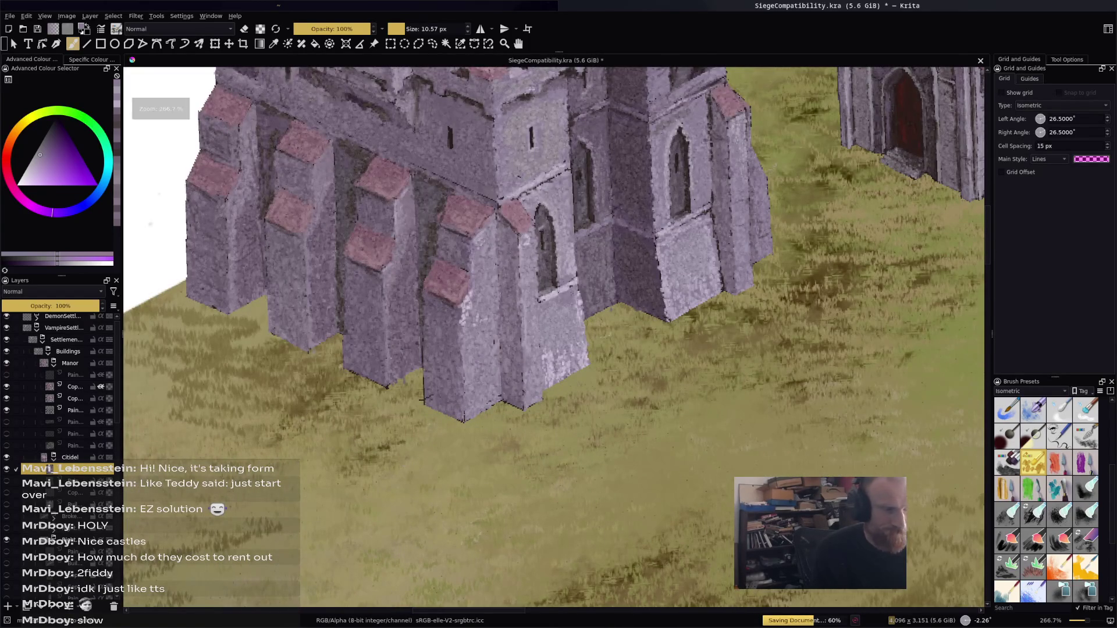
key(e)
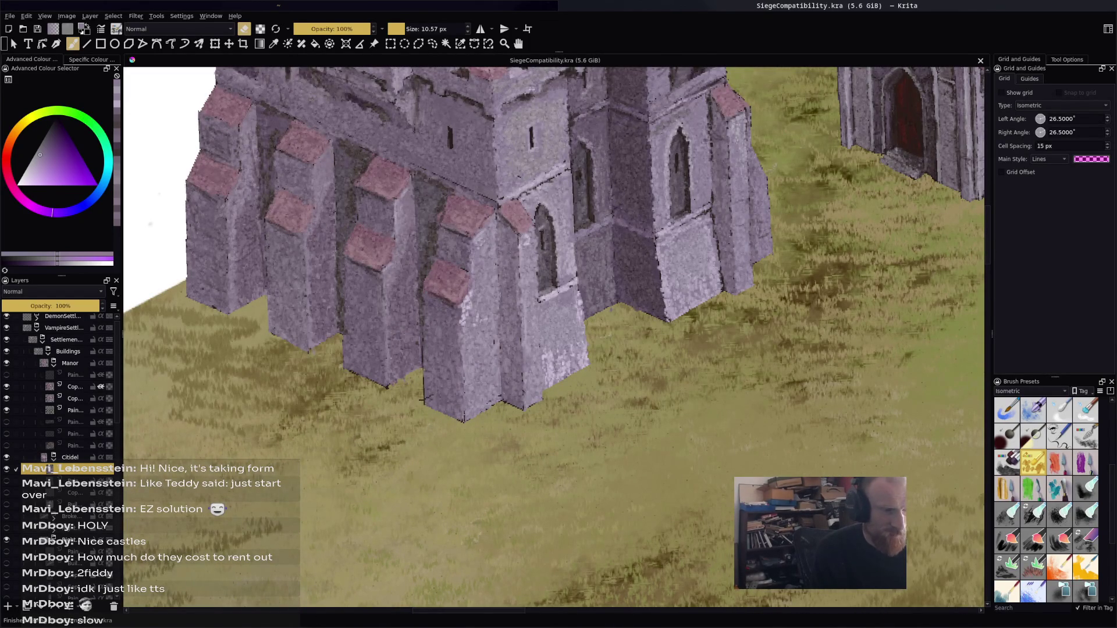
ctrl+click(390, 378)
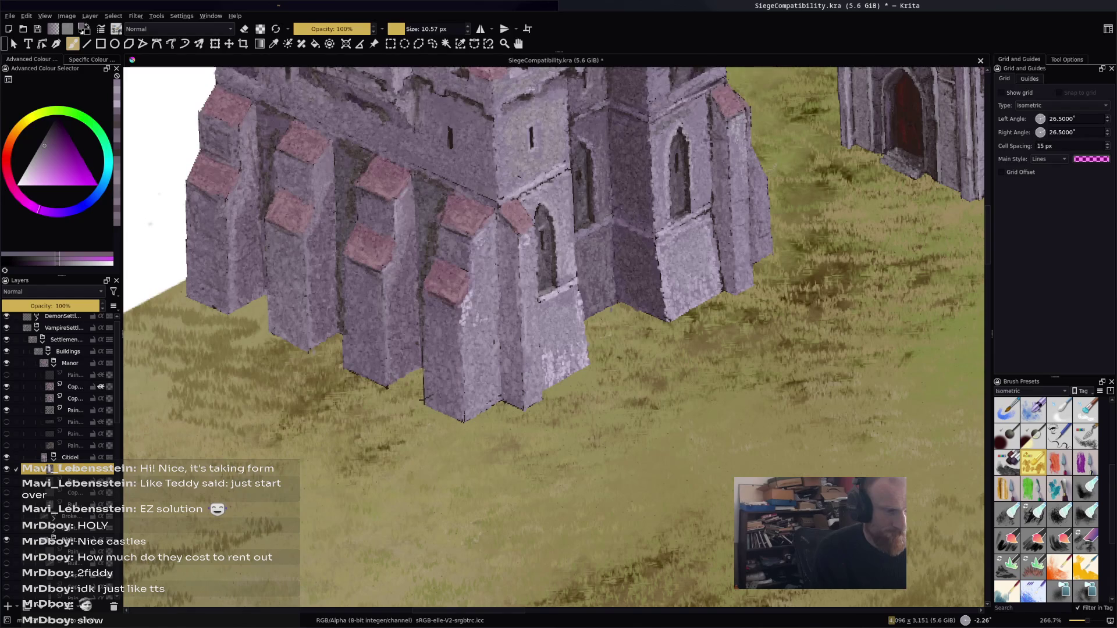
ctrl+click(510, 387)
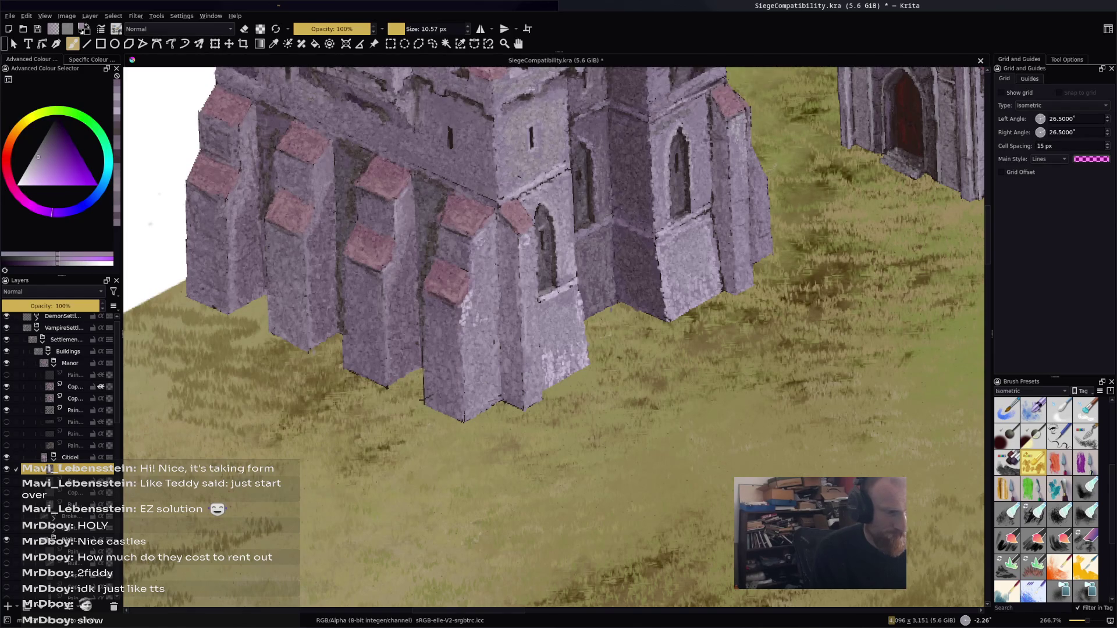
ctrl+click(510, 386)
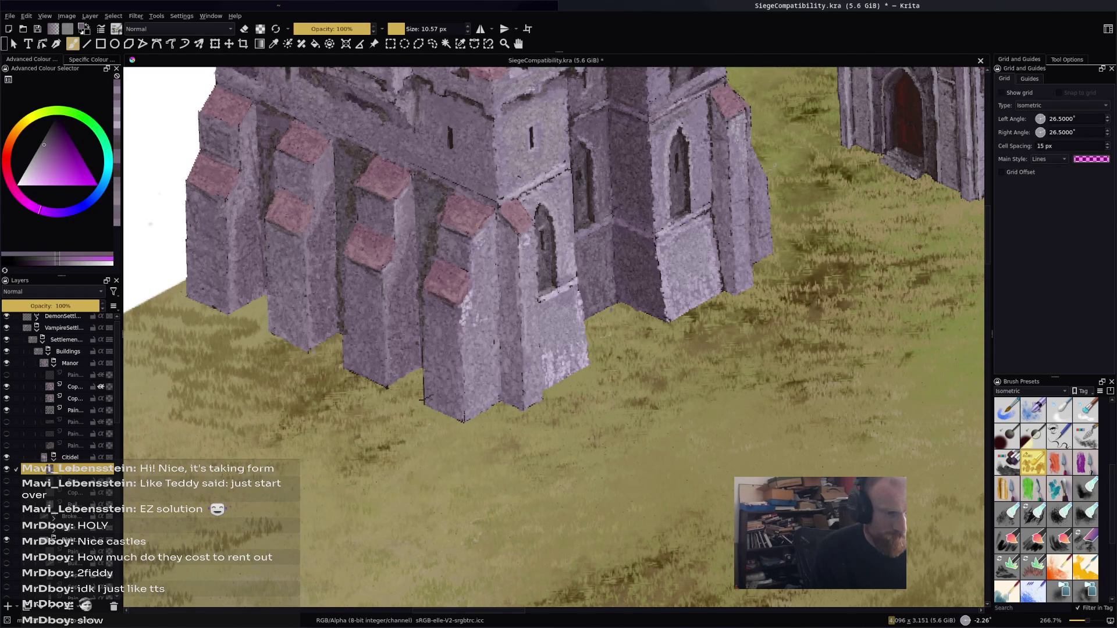
ctrl+click(423, 399)
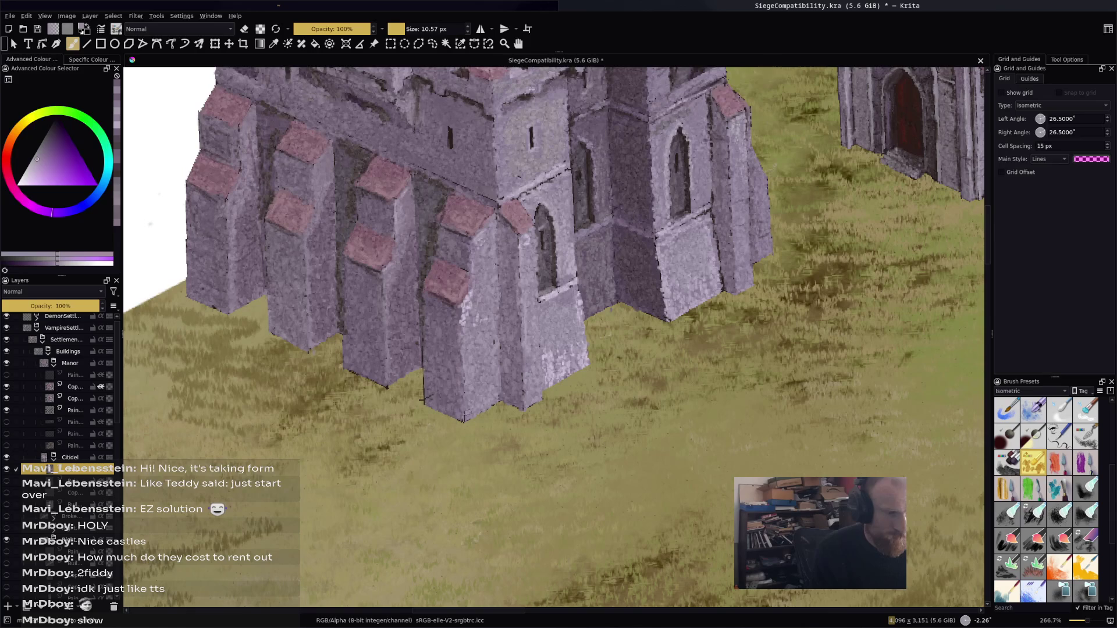
ctrl+click(423, 400)
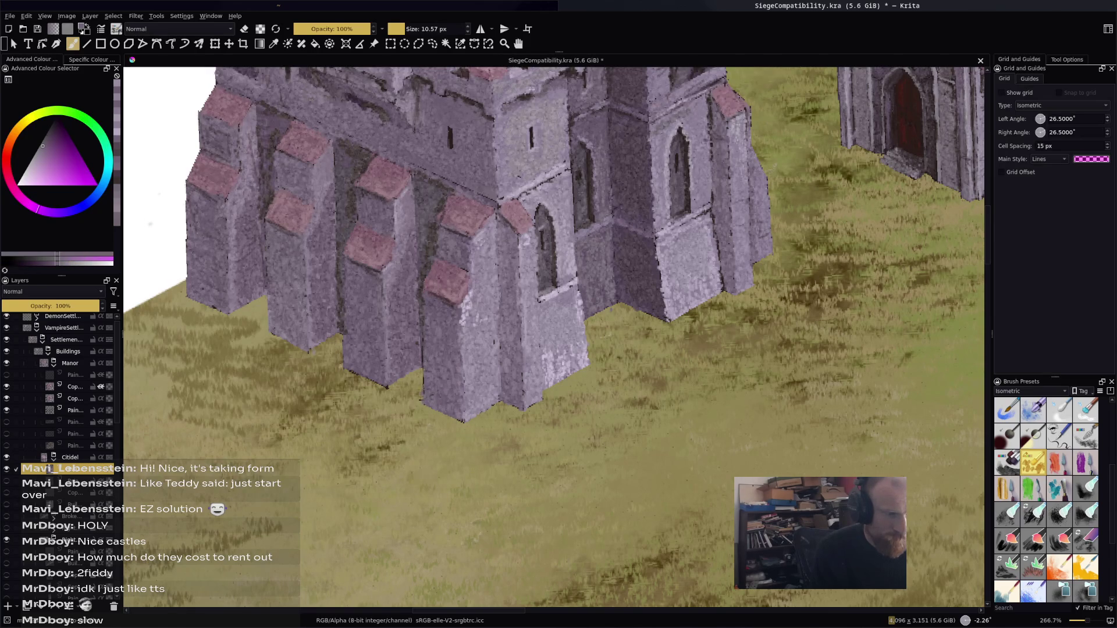
Turn erasing off, sample a light purple from the stone pillar, then re-enable erasing
key(e)
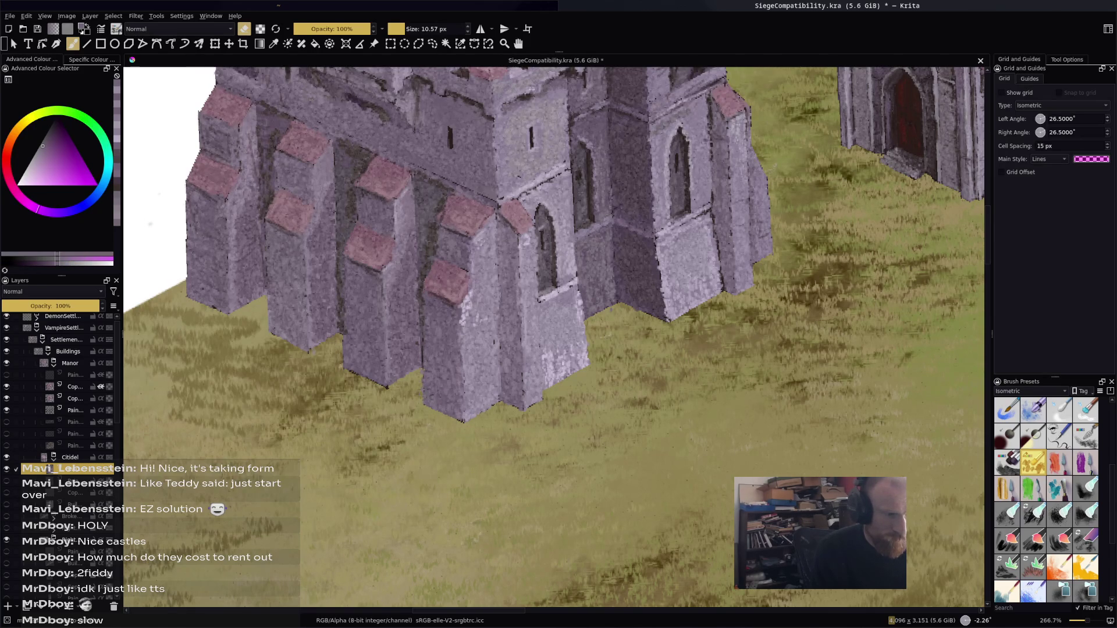
key(e)
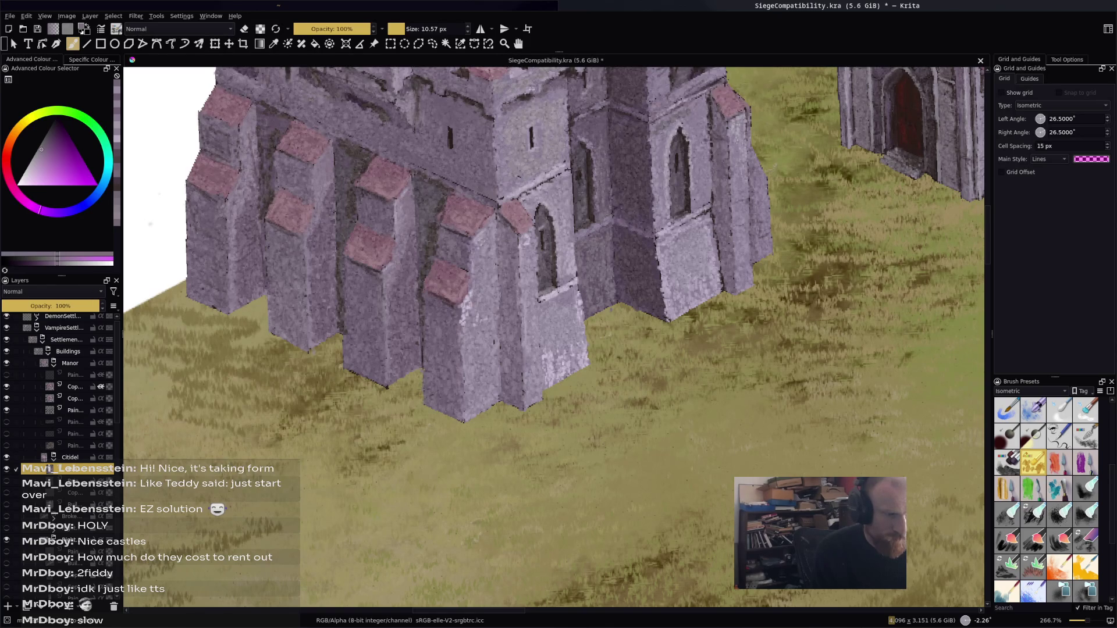
ctrl+click(361, 368)
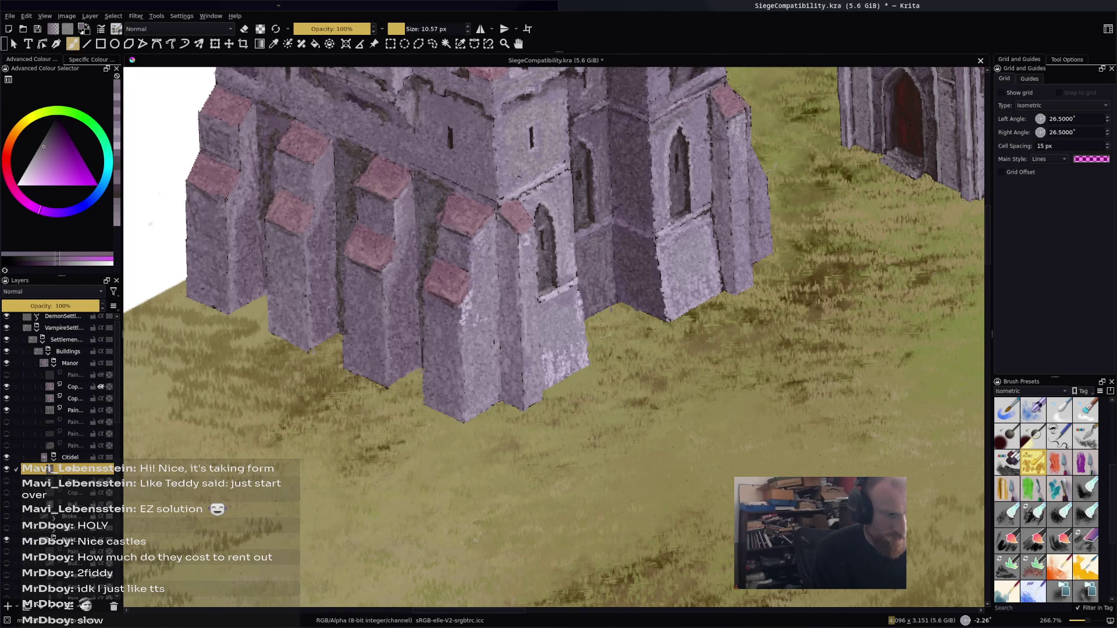
key(e)
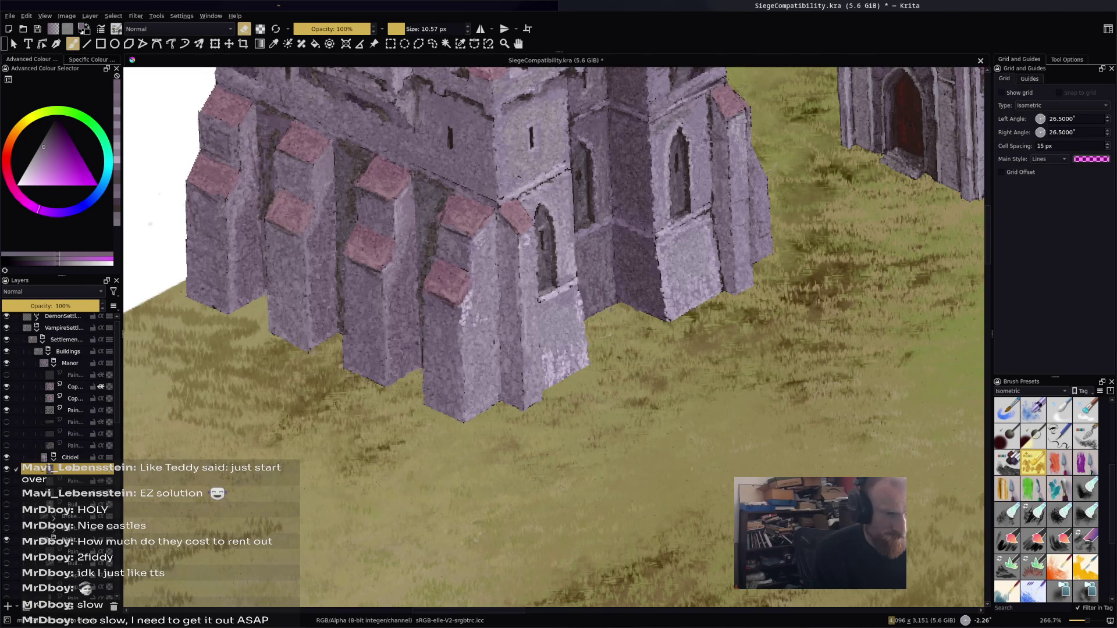
scroll(839, 407, down, 2)
scroll(840, 407, up, 3)
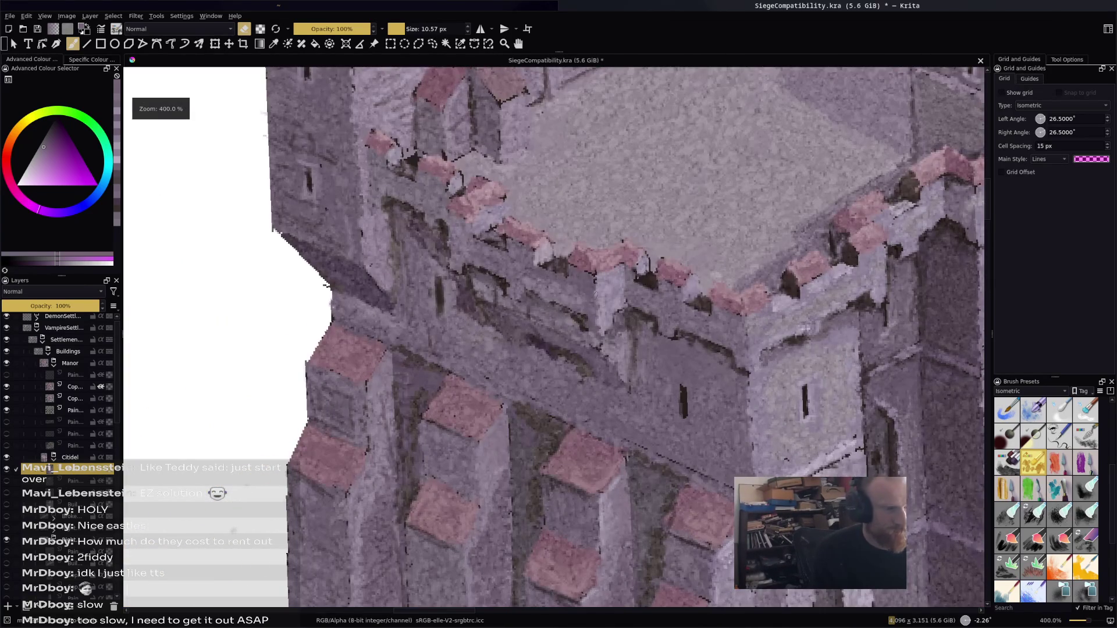
Paint a small dark mark on the battlement wall and soften it with a lighter pinkish-purple dab
key(e)
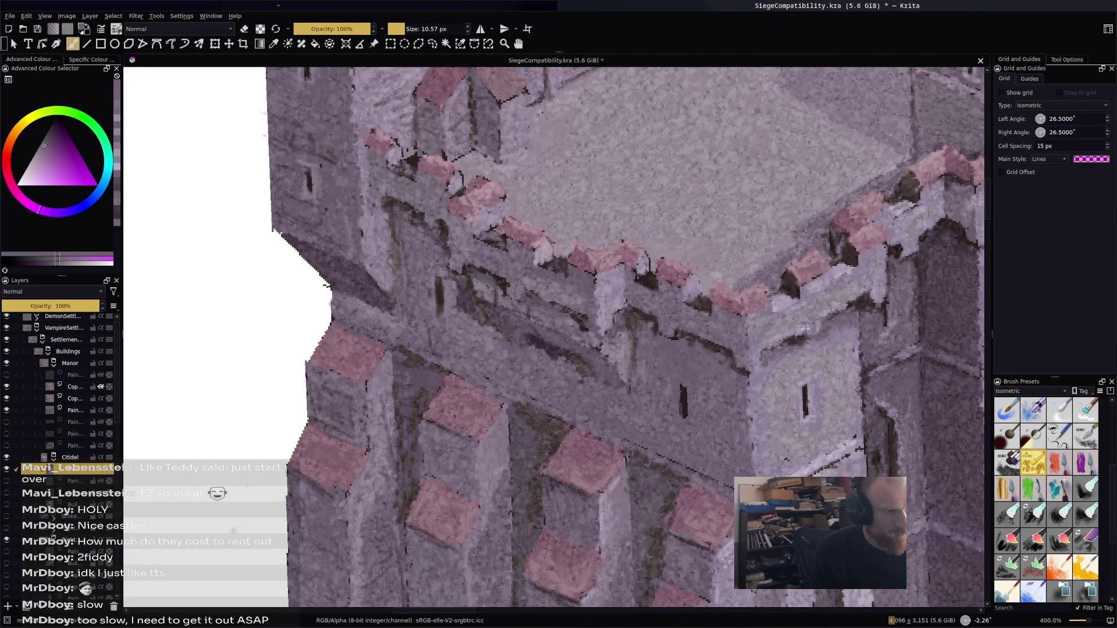
mouse_move(446, 278)
mouse_down()
mouse_move(458, 307)
mouse_move(463, 291)
mouse_move(491, 331)
mouse_up()
ctrl+click(509, 279)
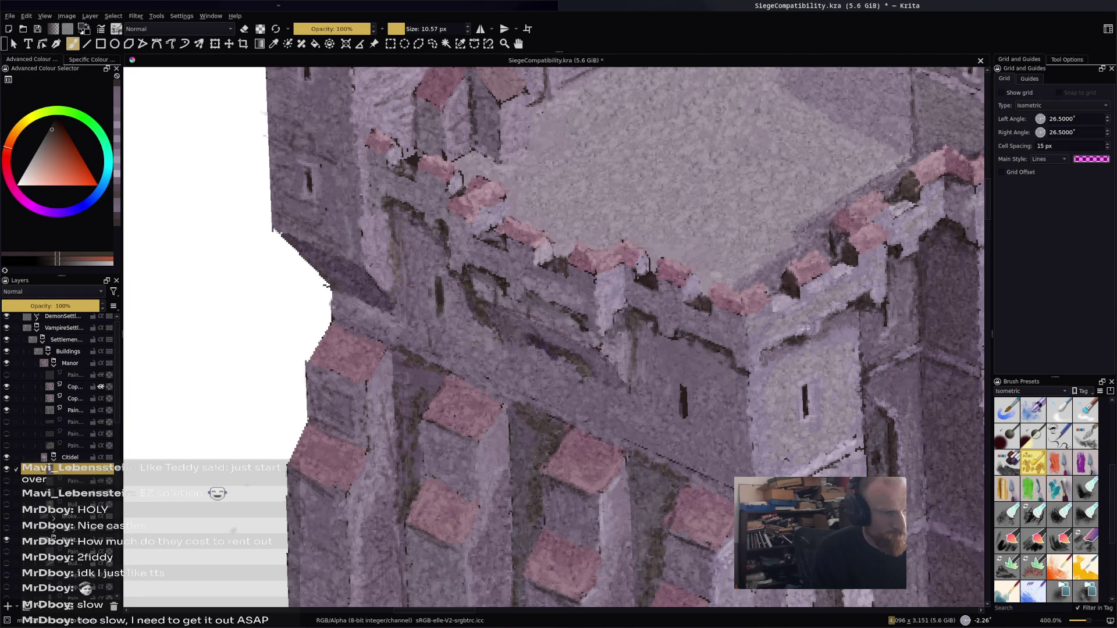
ctrl+click(603, 349)
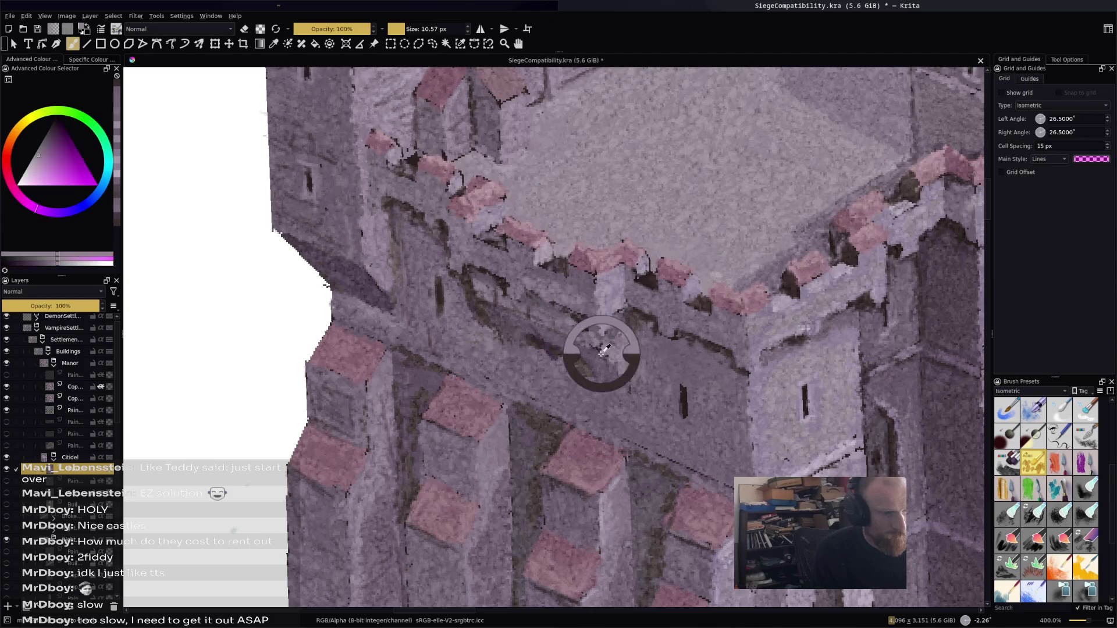
click(496, 329)
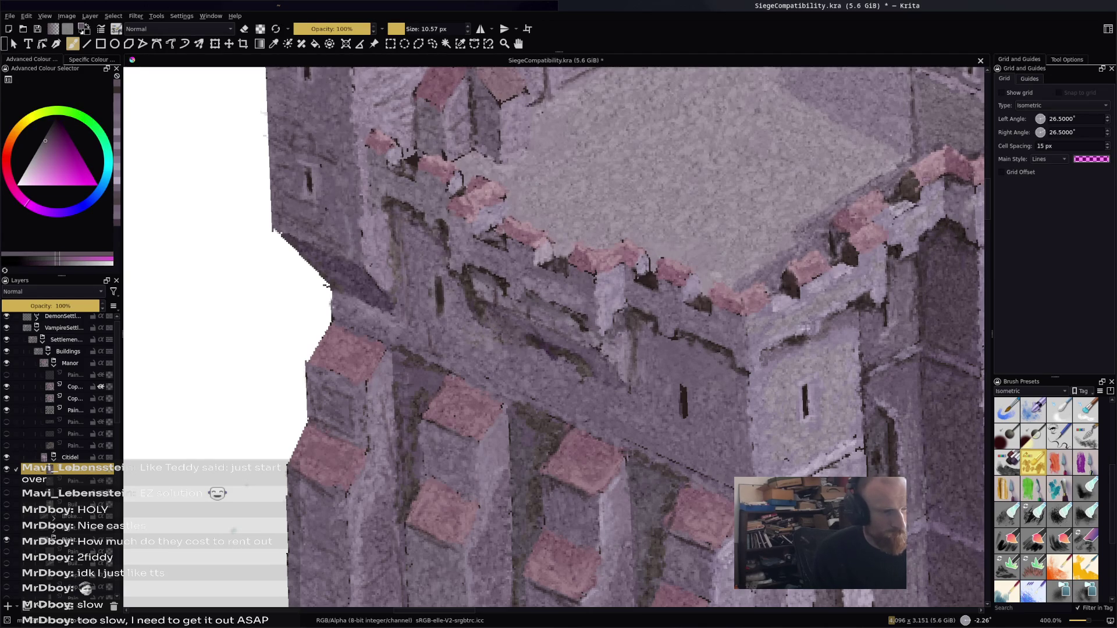
Zoom out, save the painting and pan to show the castles and wall
key(minus)
key(minus)
key(ctrl+s)
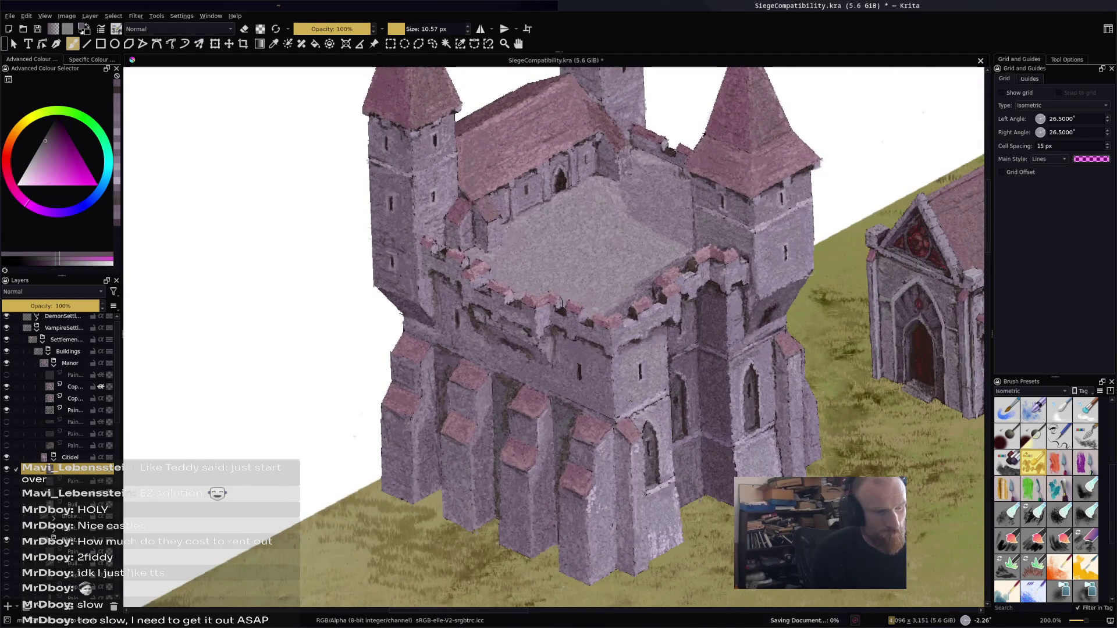
key(minus)
key(minus)
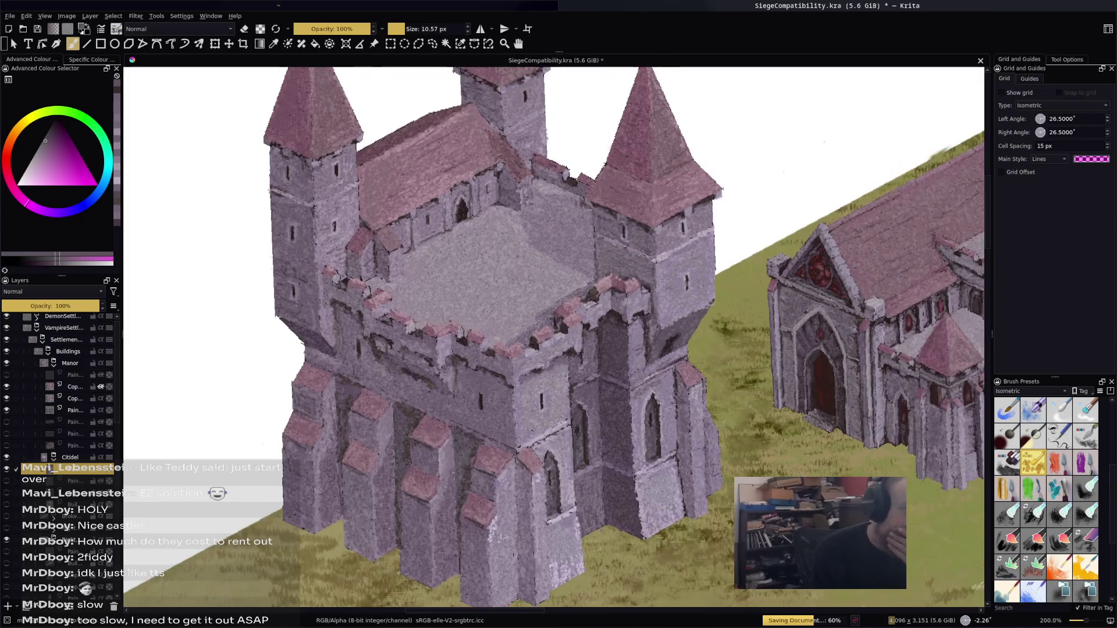
drag(553, 349, 453, 349)
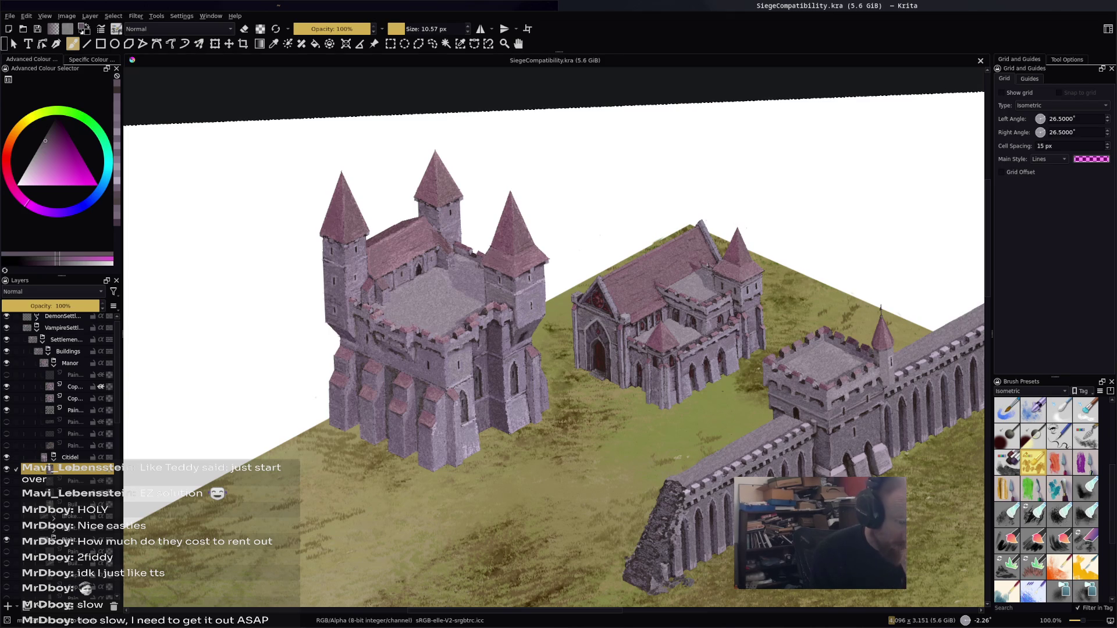
scroll(329, 297, up, 4)
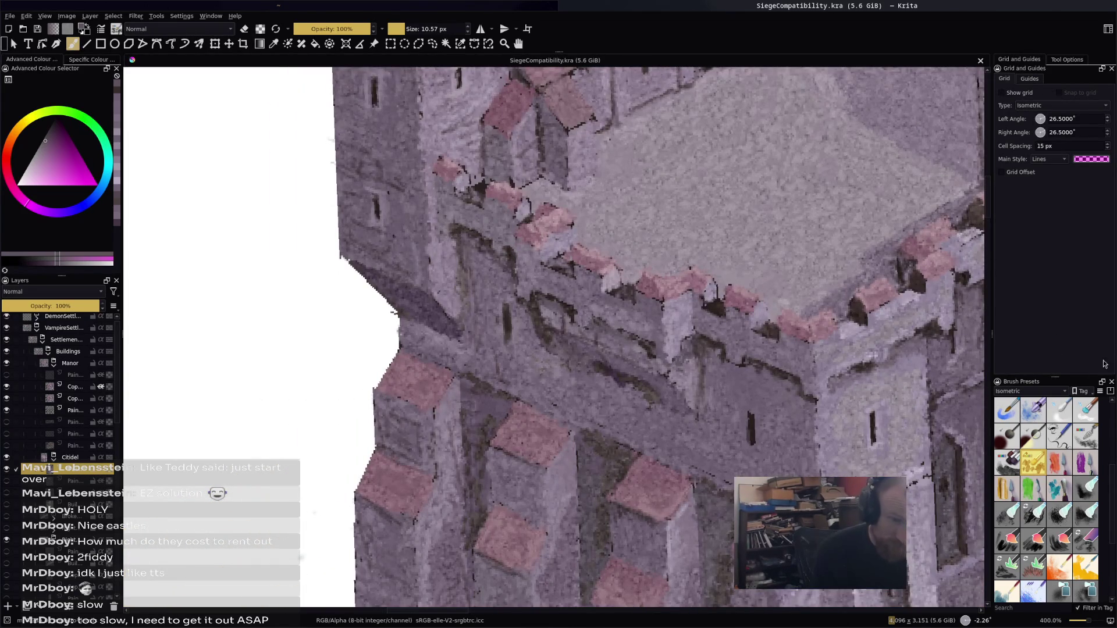
Paint dark cracks and vertical marks on the reddish-grey wall with a fine 15% opacity brush
scroll(1037, 443, up, 3)
click(1036, 441)
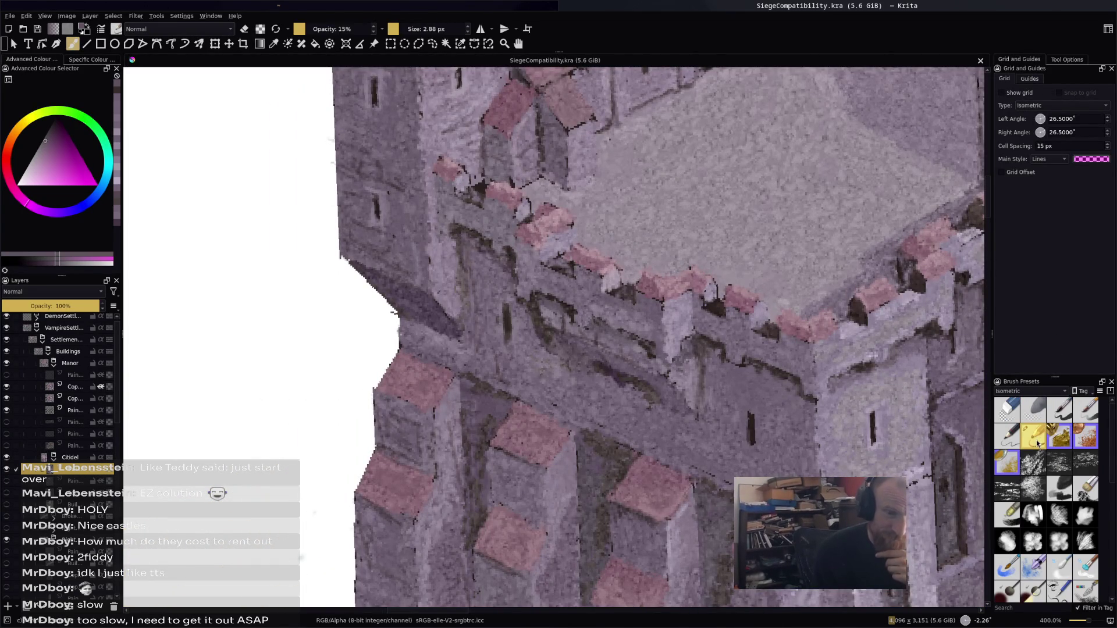
ctrl+click(713, 310)
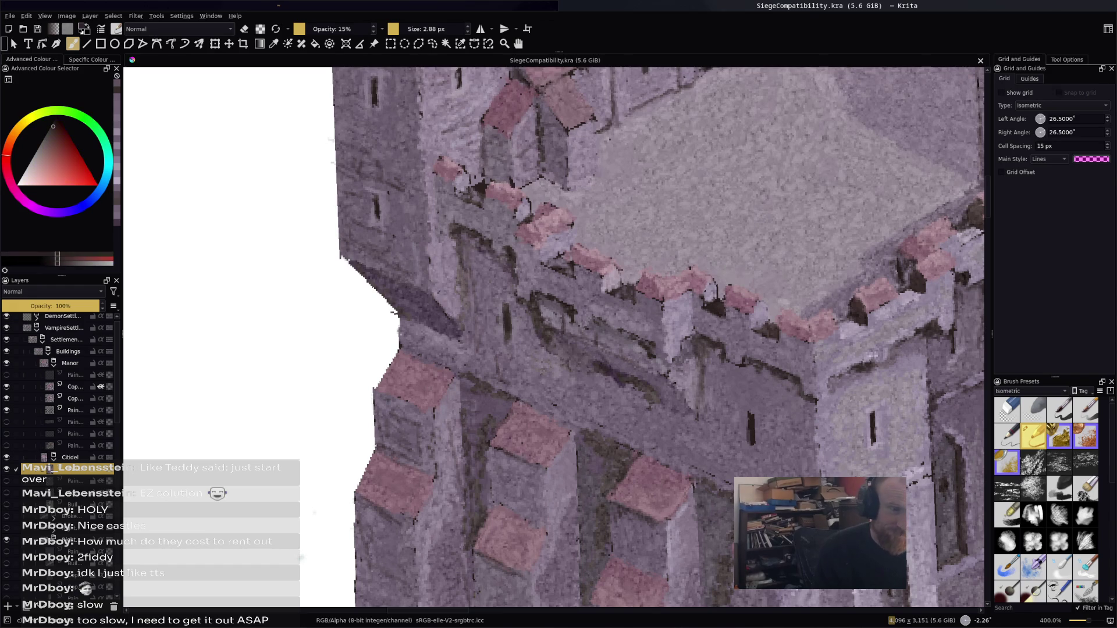
click(713, 310)
mouse_move(611, 324)
mouse_down()
mouse_move(654, 352)
mouse_move(573, 325)
mouse_up()
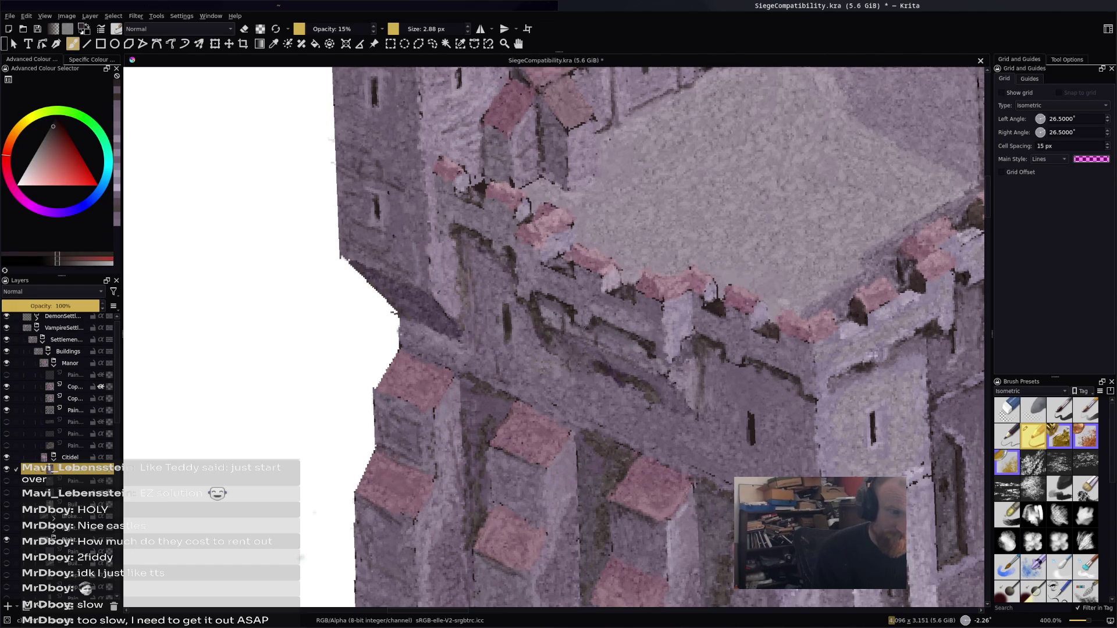
drag(514, 270, 515, 299)
drag(517, 263, 518, 273)
drag(560, 353, 691, 417)
drag(568, 371, 595, 381)
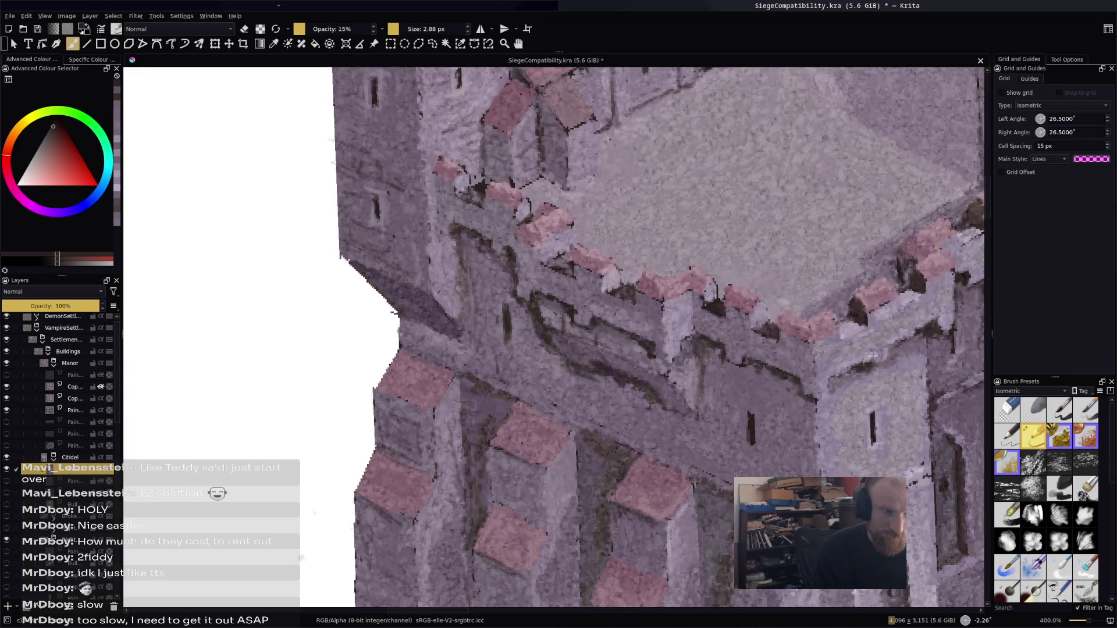
Sample the pale purple from the castle wall and bring the keep closer into view
ctrl+click(555, 355)
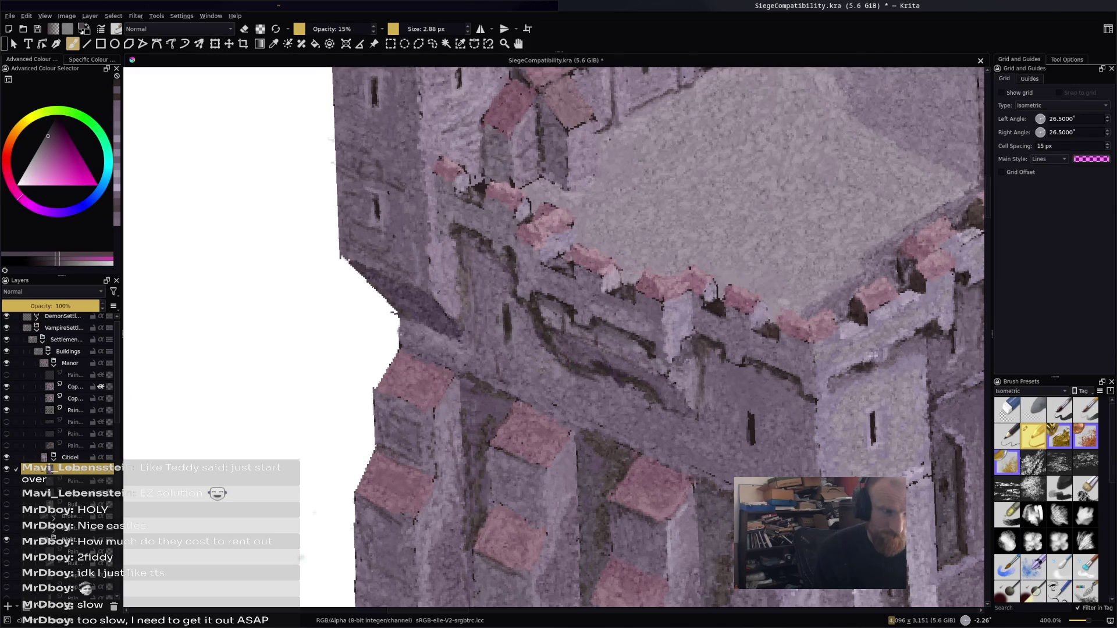
scroll(567, 333, down, 5)
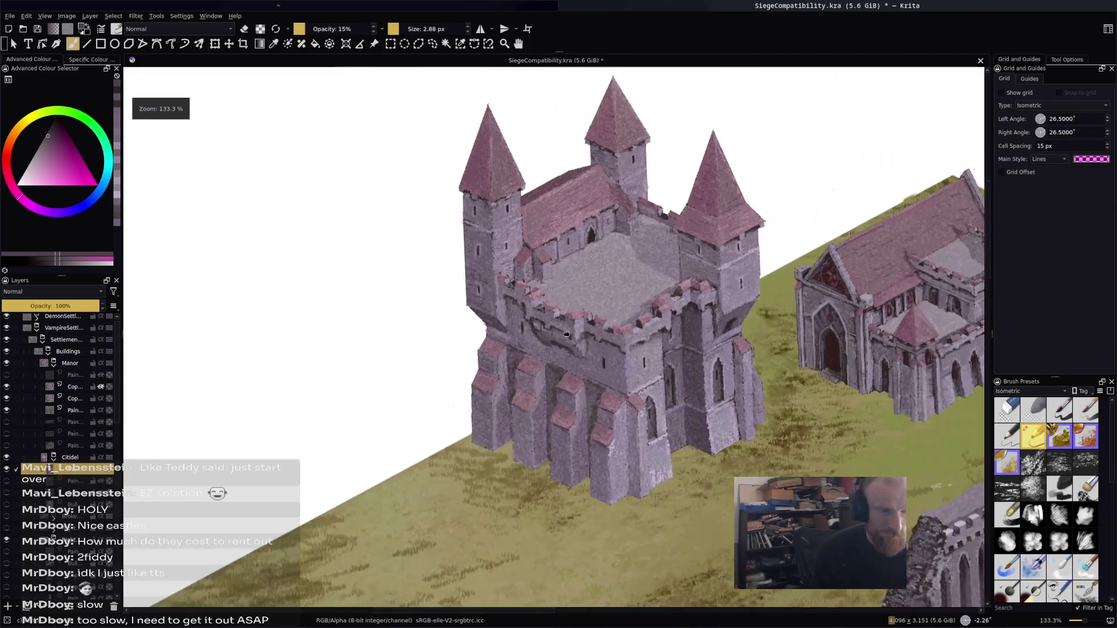
drag(566, 334, 482, 374)
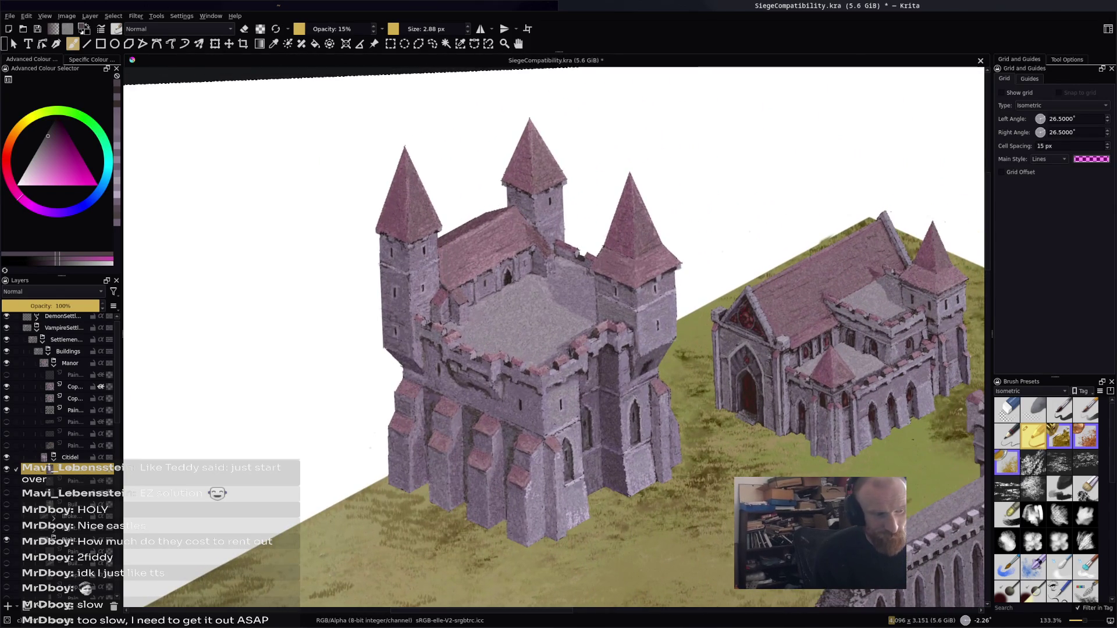
Paint over a keep battlement in the sampled wall purple, then pick up a dark red
scroll(483, 374, up, 2)
ctrl+click(410, 367)
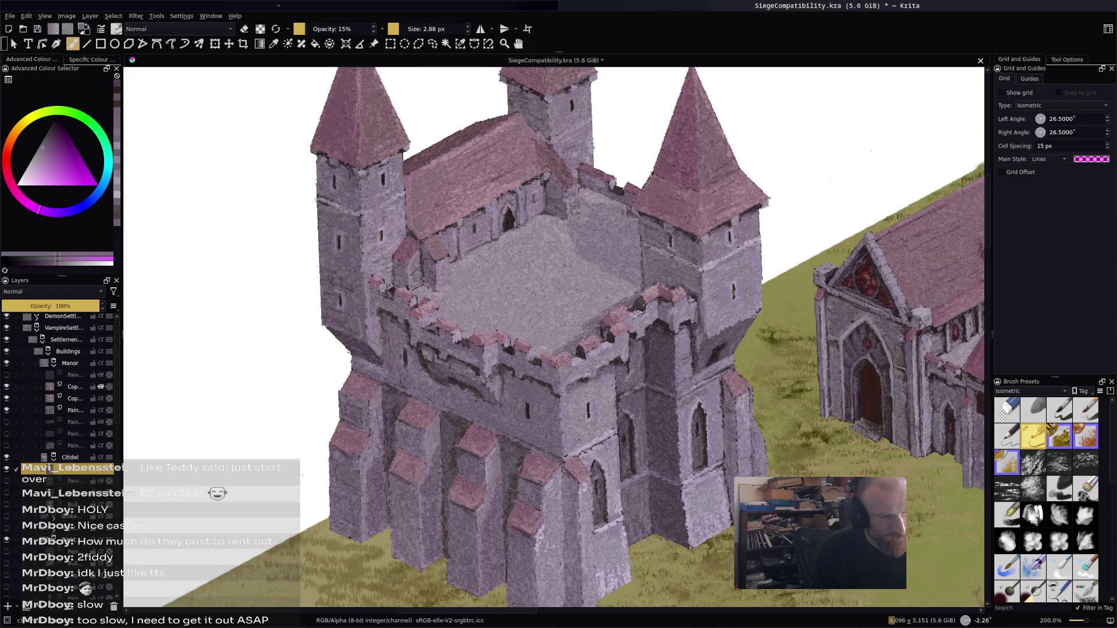
ctrl+click(428, 354)
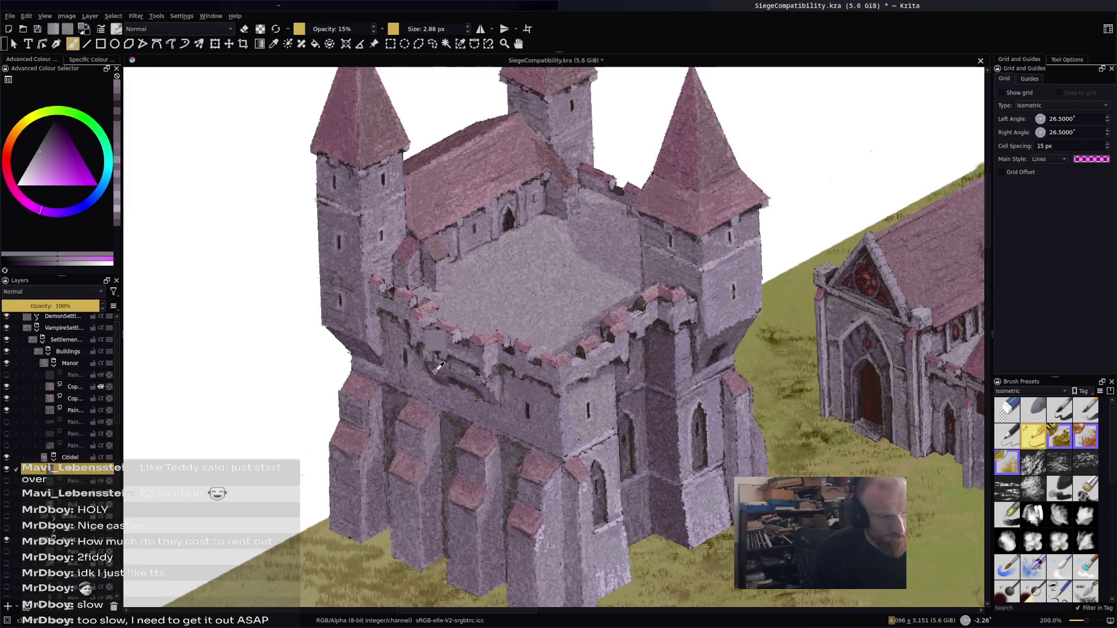
drag(414, 329, 399, 314)
ctrl+click(405, 325)
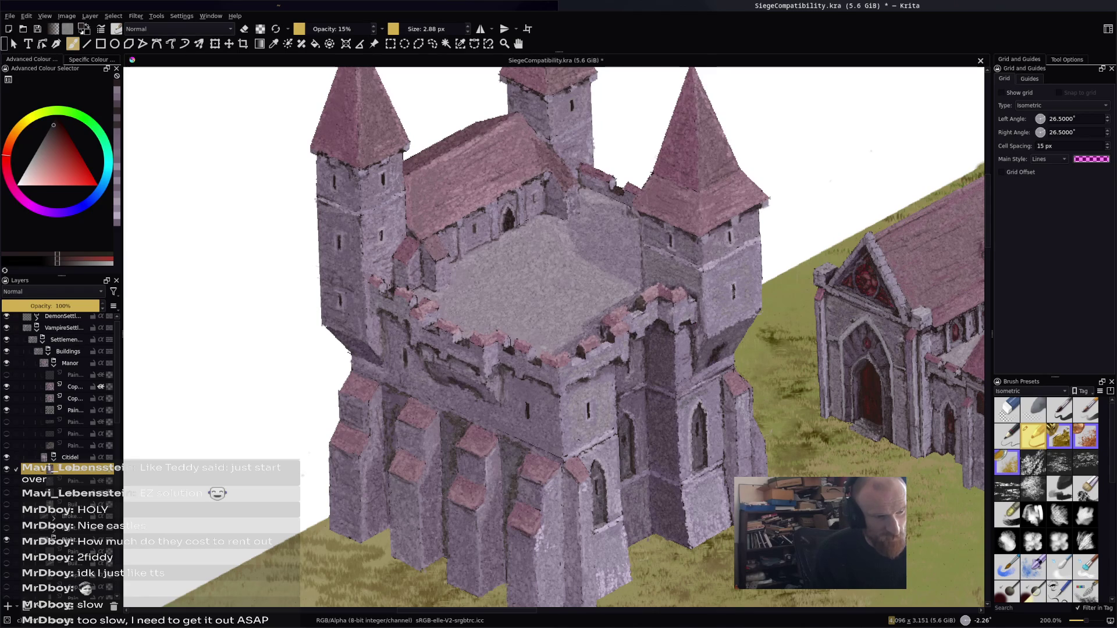
Save the painting and zoom out to show the wall on the right
key(ctrl+s)
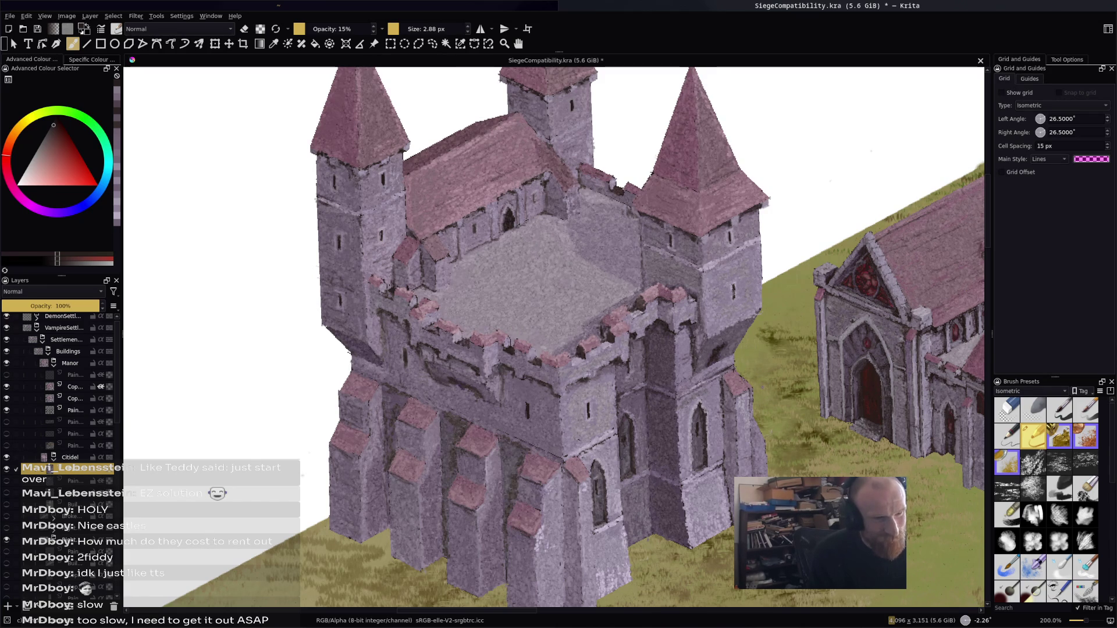
key(ctrl+s)
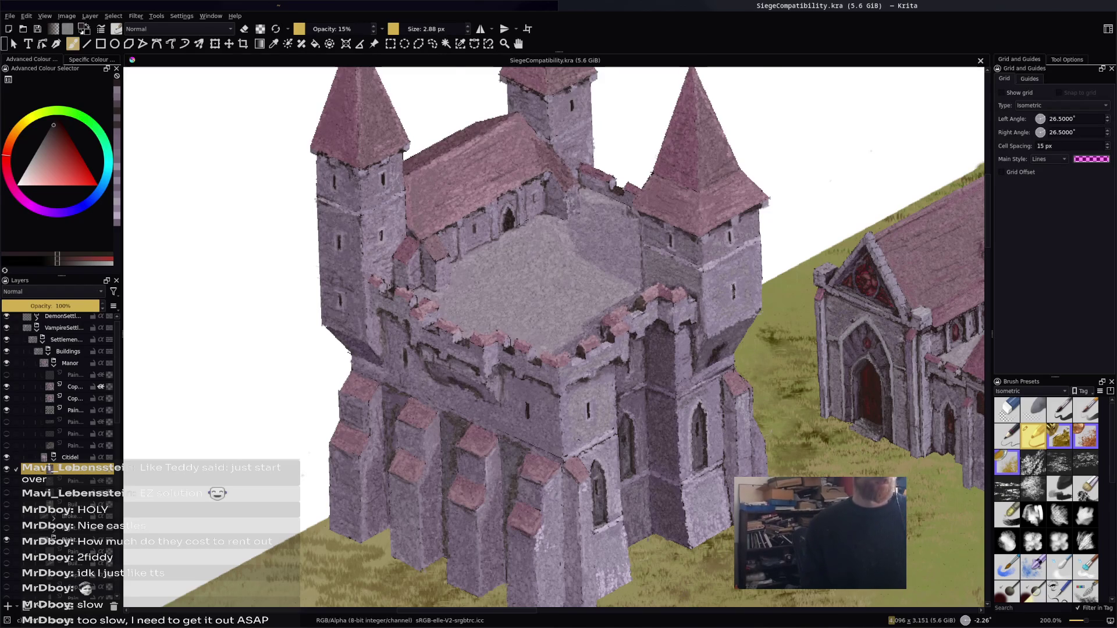
key(1)
mouse_move(602, 433)
mouse_down()
mouse_move(365, 293)
mouse_move(489, 343)
mouse_up()
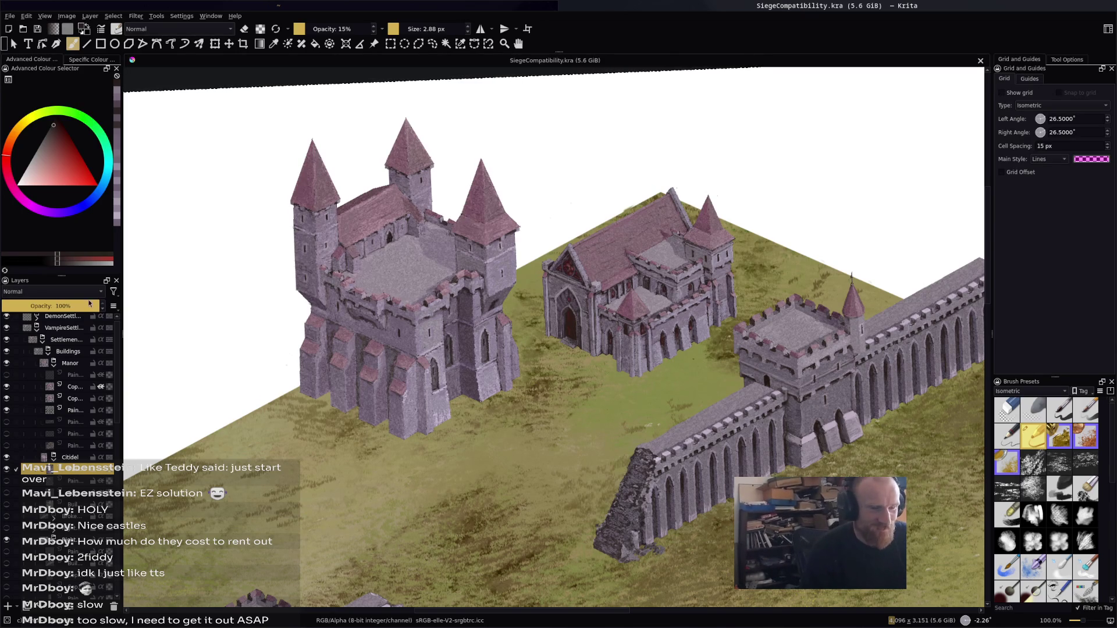
click(68, 351)
mouse_move(740, 178)
mouse_down()
mouse_move(663, 178)
mouse_move(701, 203)
mouse_up()
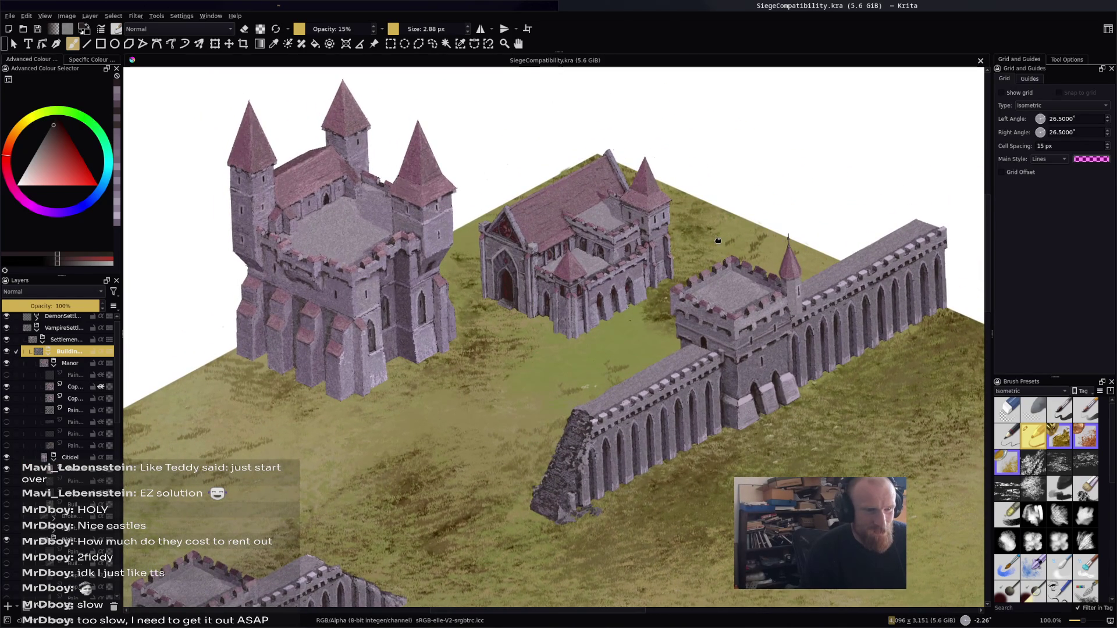
drag(717, 240, 720, 242)
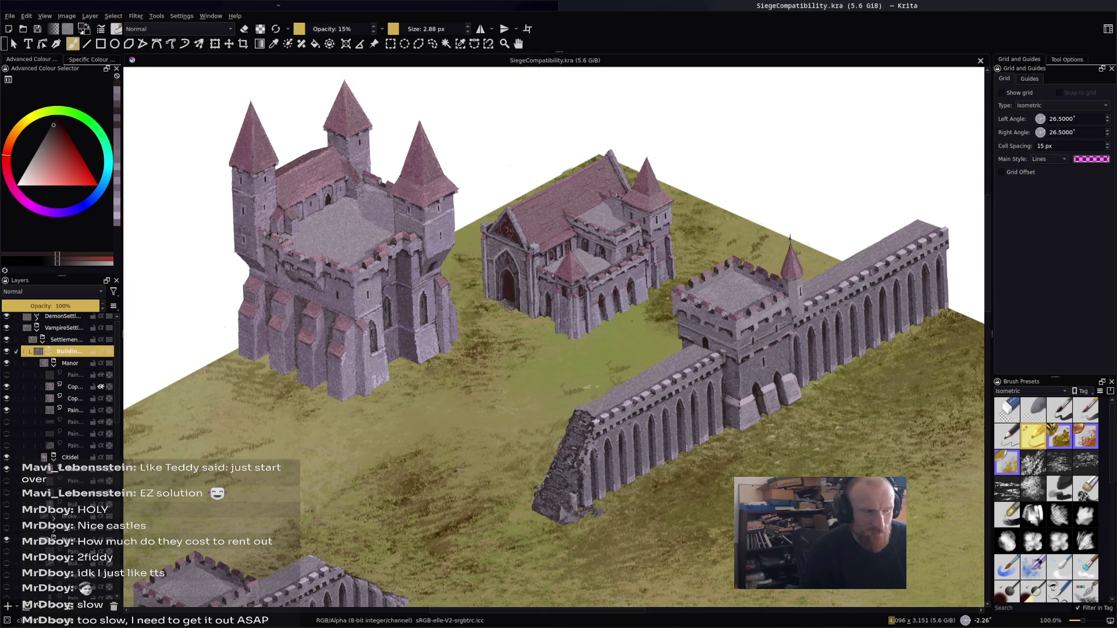
key(minus)
key(minus)
key(minus)
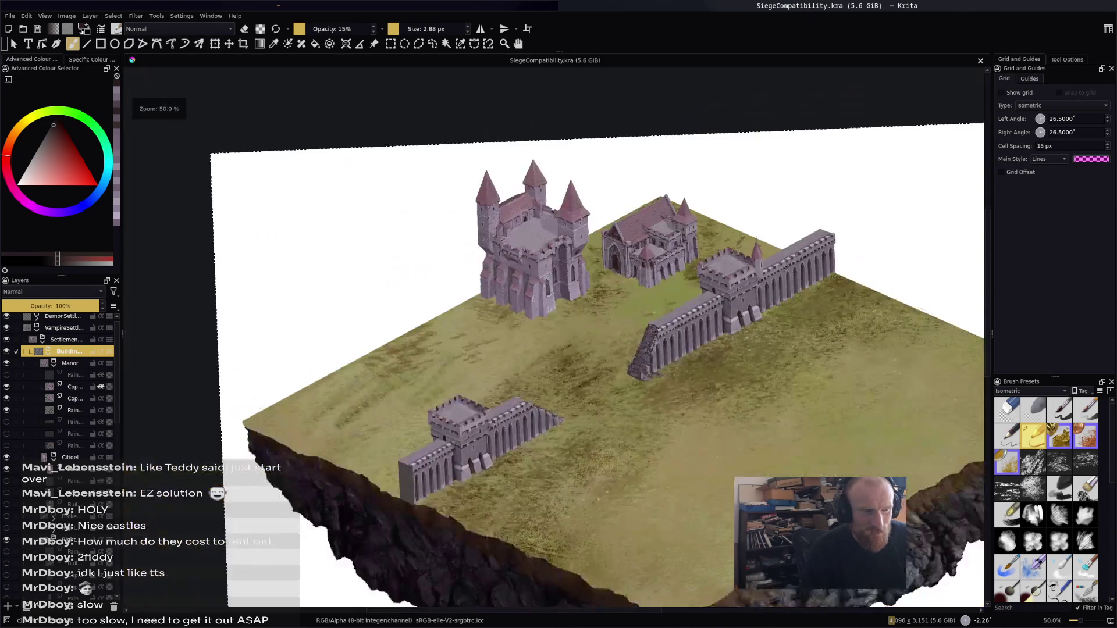
key(plus)
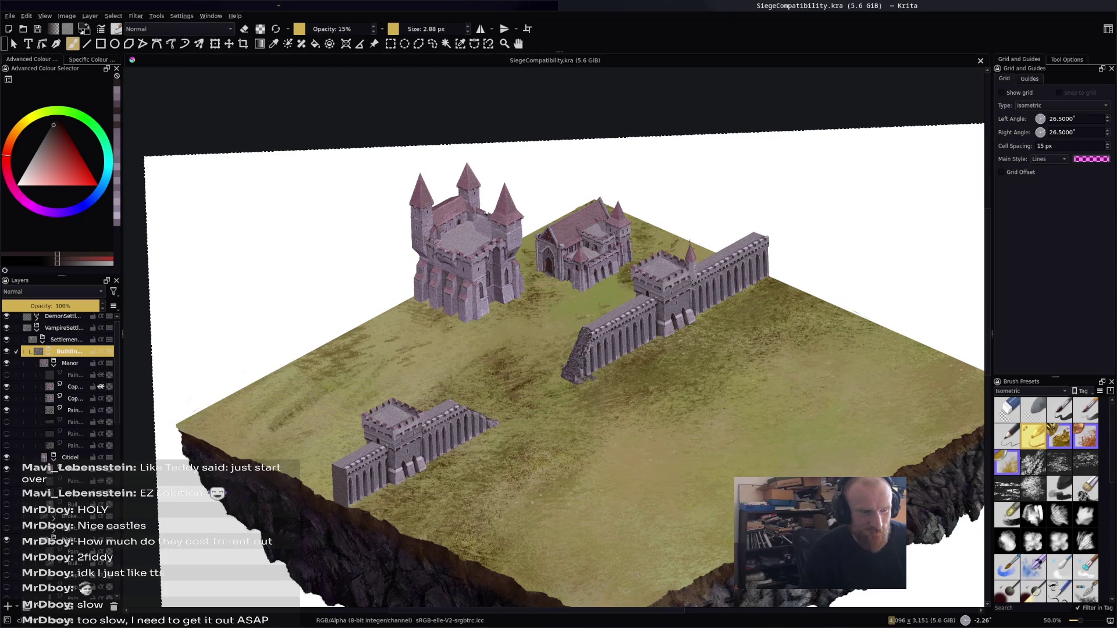
key(plus)
key(plus)
key(minus)
key(minus)
key(minus)
key(1)
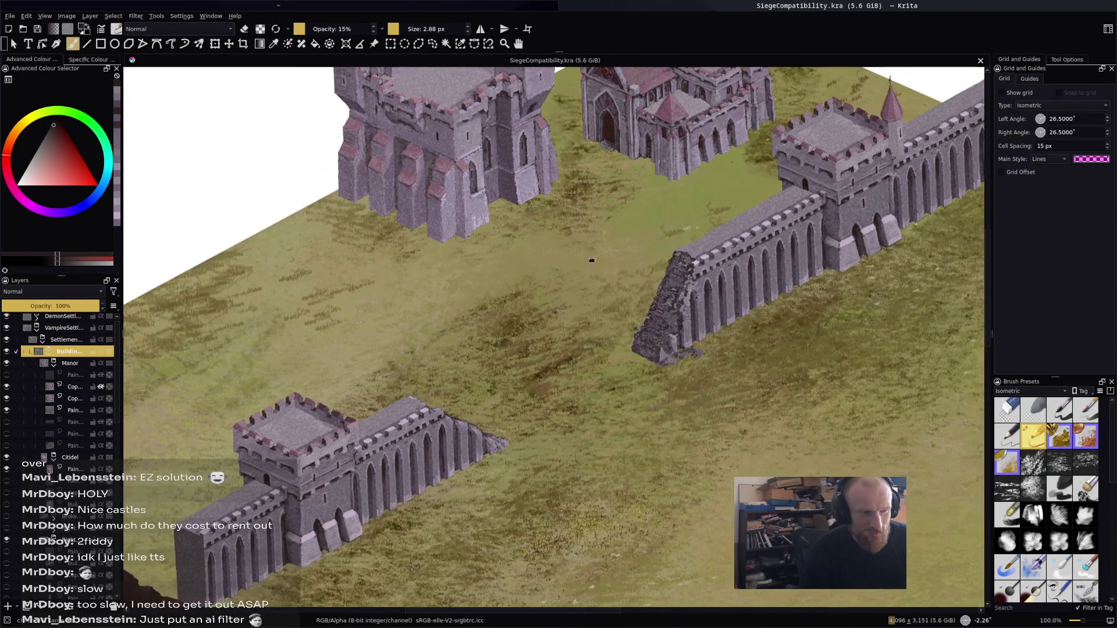
mouse_move(598, 243)
mouse_down()
mouse_move(544, 385)
mouse_move(582, 428)
mouse_up()
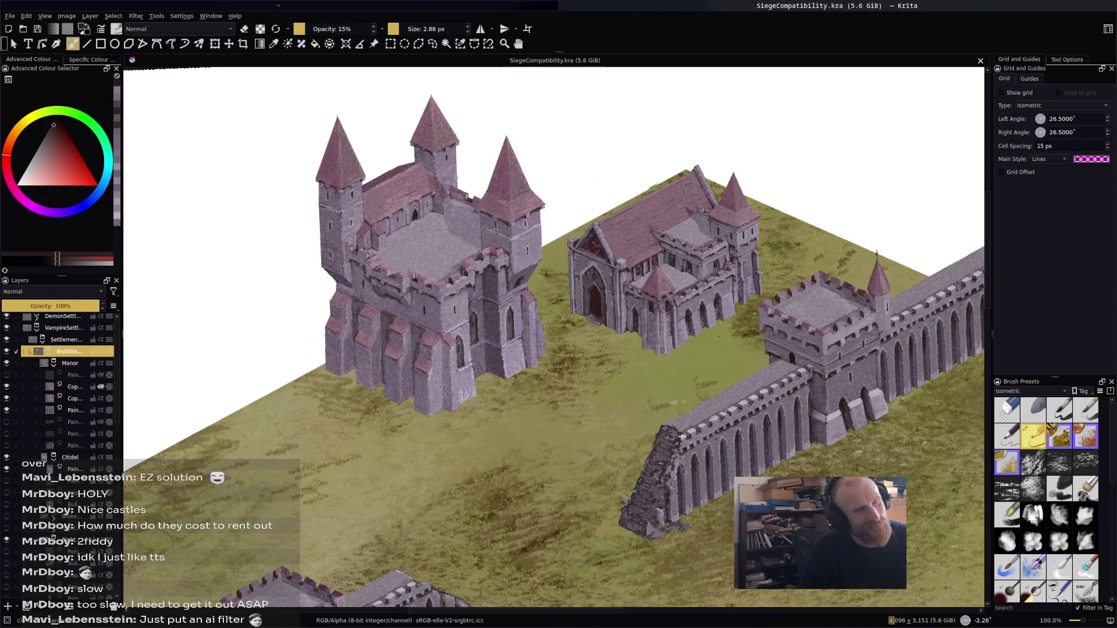
drag(251, 79, 431, 61)
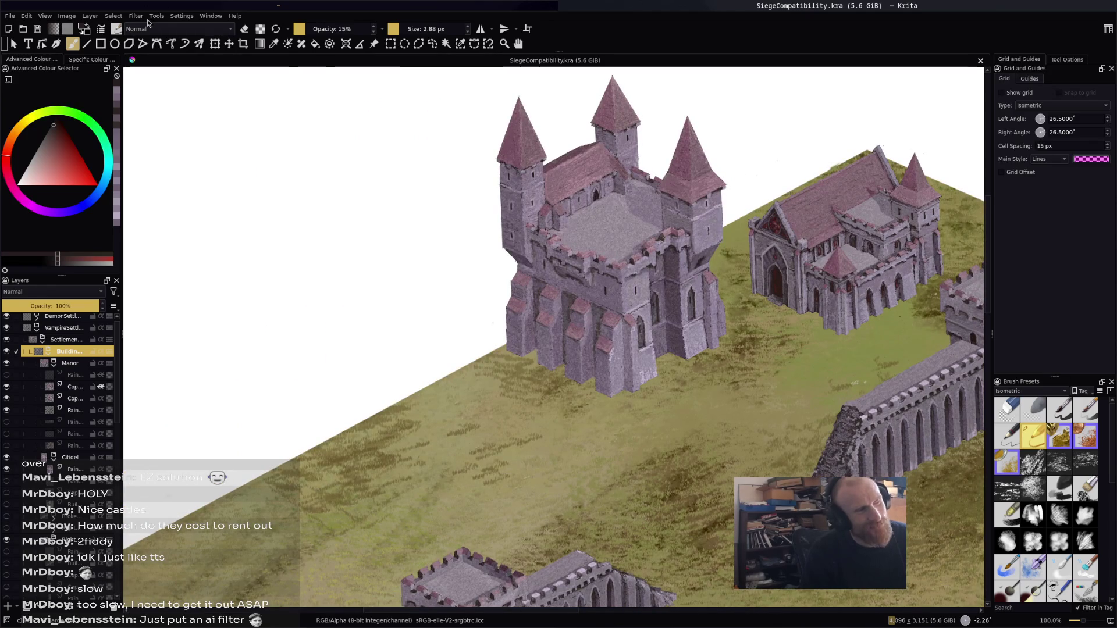
Select the Paint layer inside the Citidel group and bring up the Filter > Adjust submenu
click(137, 18)
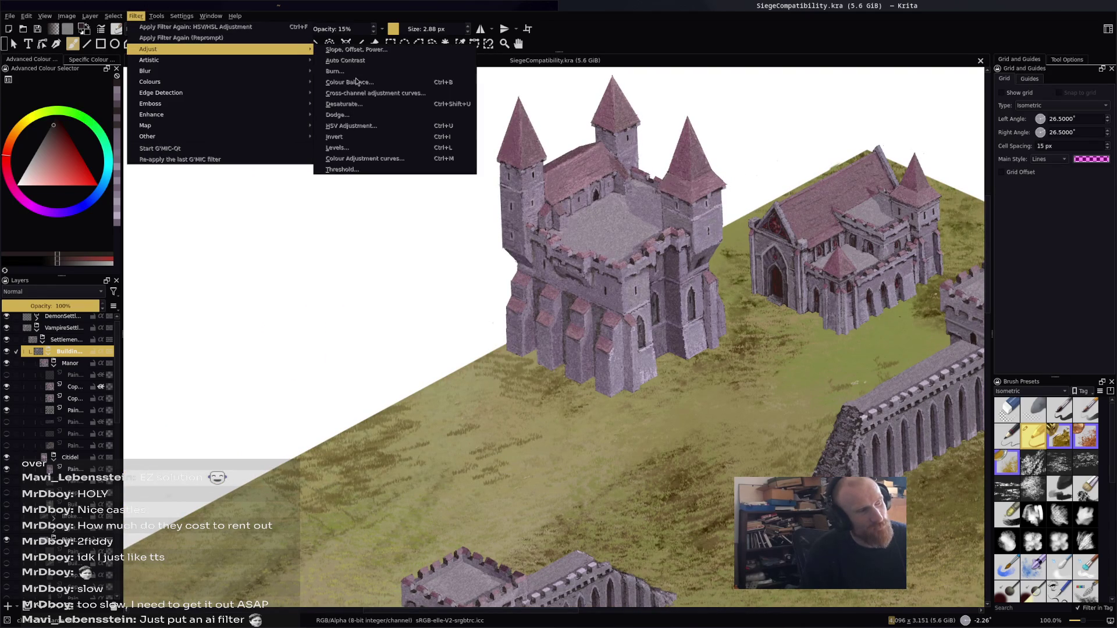
key(Escape)
key(Escape)
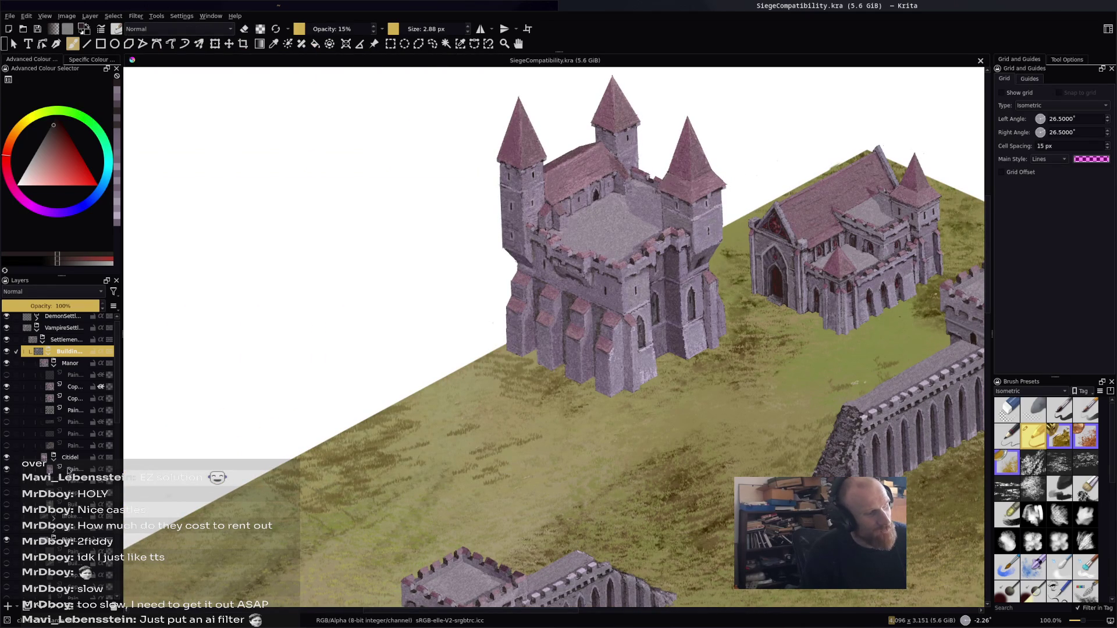
click(69, 469)
click(134, 17)
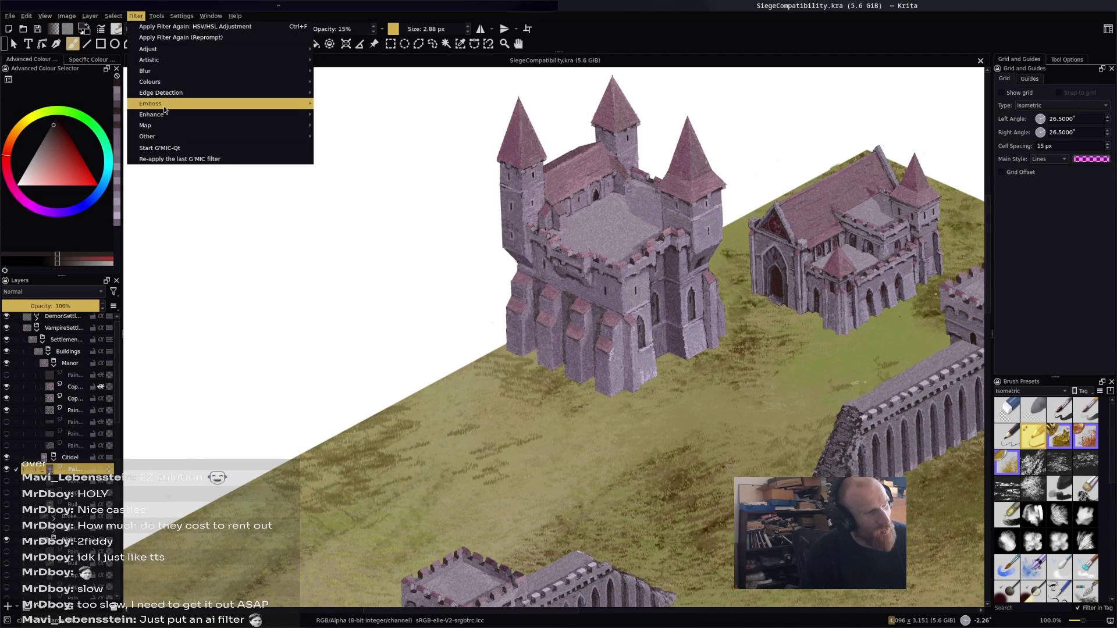
mouse_move(163, 106)
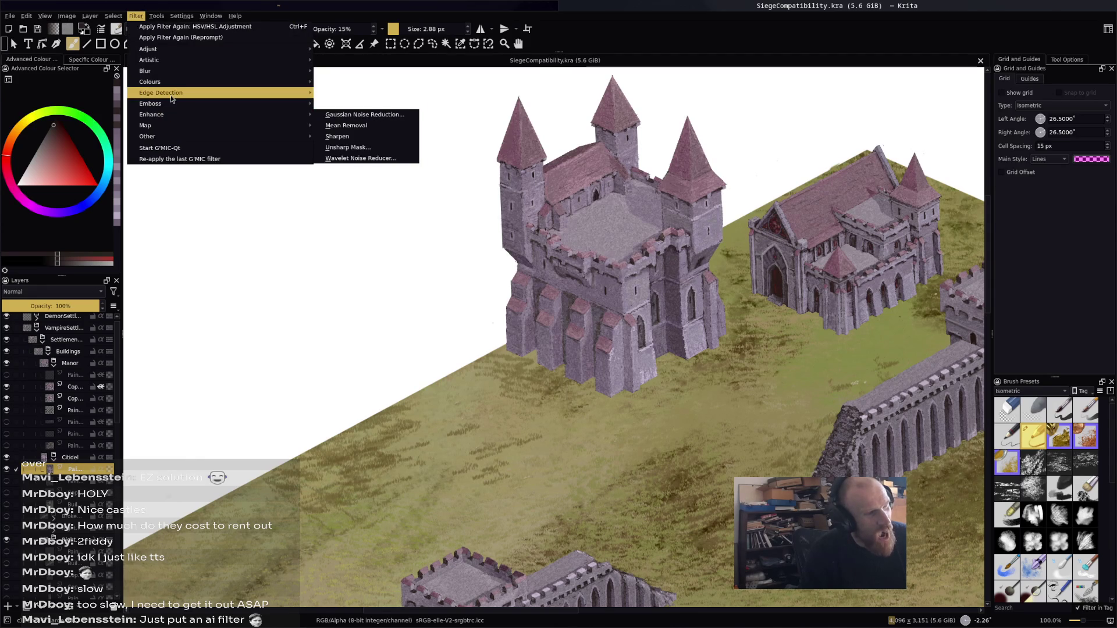
mouse_move(173, 87)
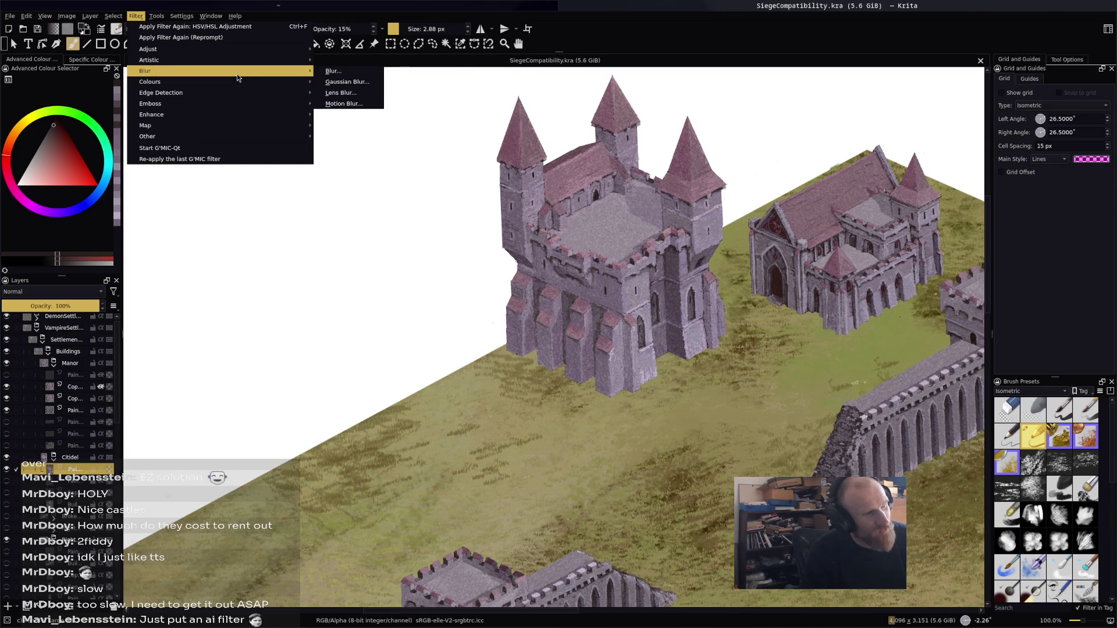
mouse_move(239, 65)
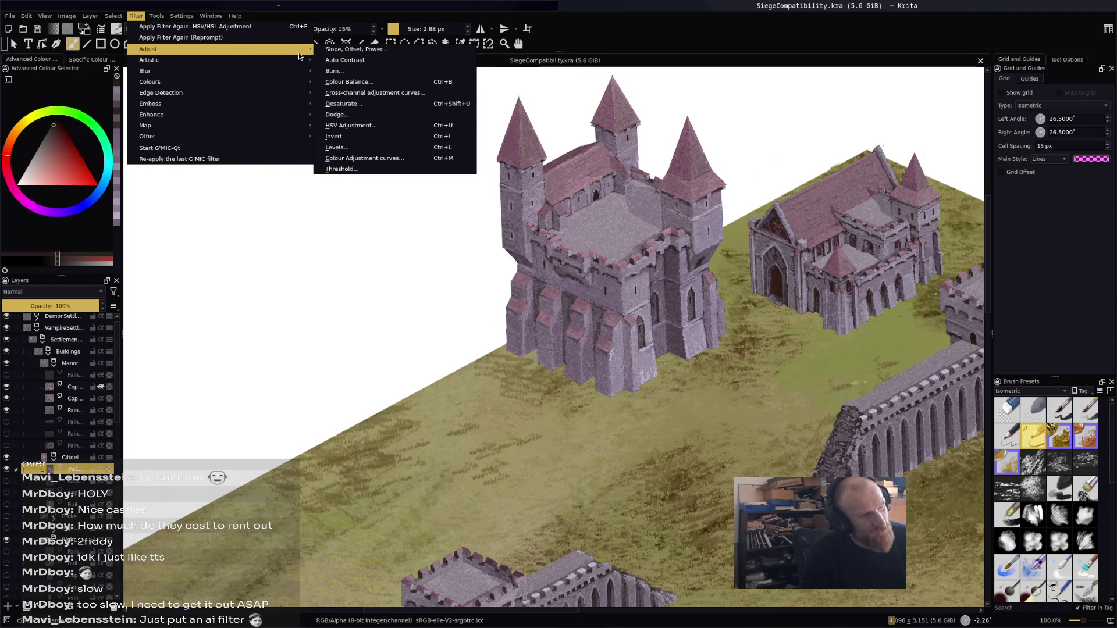
Open colour adjustment curves and bend the Hue curve, top point near input 89, output 90
click(362, 158)
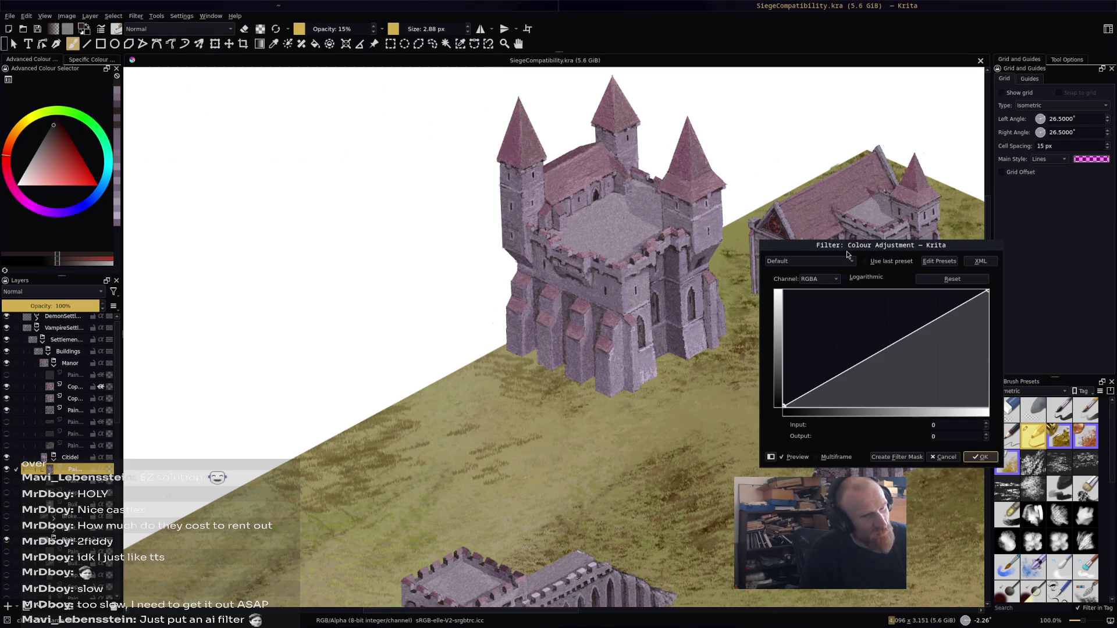
drag(846, 247, 346, 270)
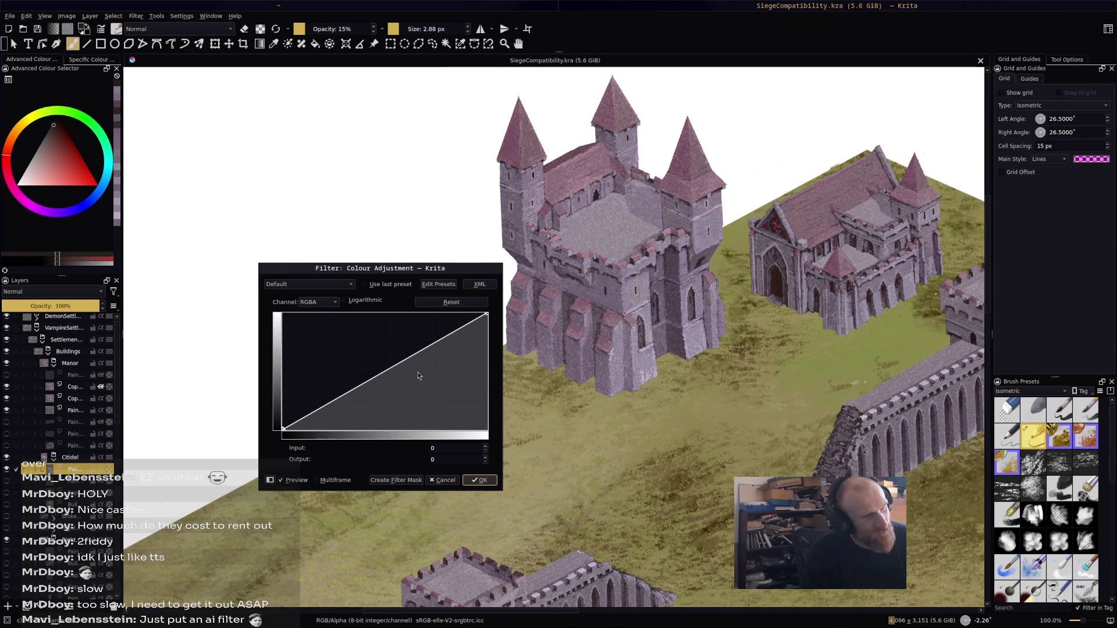
mouse_move(486, 314)
mouse_down()
mouse_move(492, 341)
mouse_move(488, 308)
mouse_up()
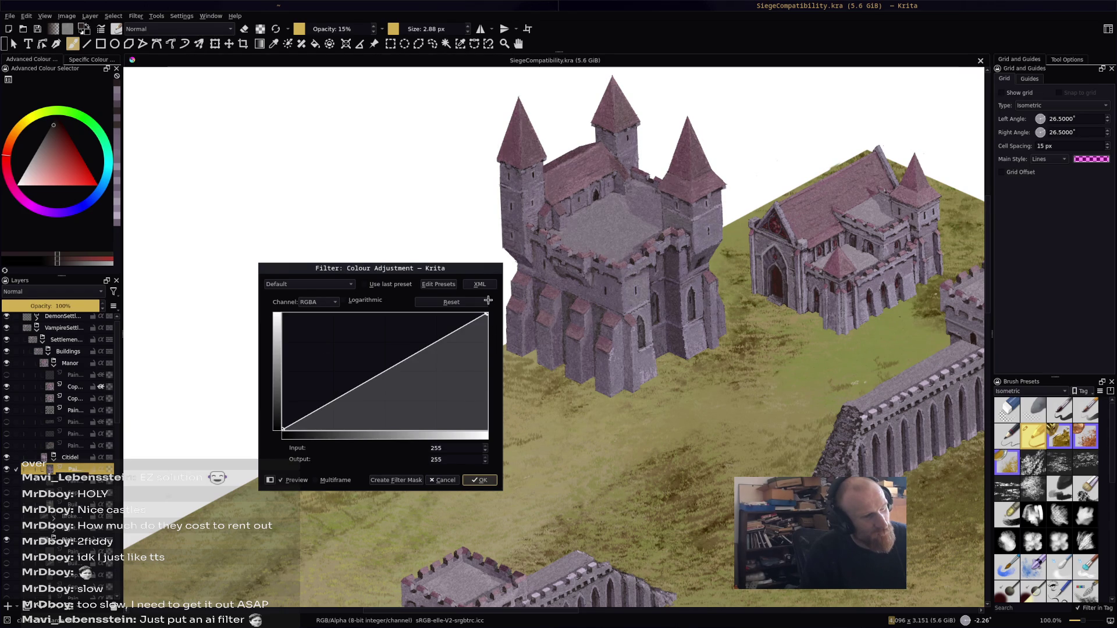
click(315, 303)
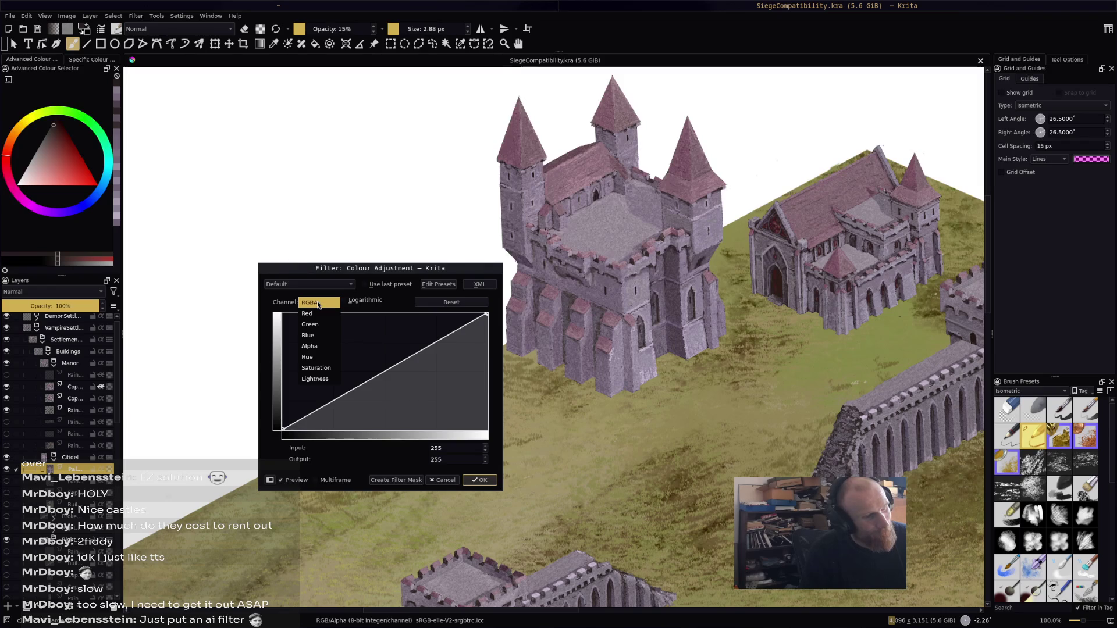
click(319, 362)
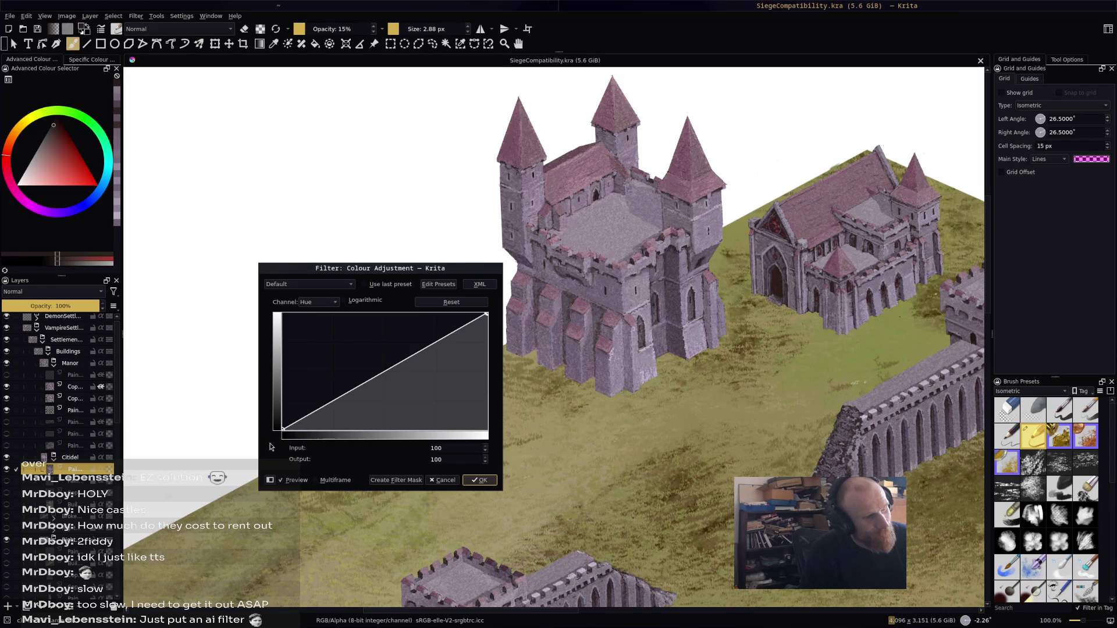
mouse_move(281, 428)
mouse_down()
mouse_move(279, 321)
mouse_move(275, 445)
mouse_up()
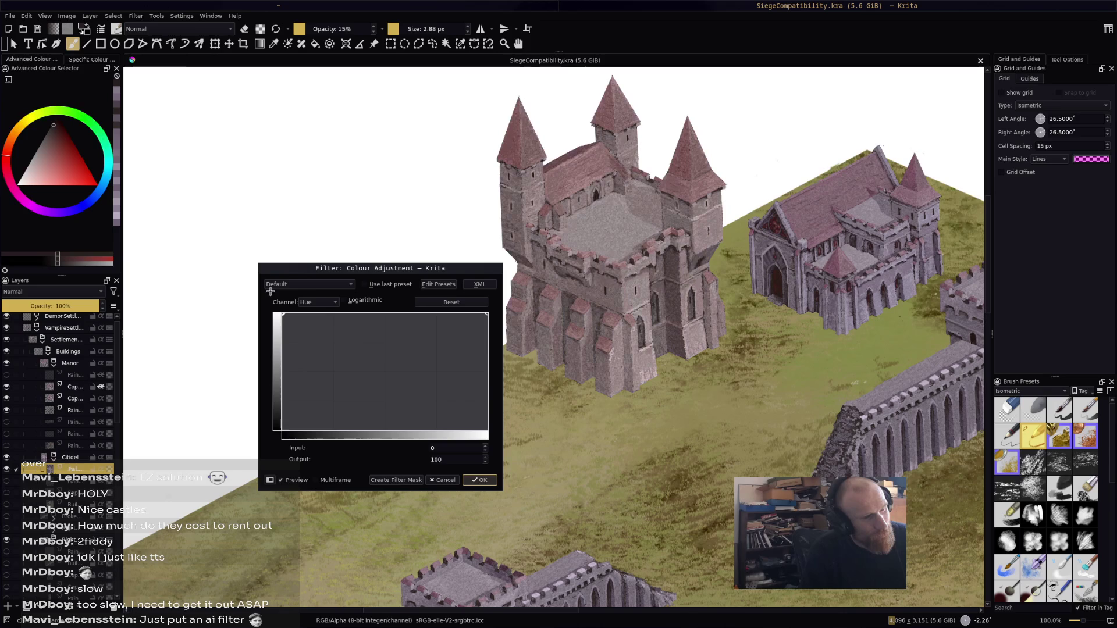
mouse_move(484, 314)
mouse_down()
mouse_move(499, 348)
mouse_move(493, 291)
mouse_move(443, 314)
mouse_move(446, 344)
mouse_move(464, 326)
mouse_up()
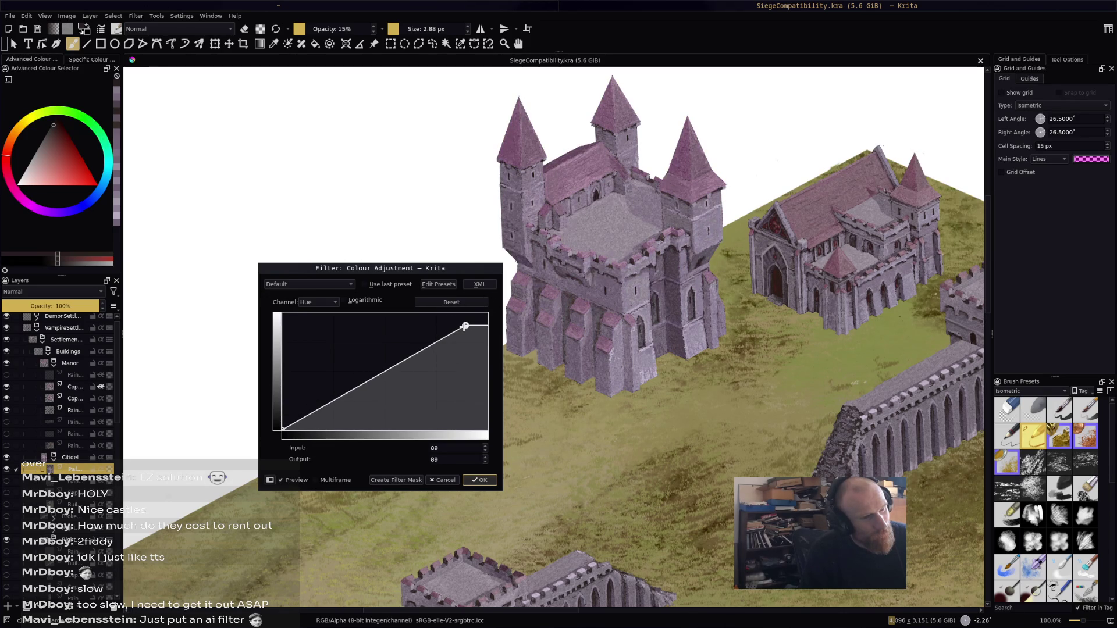
mouse_move(464, 327)
mouse_down()
mouse_move(455, 316)
mouse_move(487, 314)
mouse_up()
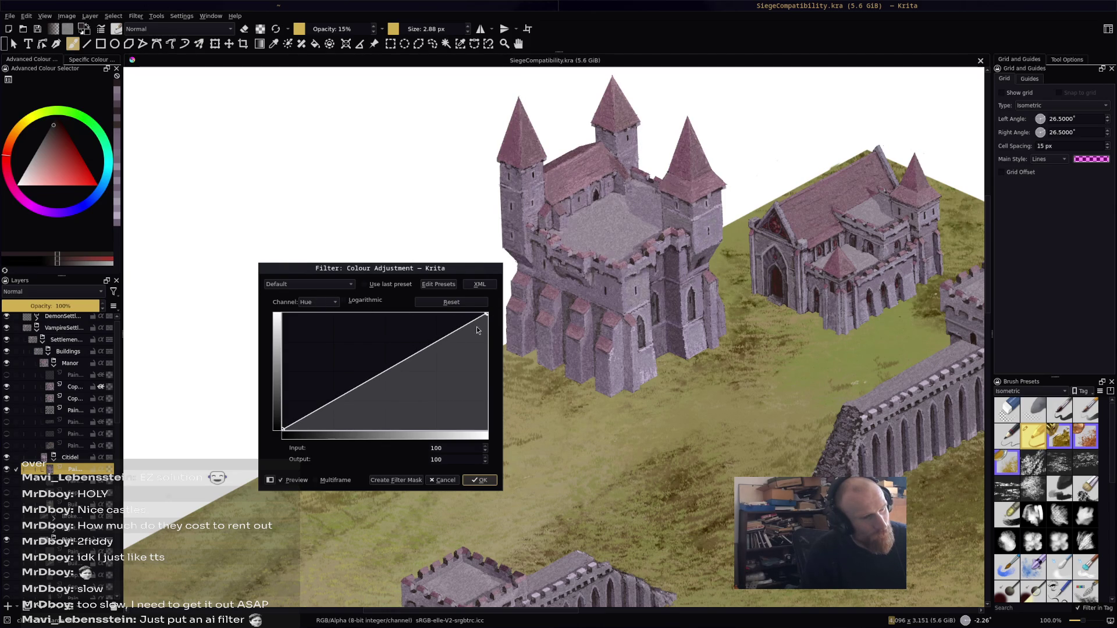
drag(486, 314, 463, 303)
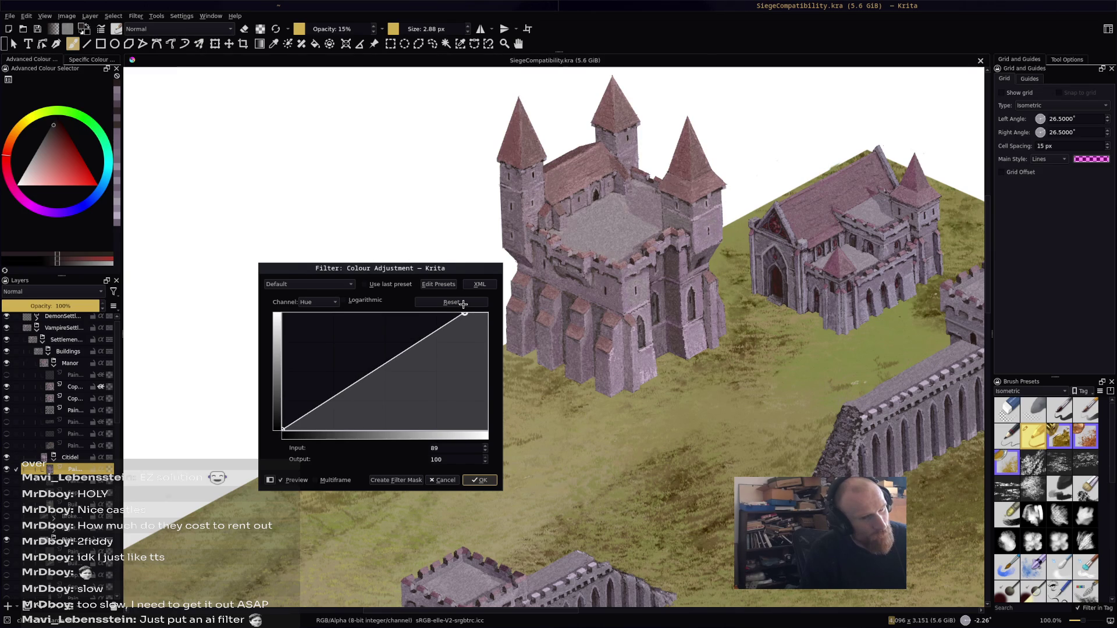
mouse_move(463, 313)
mouse_down()
mouse_move(465, 325)
mouse_move(483, 291)
mouse_up()
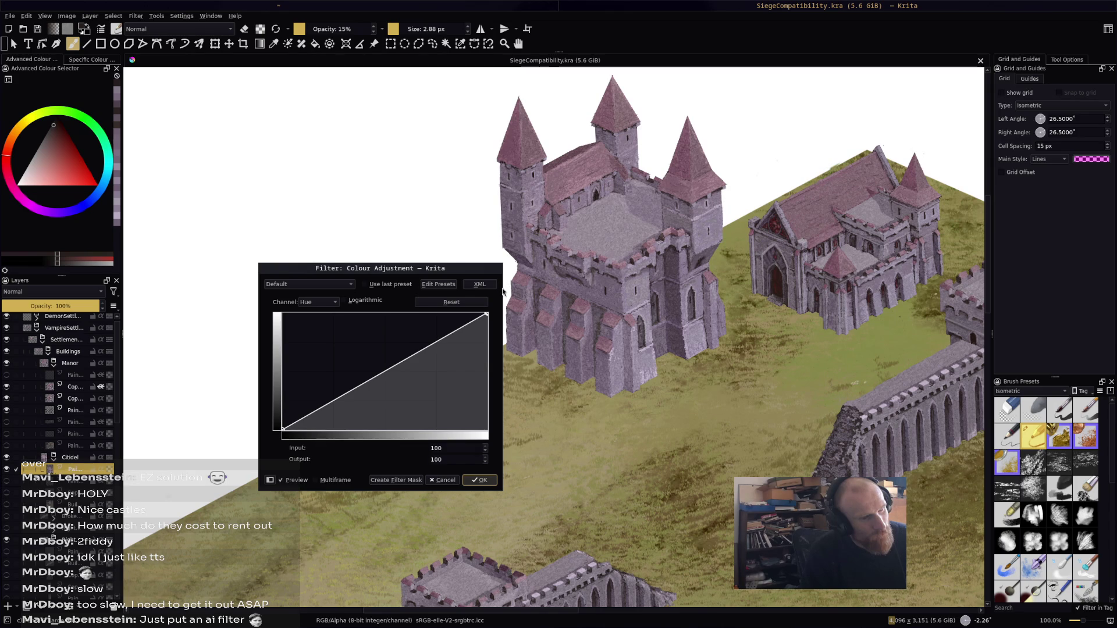
Lower the Saturation curve's end point to output 85 and keep it as a filter mask
click(320, 302)
click(319, 313)
mouse_move(486, 314)
mouse_down()
mouse_move(409, 297)
mouse_move(488, 313)
mouse_move(492, 295)
mouse_move(491, 331)
mouse_up()
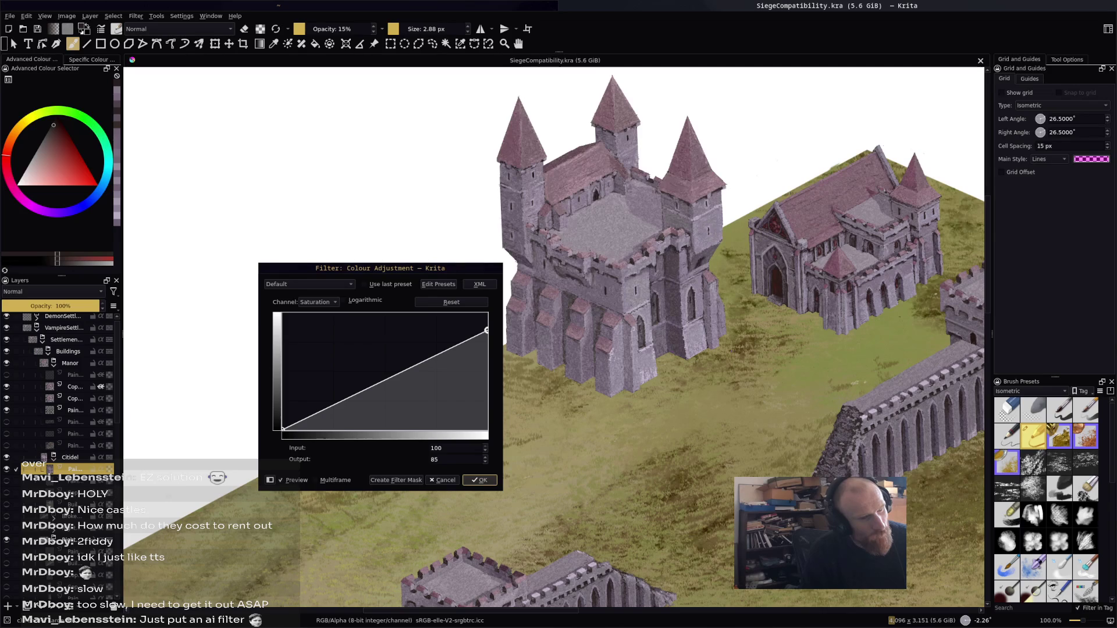
key(minus)
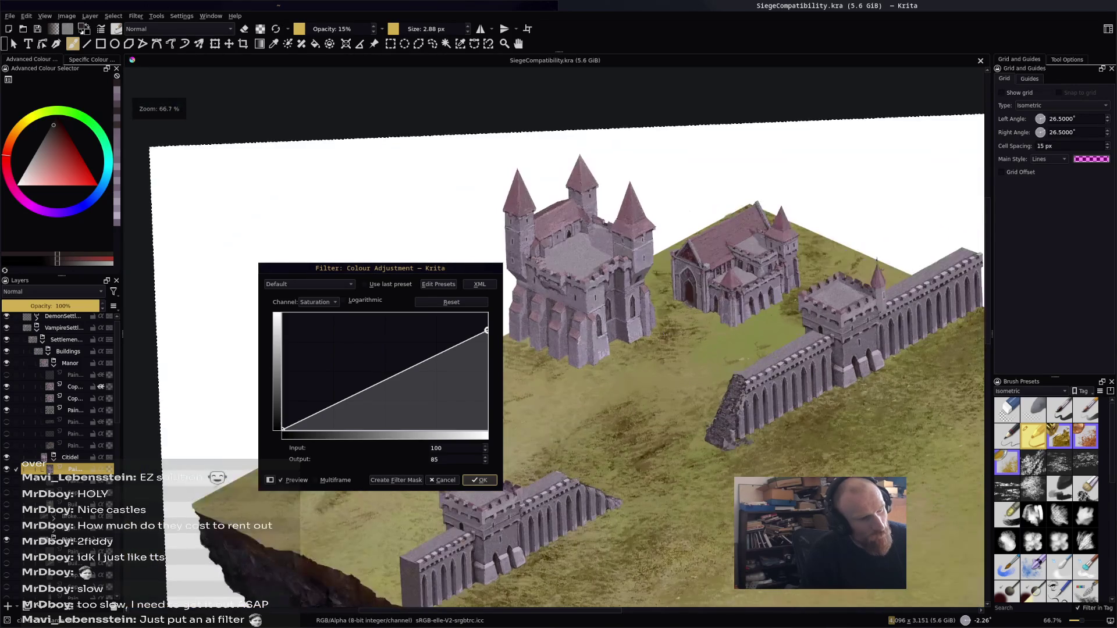
key(plus)
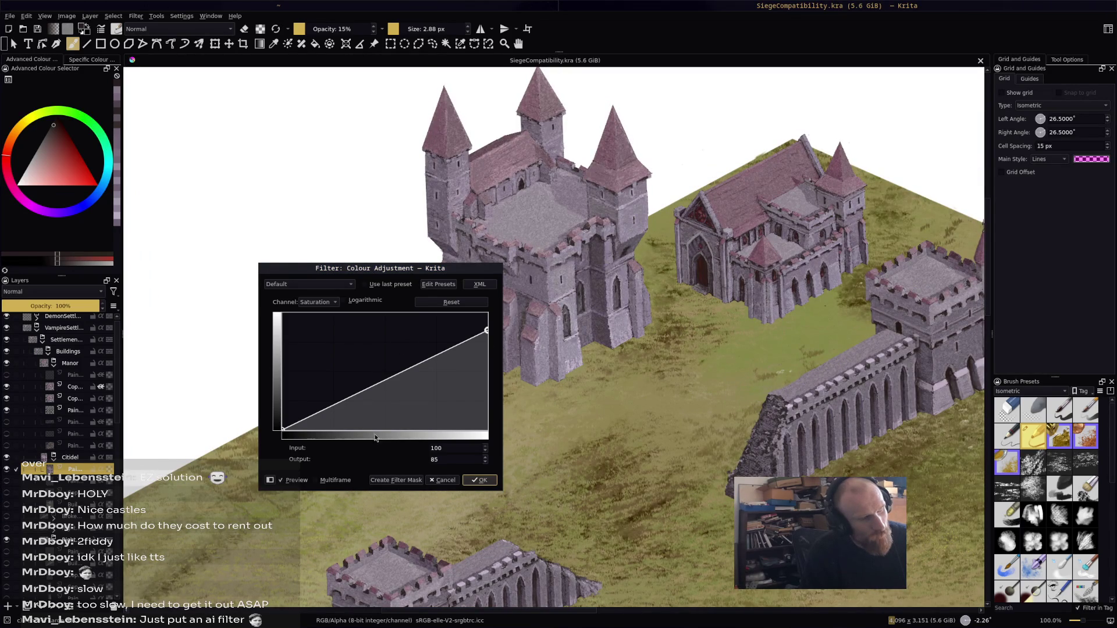
click(386, 480)
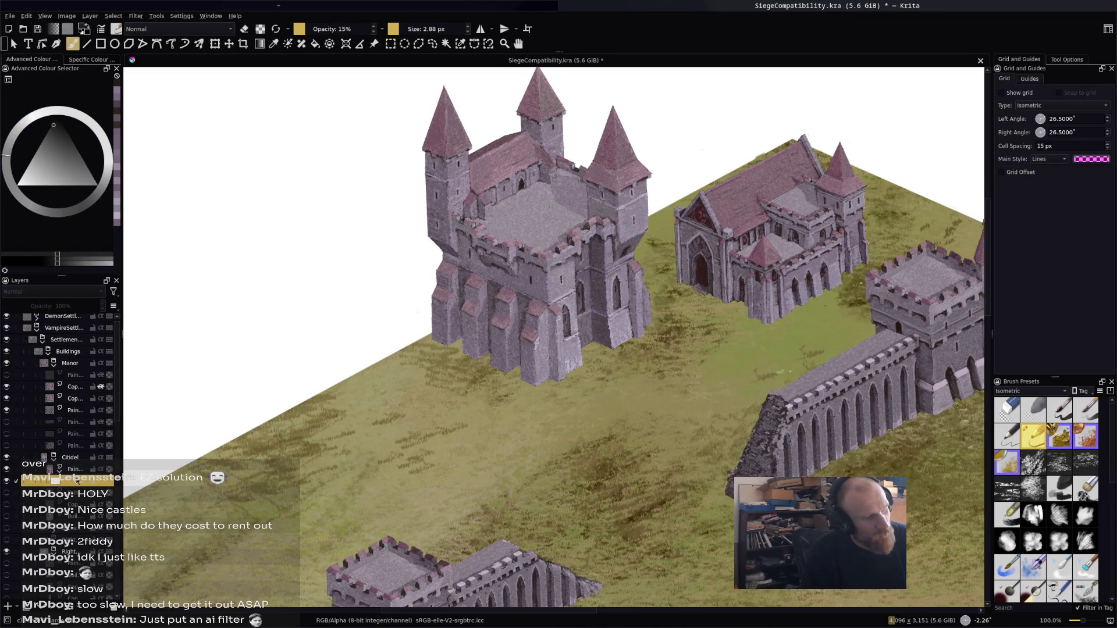
Switch to the Citidel paint layer above the Colour Adjustment mask and open the Filter menu
mouse_move(80, 483)
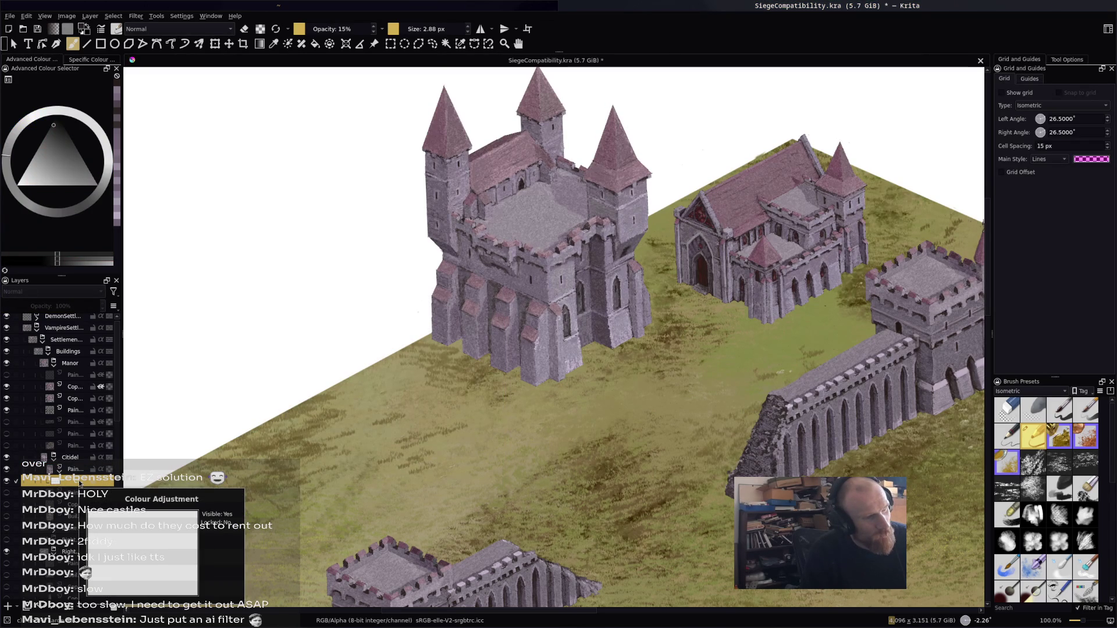
drag(56, 135, 55, 131)
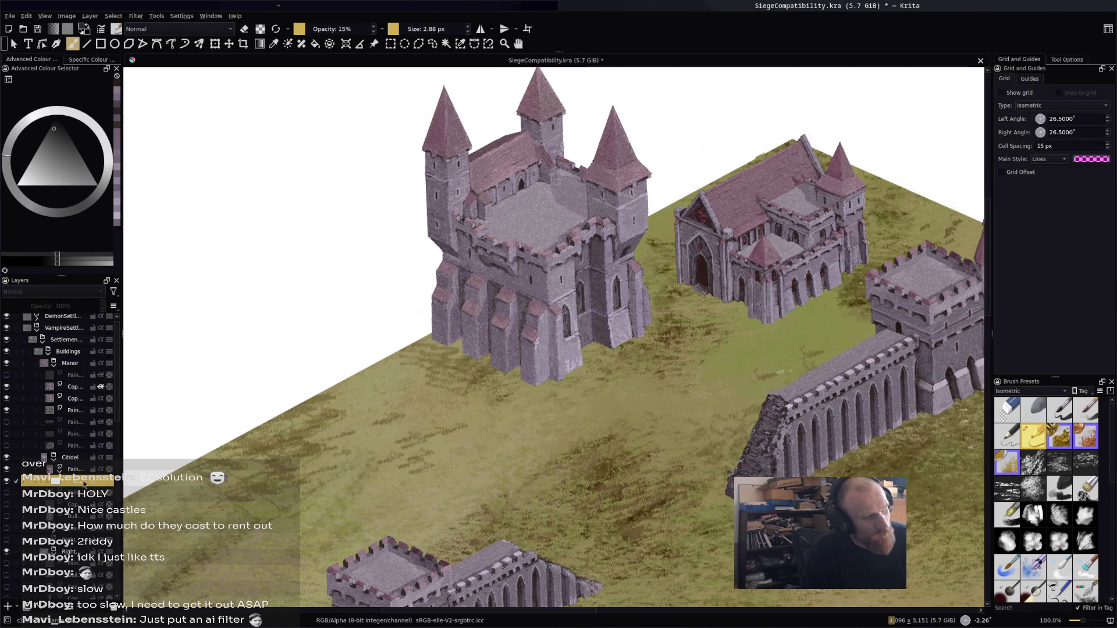
mouse_move(84, 484)
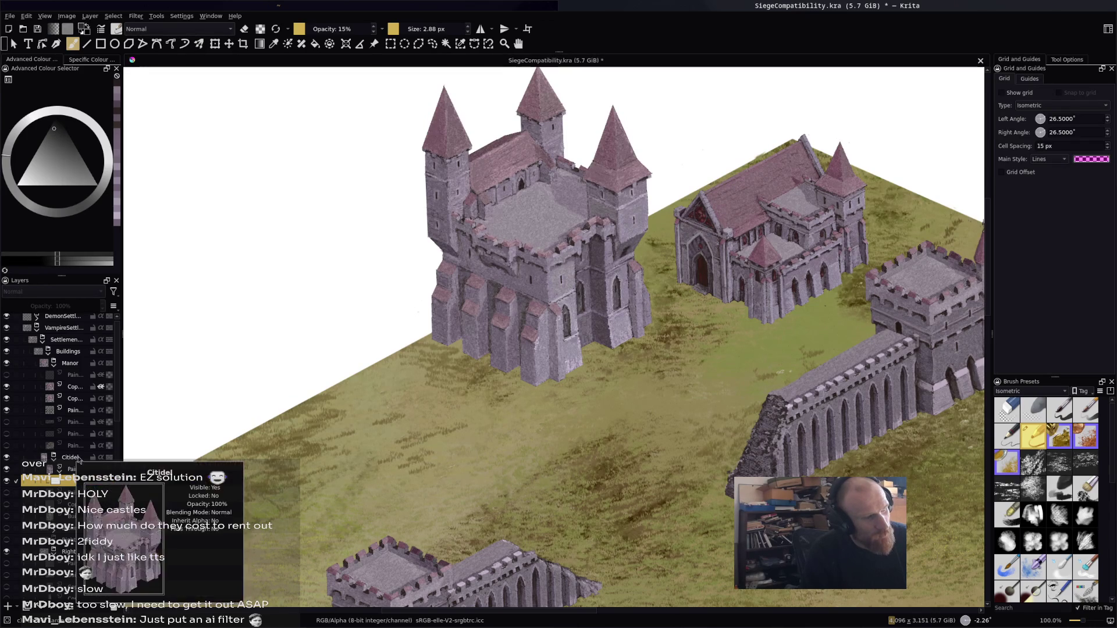
click(76, 469)
click(138, 16)
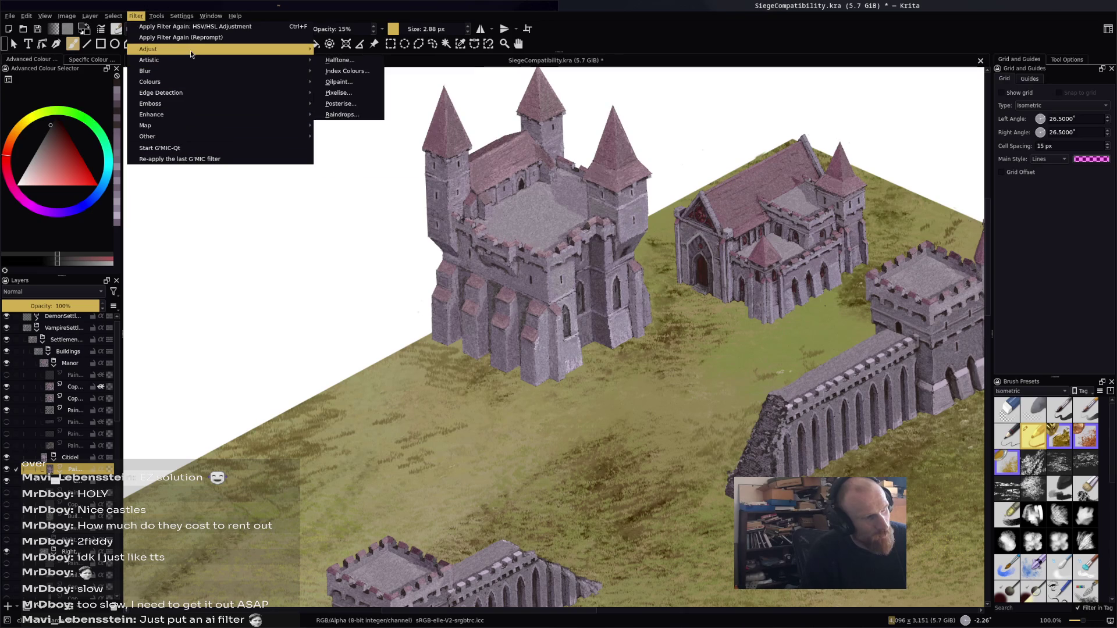
Open colour adjustment curves and move the Saturation curve's top-right point to input 85
mouse_move(190, 50)
click(381, 158)
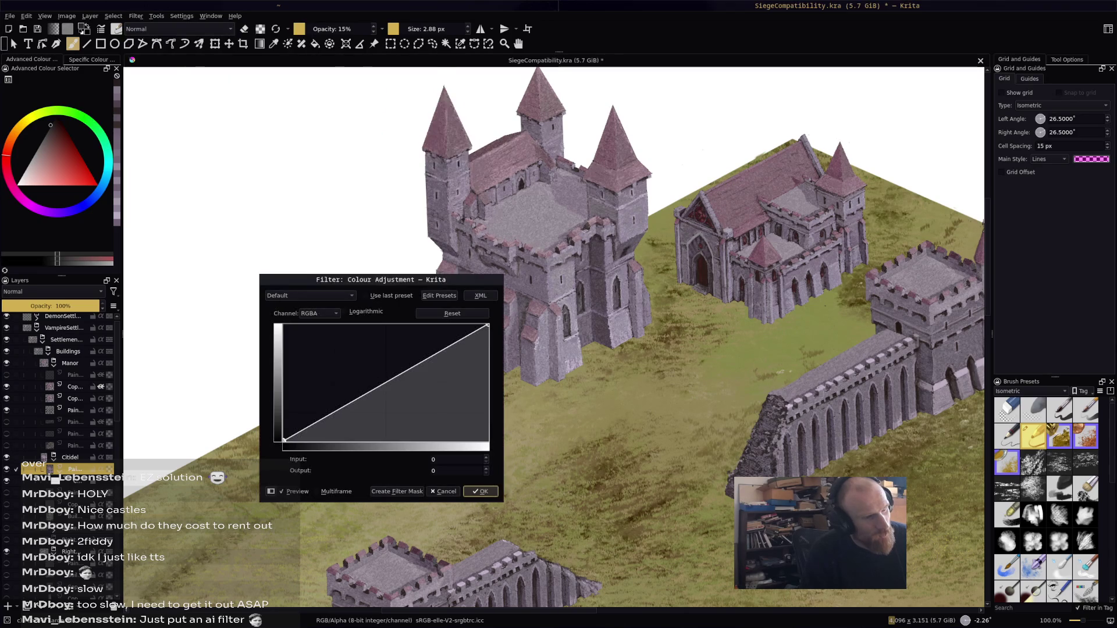
click(319, 313)
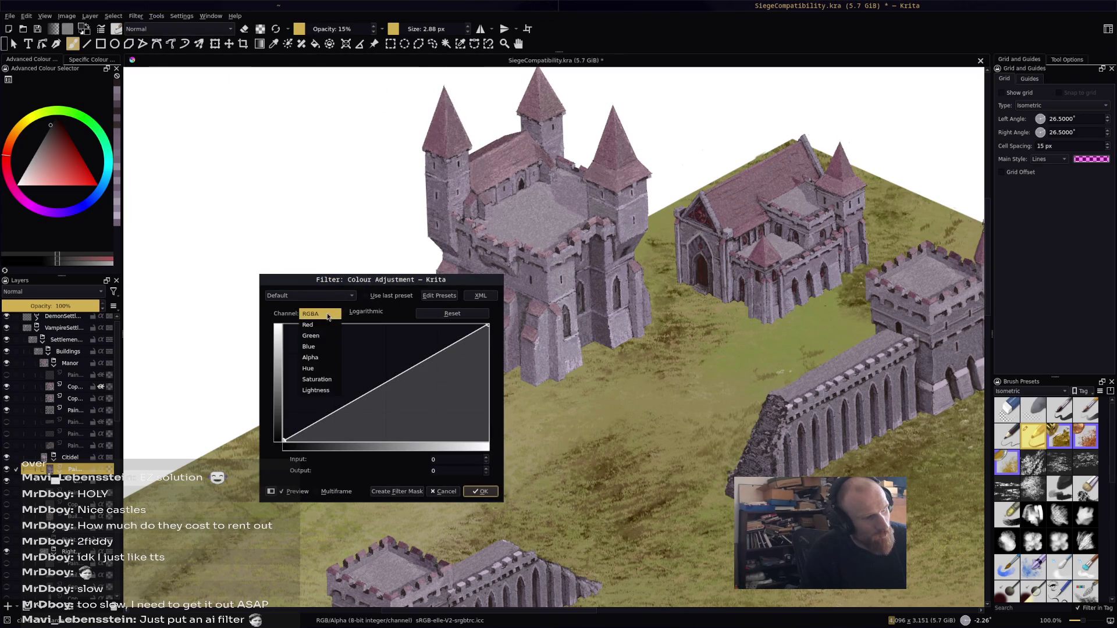
click(326, 367)
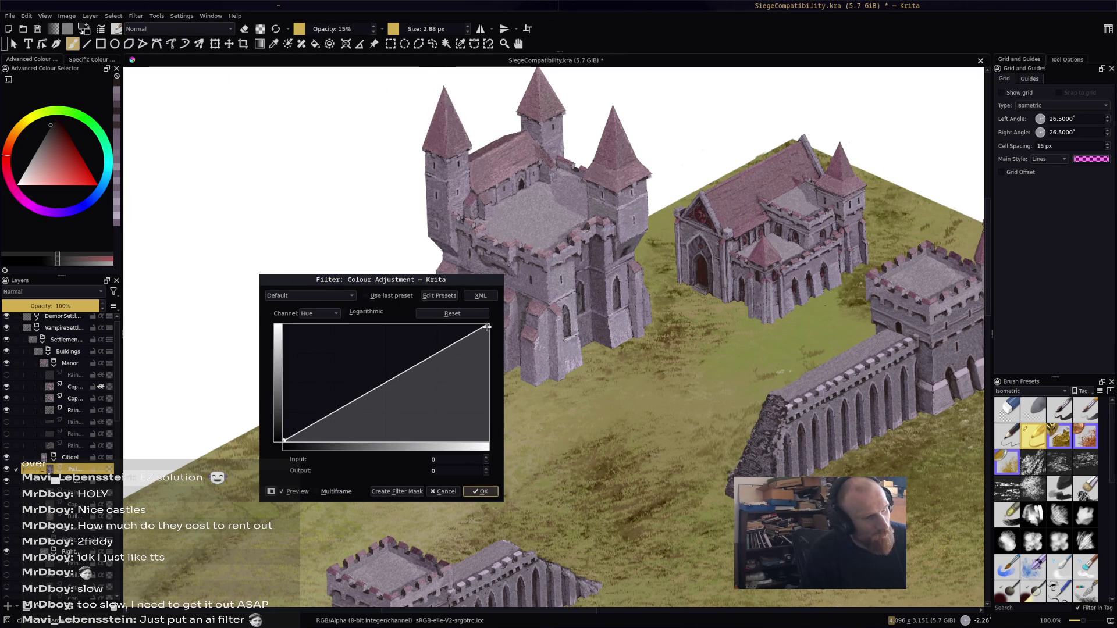
mouse_move(488, 326)
mouse_down()
mouse_move(486, 341)
mouse_move(489, 310)
mouse_up()
click(319, 313)
click(324, 326)
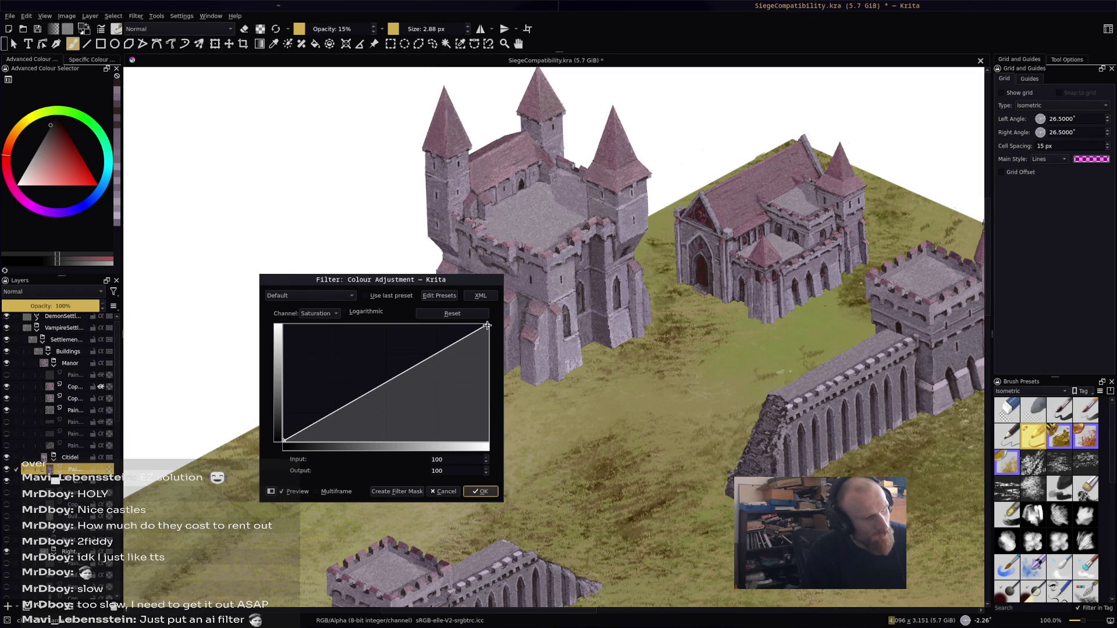
drag(487, 326, 452, 312)
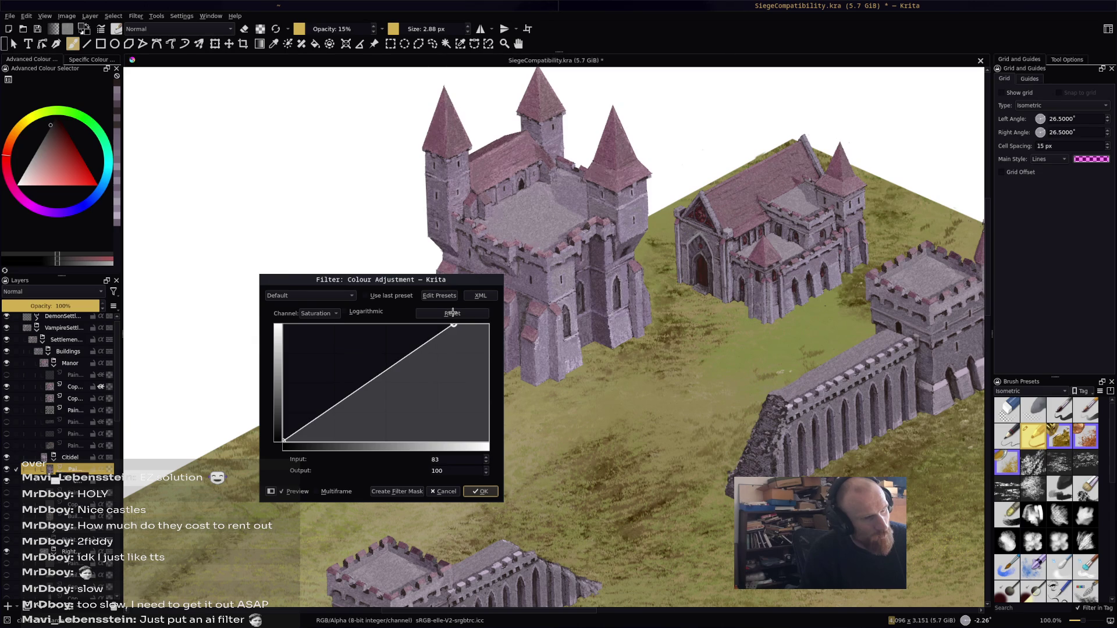
drag(452, 312, 458, 312)
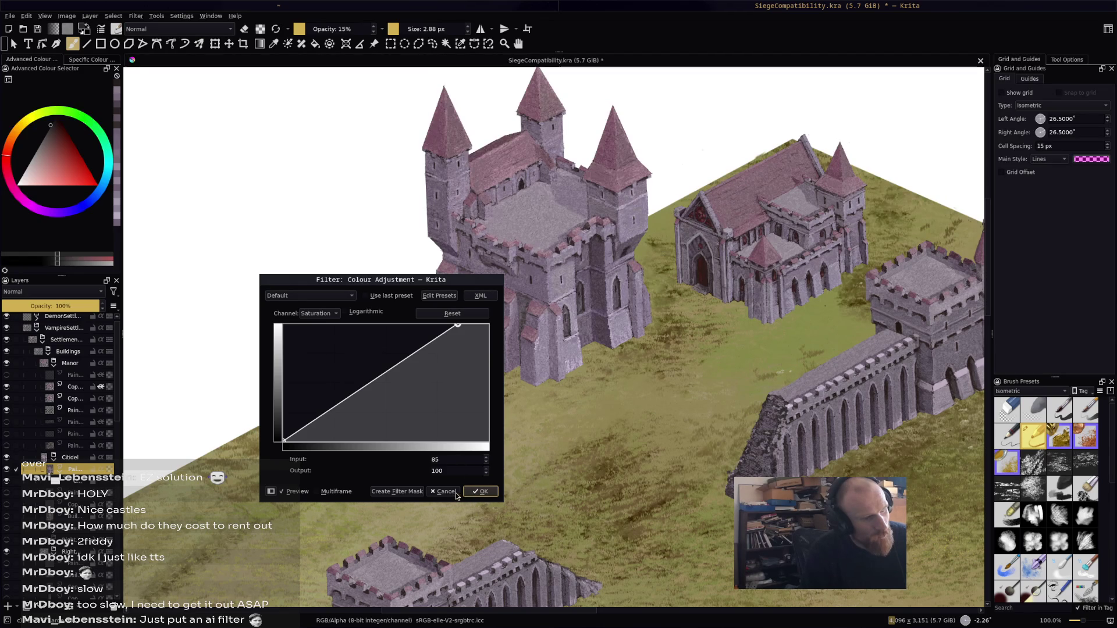
Apply the curves adjustment to the layer and save SiegeCompatibility.kra
click(475, 492)
drag(540, 375, 490, 379)
key(ctrl+s)
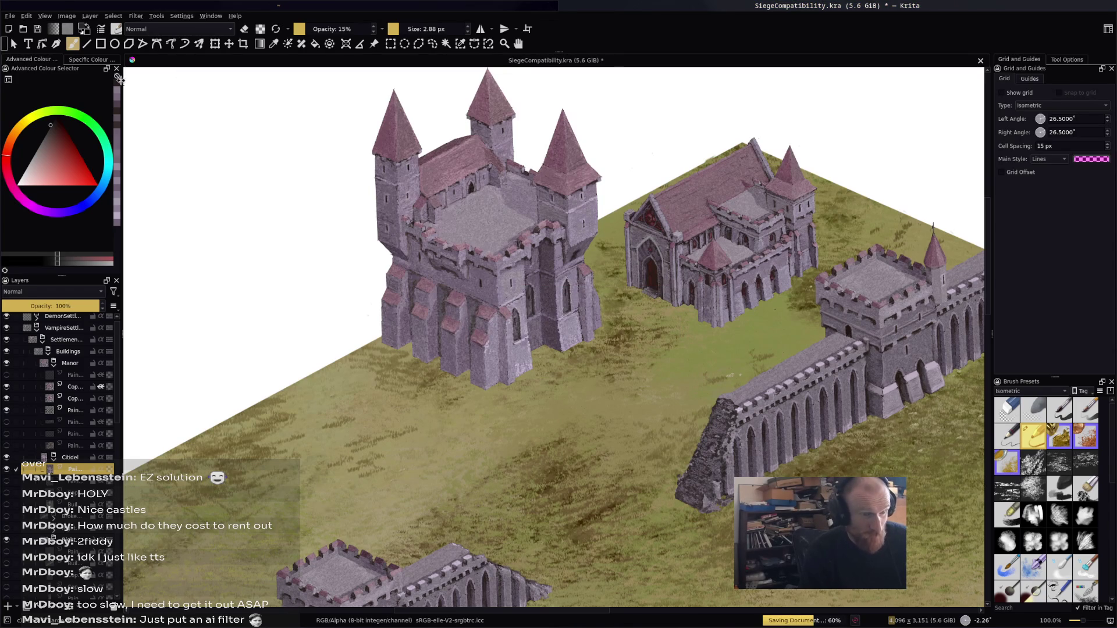
Open the HSV/HSL Adjustment and try hue around -17 and saturation -12
click(140, 19)
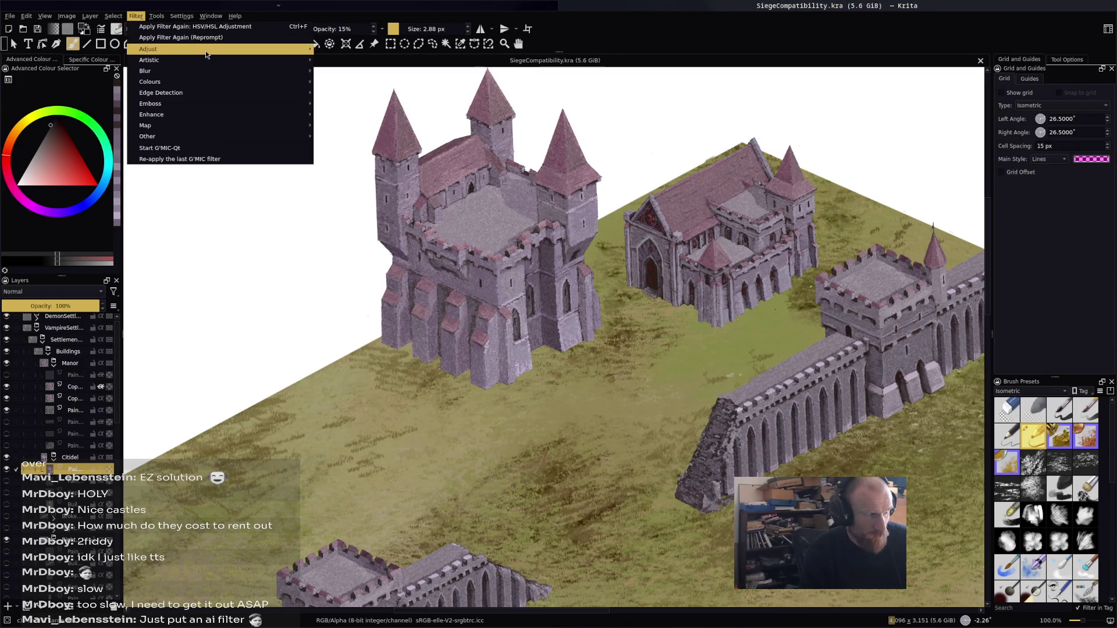
mouse_move(148, 49)
click(343, 125)
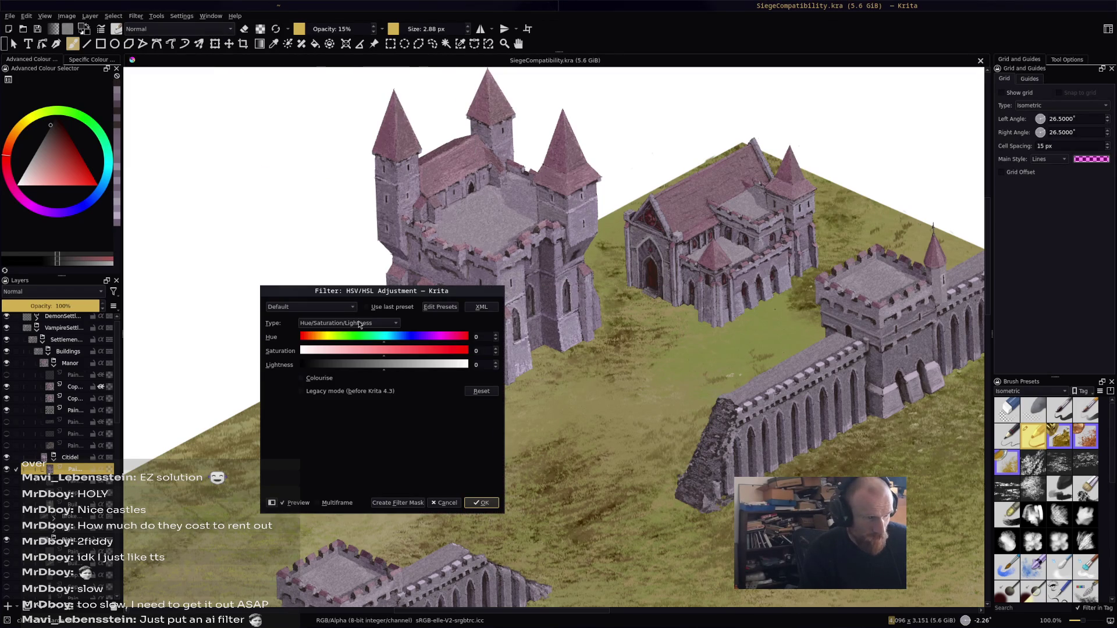
click(393, 339)
drag(393, 340, 378, 338)
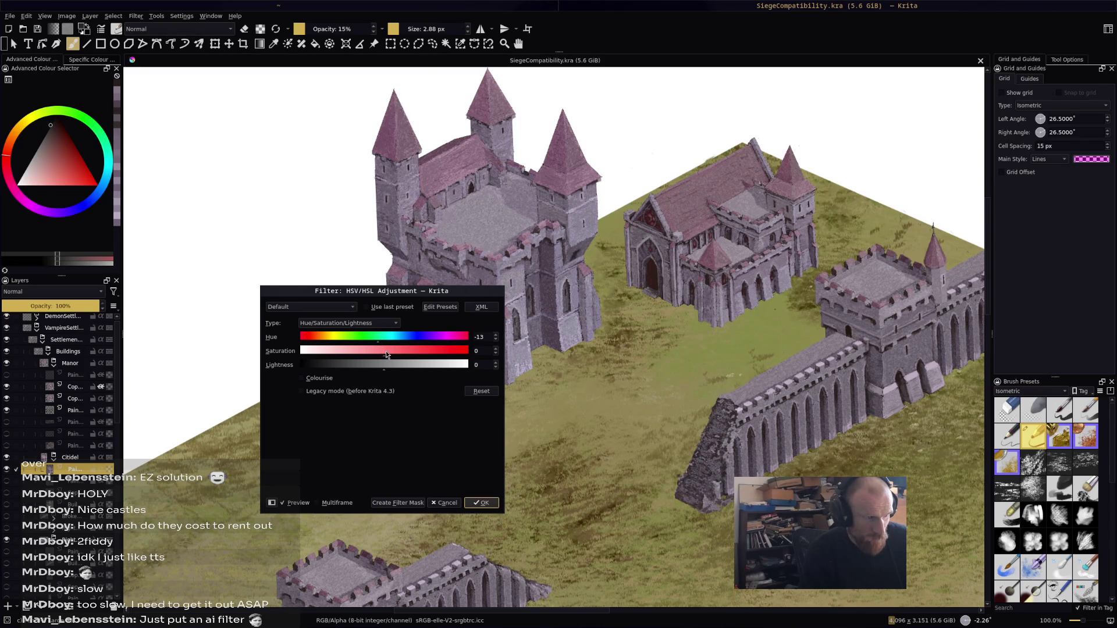
drag(382, 350, 375, 351)
click(373, 339)
click(376, 342)
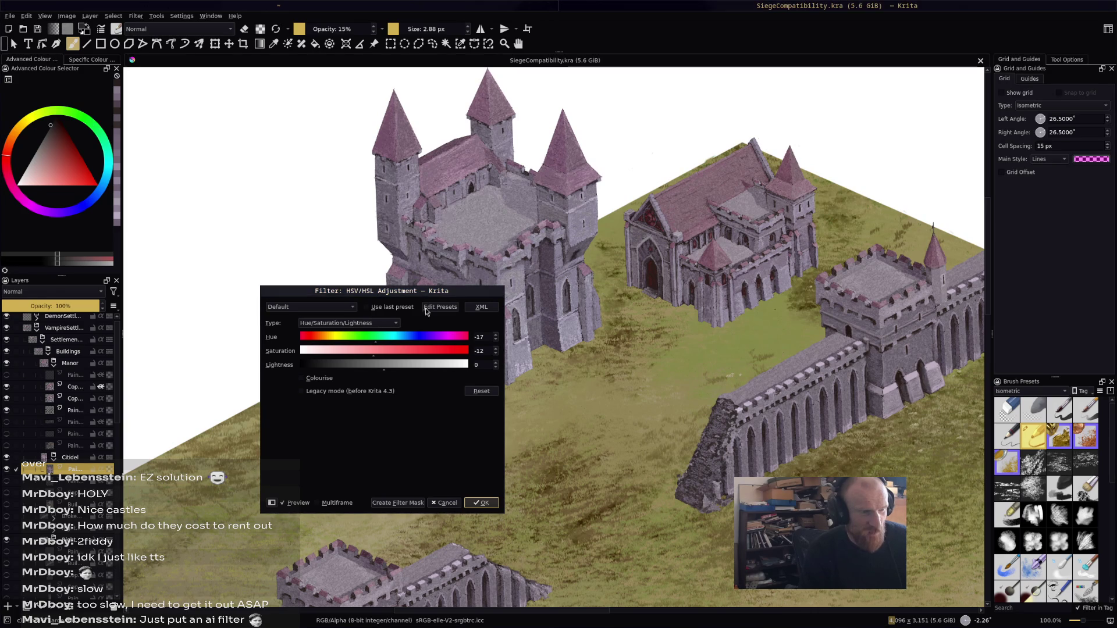
mouse_move(435, 290)
mouse_down()
mouse_move(316, 449)
mouse_move(316, 358)
mouse_up()
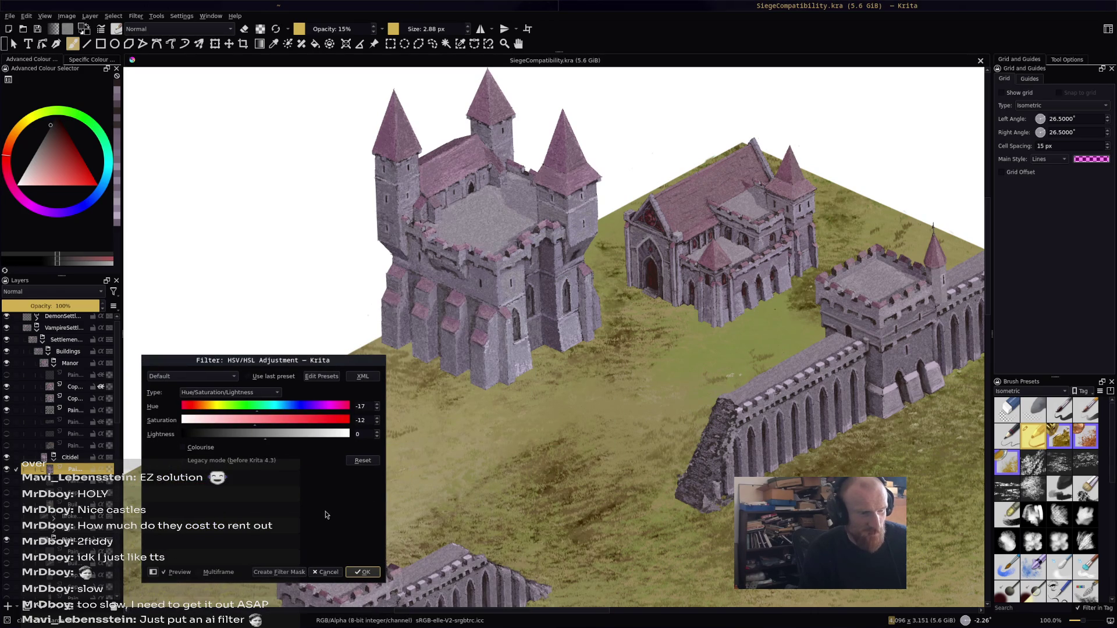
Settle on lightness -4, hue -11 and saturation -8
drag(265, 437, 260, 436)
drag(262, 432, 264, 431)
drag(264, 434, 264, 434)
drag(259, 406, 262, 406)
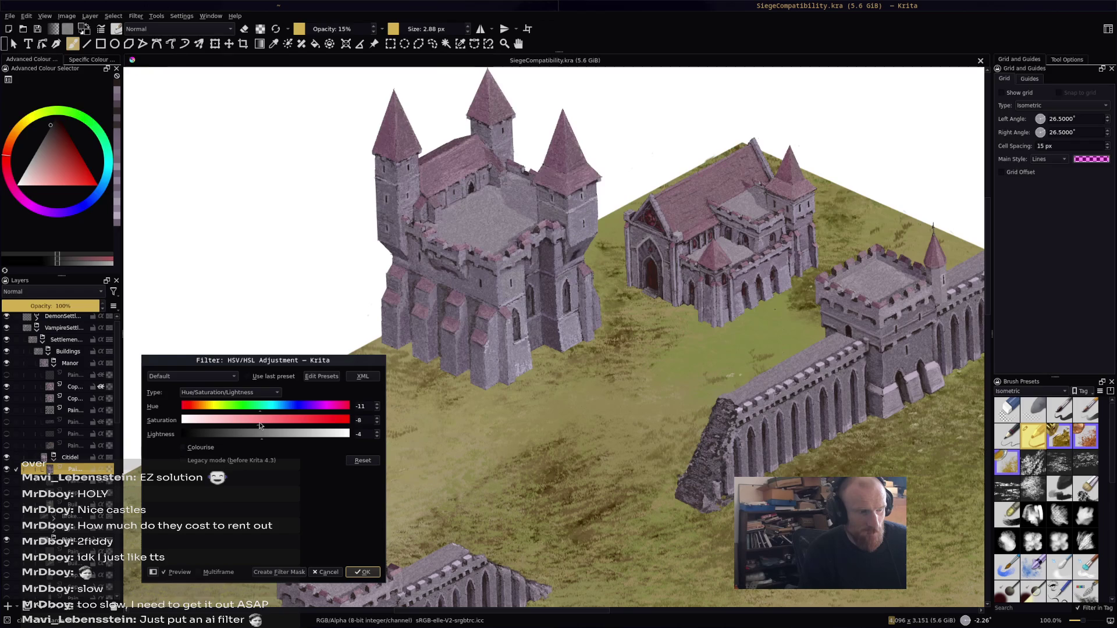
click(259, 423)
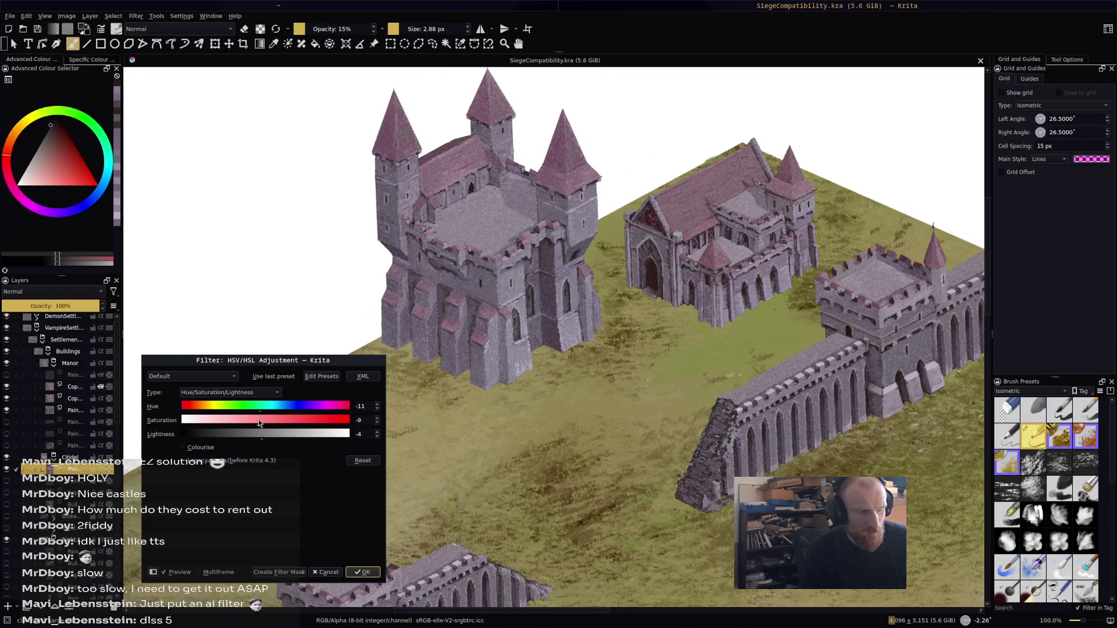
click(260, 422)
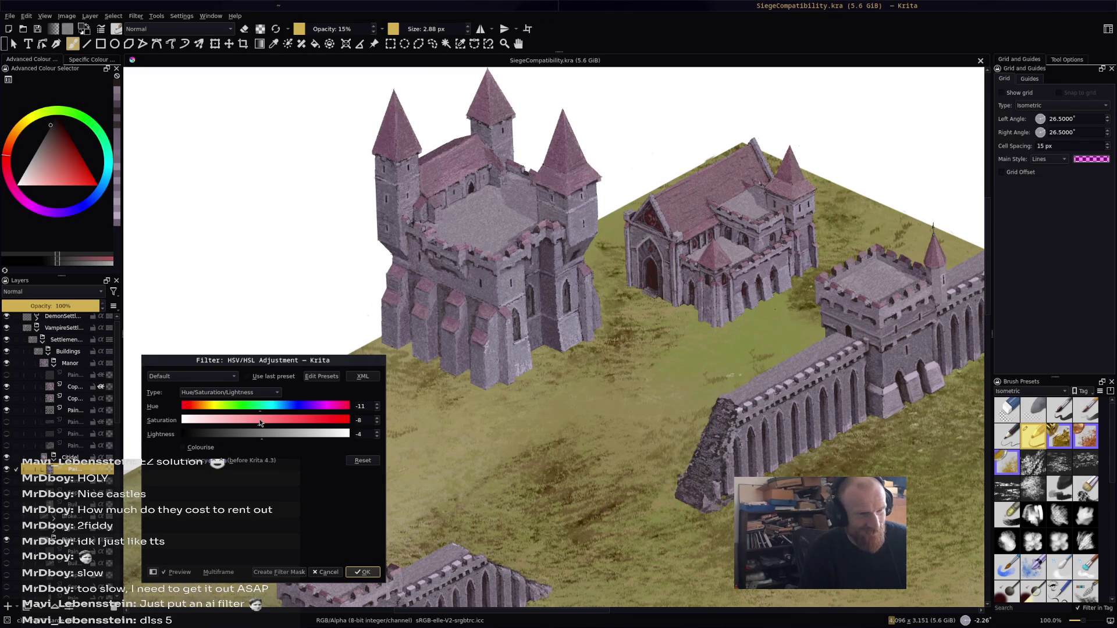
Fine-tune saturation to -6 and lightness to -5, then apply the HSV/HSL adjustment
scroll(260, 422, down, 1)
scroll(257, 420, down, 1)
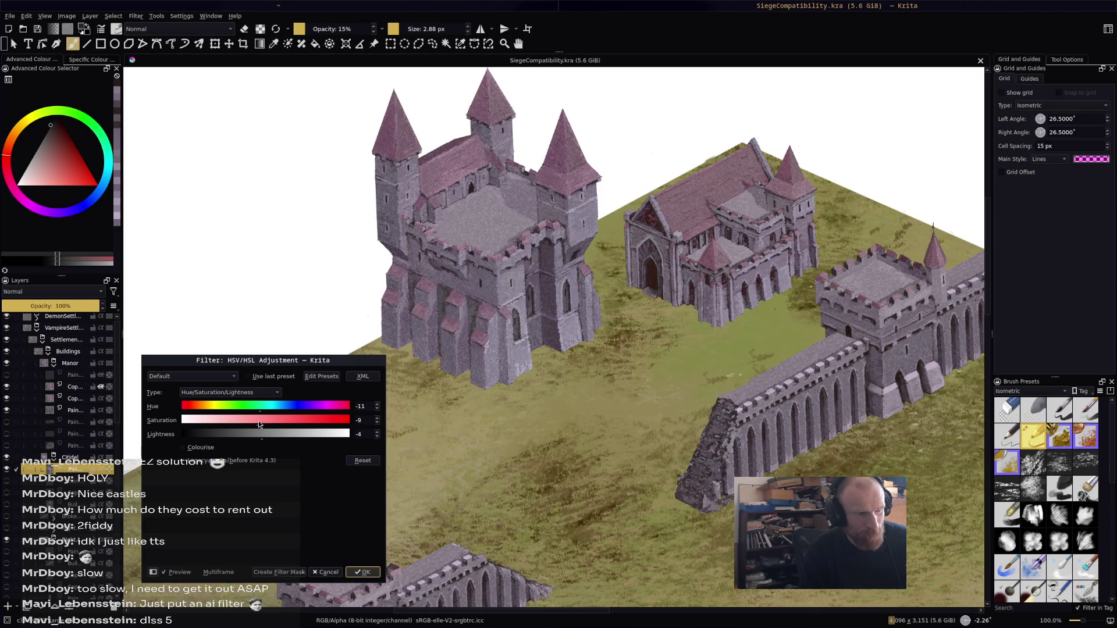
scroll(260, 433, down, 4)
scroll(261, 435, up, 1)
scroll(257, 424, down, 2)
scroll(263, 420, up, 3)
scroll(260, 420, up, 10)
scroll(271, 421, down, 9)
scroll(264, 422, down, 2)
click(365, 573)
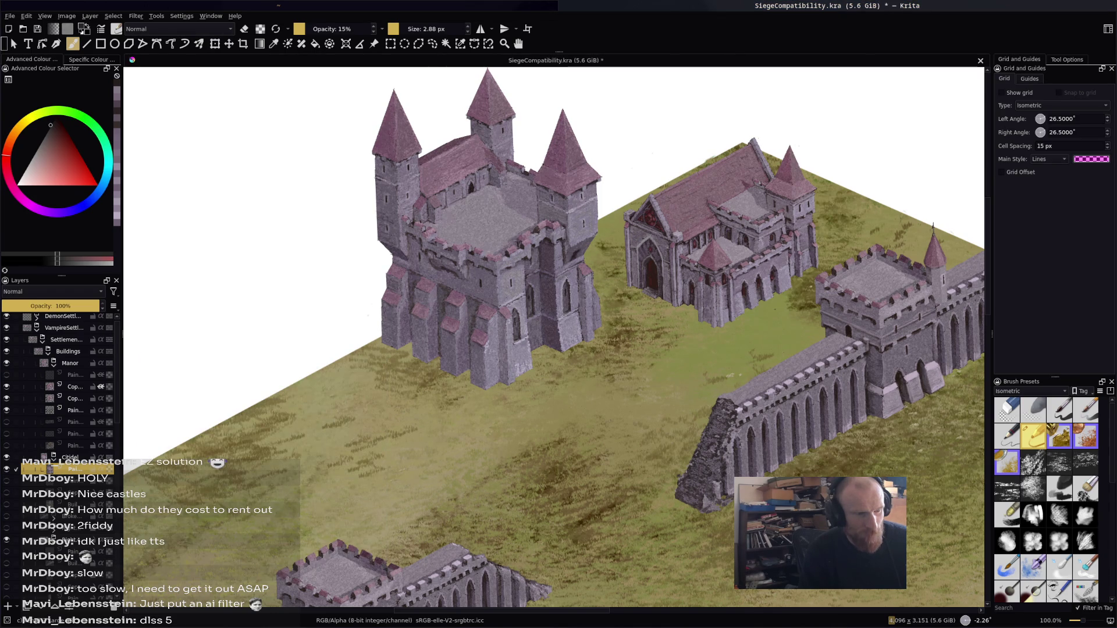
Zoom to inspect the recoloured citadel and save SiegeCompatibility.kra
scroll(553, 337, down, 5)
scroll(553, 337, up, 5)
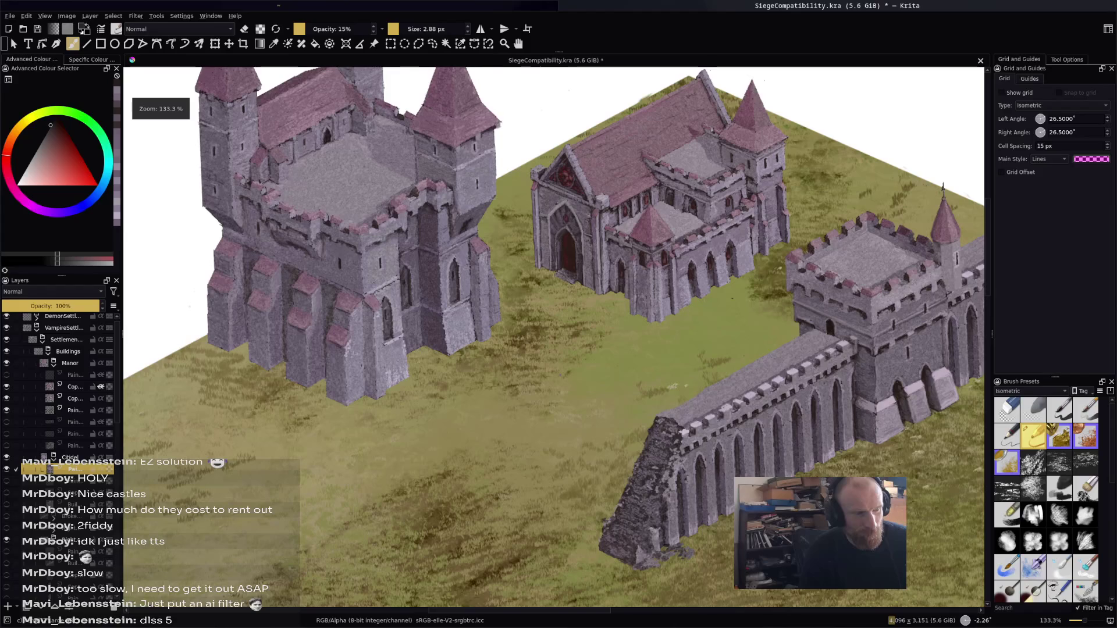
scroll(575, 412, up, 1)
scroll(575, 412, down, 1)
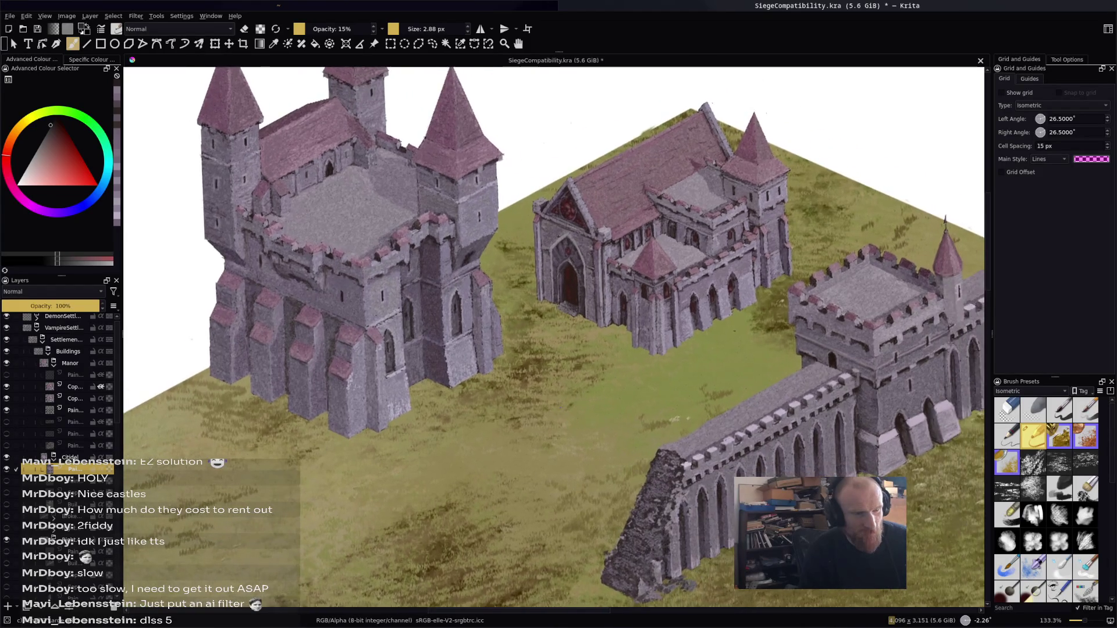
key(ctrl+s)
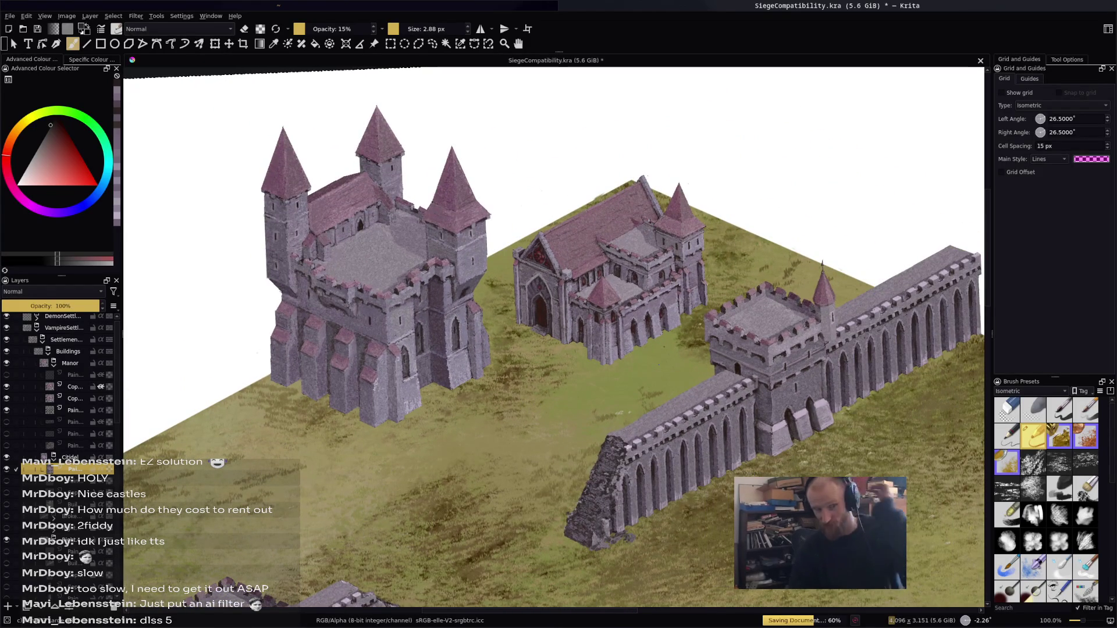